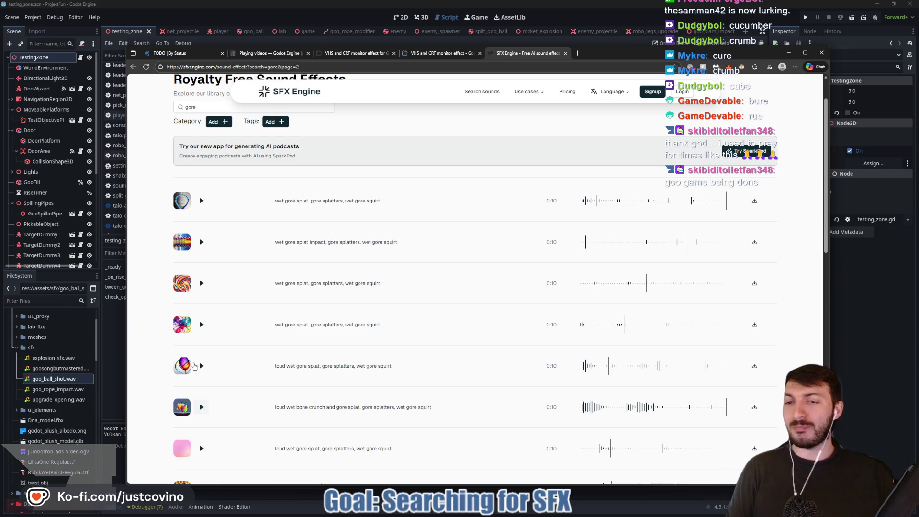
Step: Preview the sixth bone-crunch gore sound, then download it as the WAV file goo_slam_impact
click(200, 407)
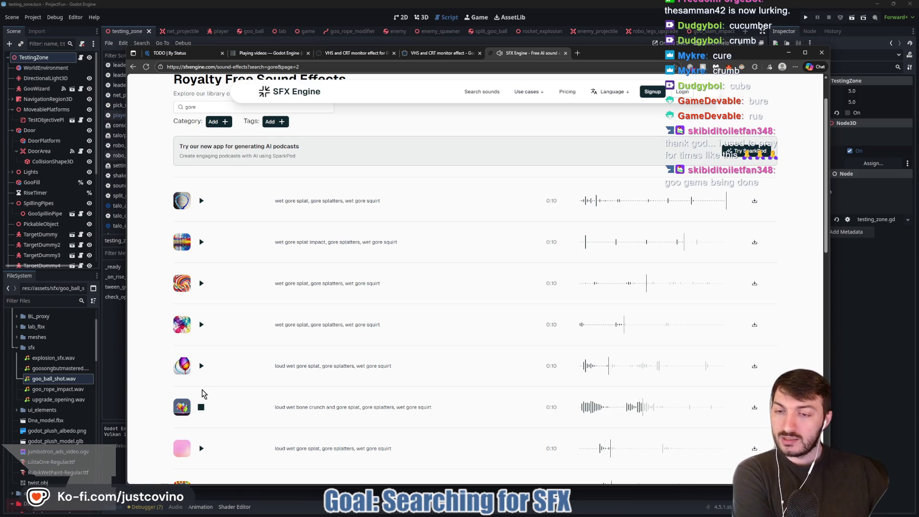
click(201, 407)
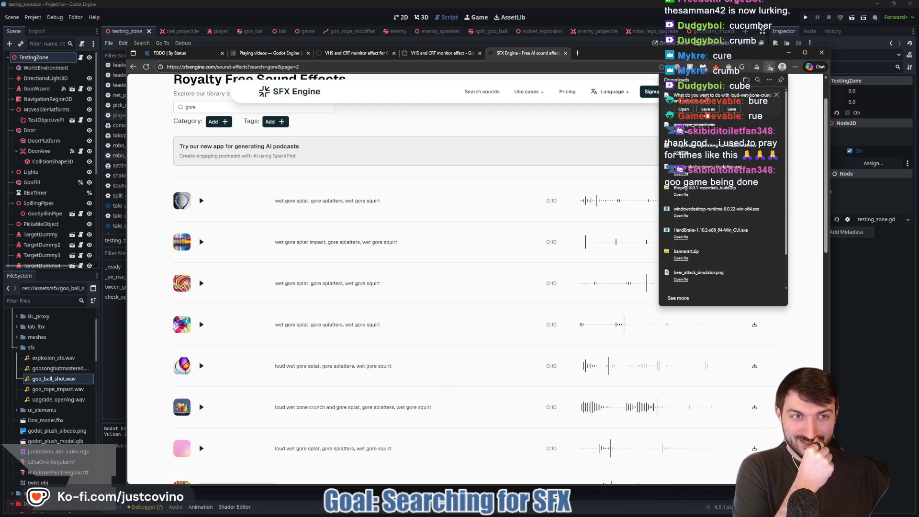
click(706, 110)
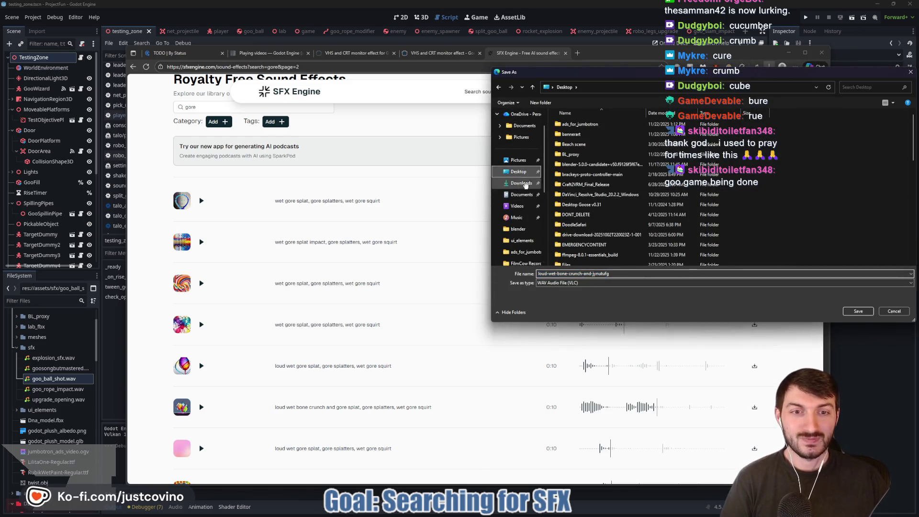
text(goo_slam)
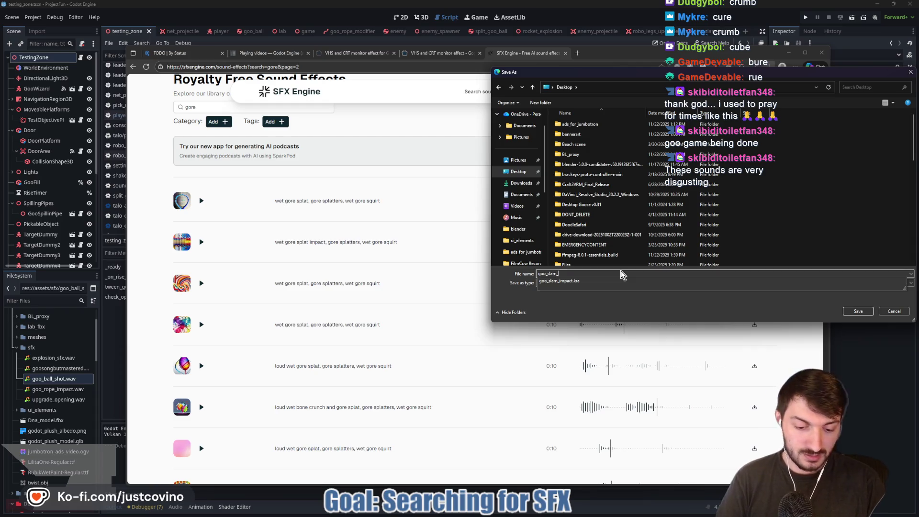
text(_impact)
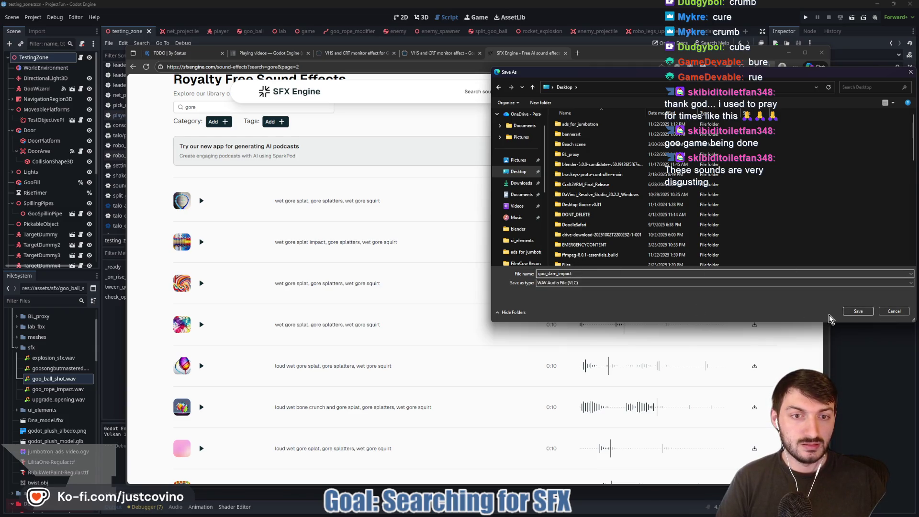
click(844, 311)
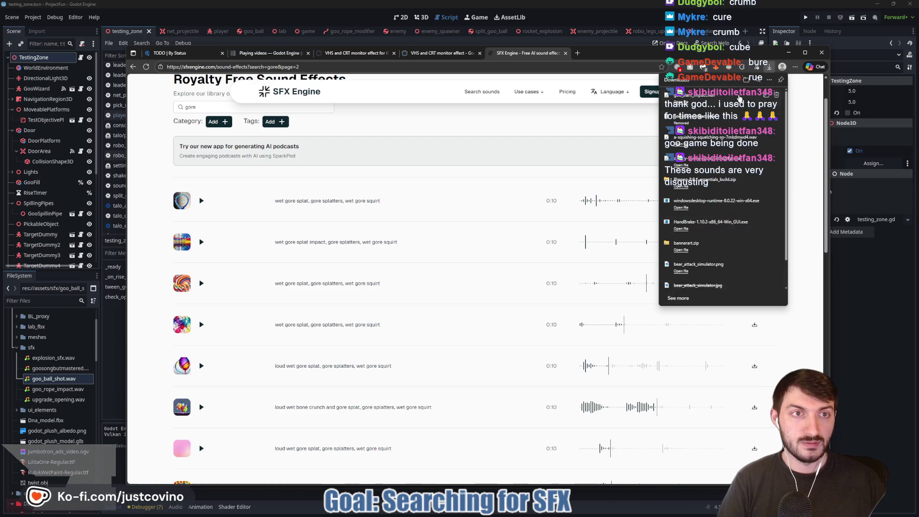
Step: Bring Audacity forward and start File > Import > Audio
click(551, 513)
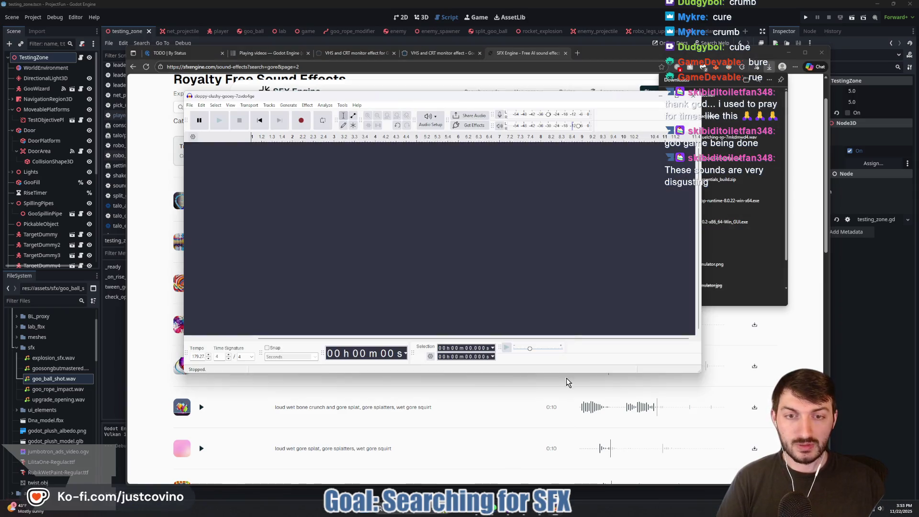
click(189, 106)
mouse_move(232, 190)
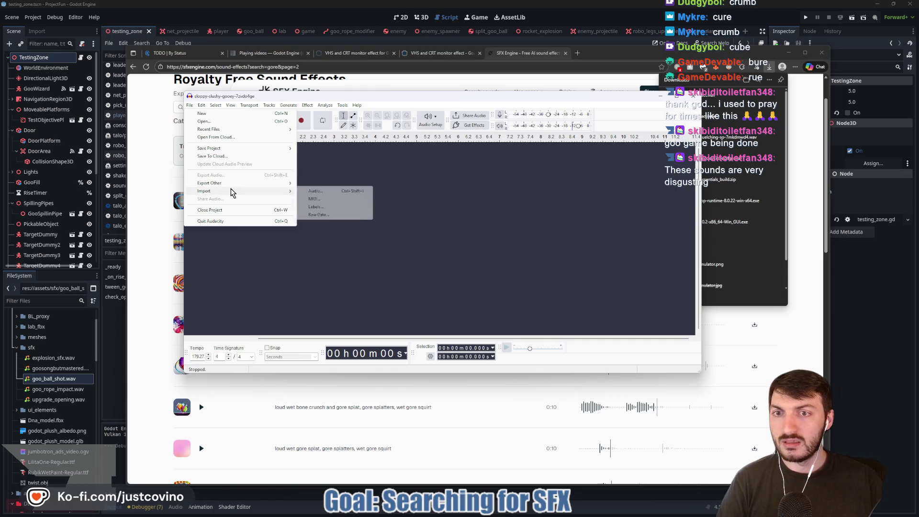
click(316, 192)
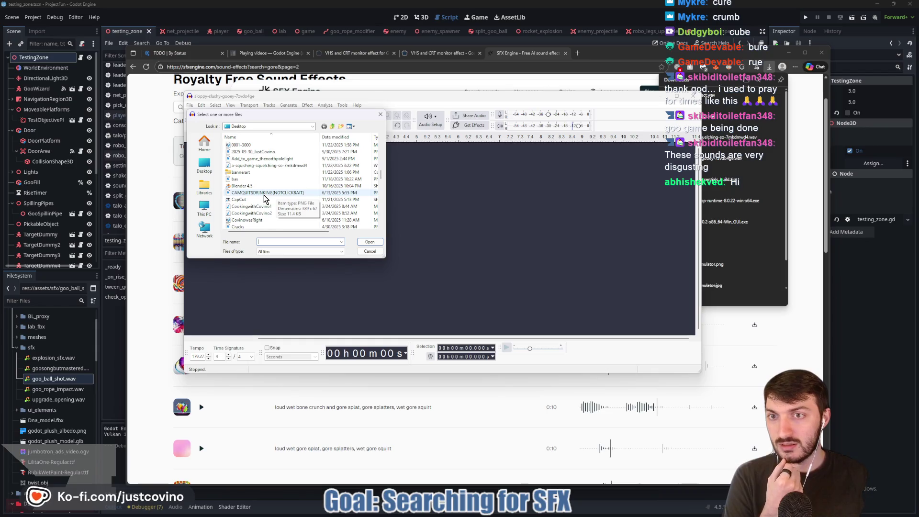
Step: Browse the import dialog through the home folder into the Desktop folder
scroll(264, 197, down, 2)
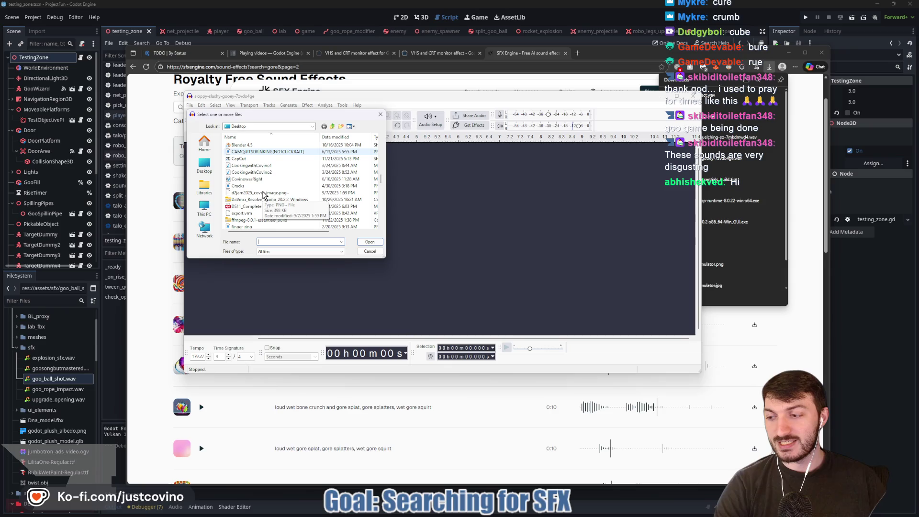
scroll(264, 194, down, 2)
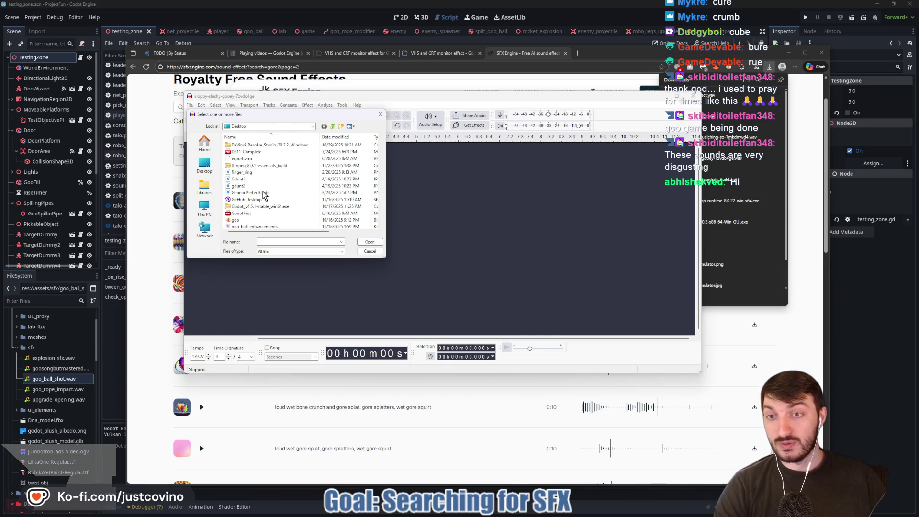
scroll(306, 196, down, 4)
scroll(301, 198, down, 5)
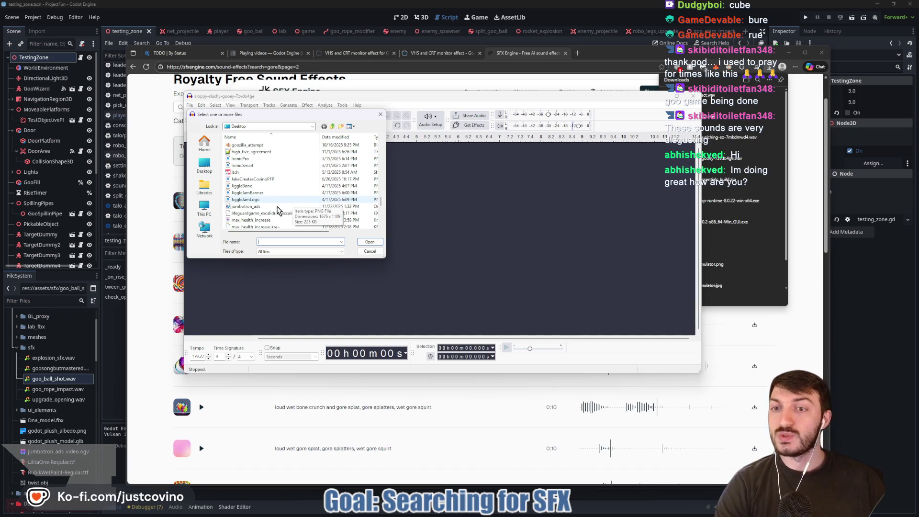
scroll(275, 211, down, 3)
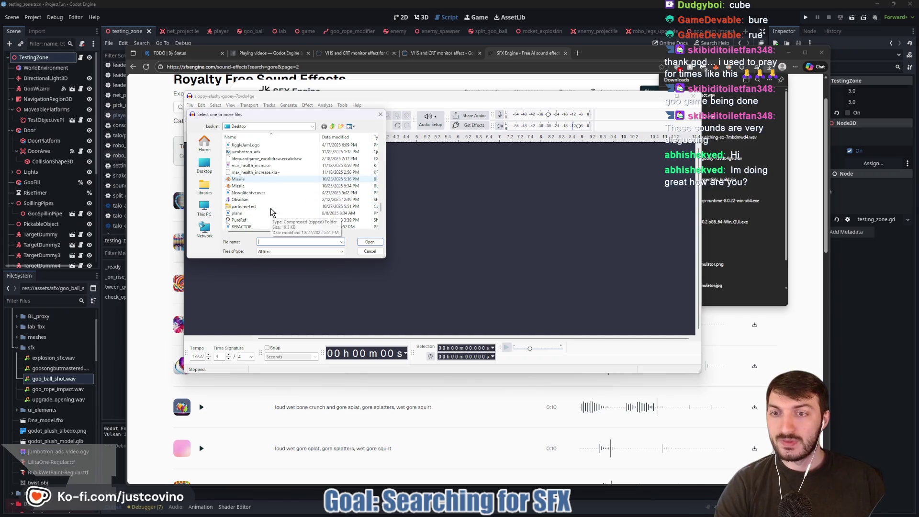
scroll(271, 212, down, 3)
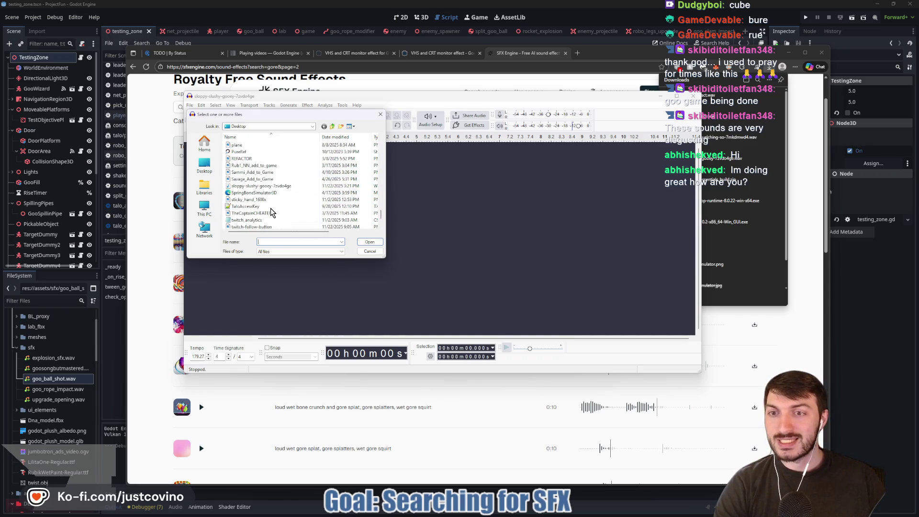
scroll(272, 209, down, 2)
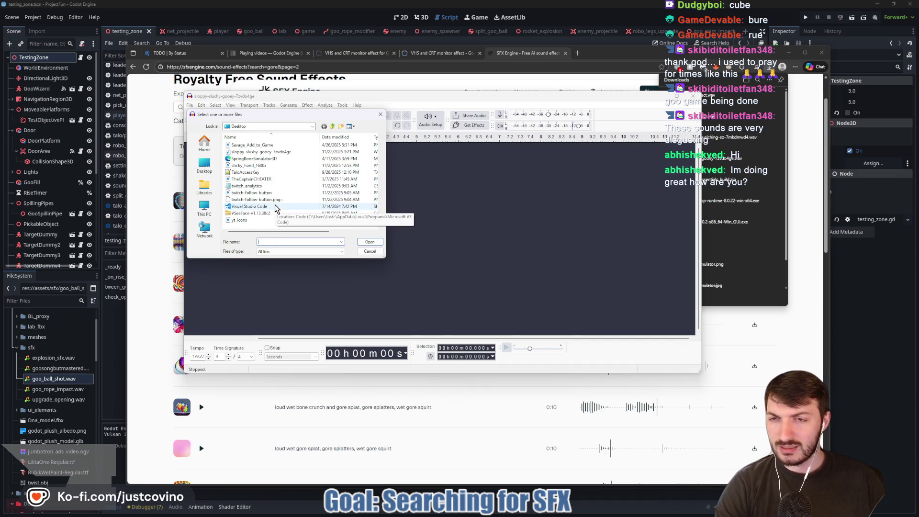
scroll(276, 208, up, 1)
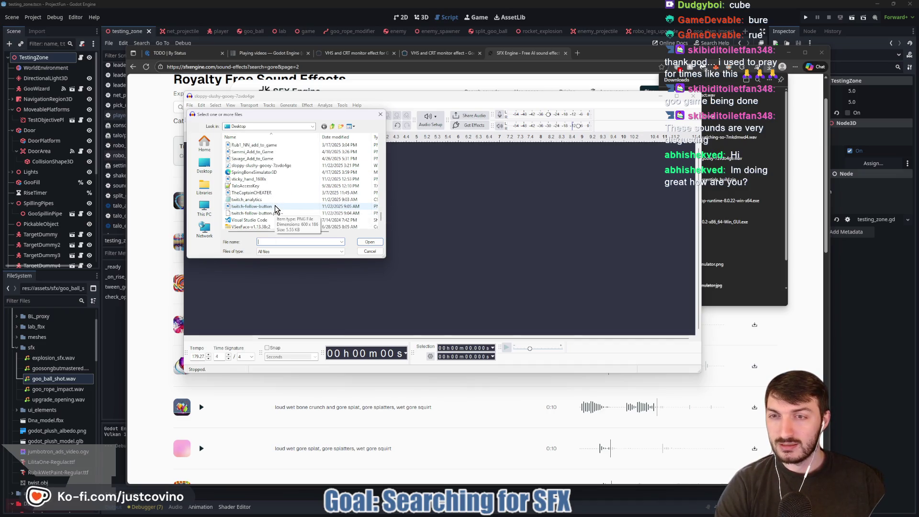
scroll(276, 208, up, 1)
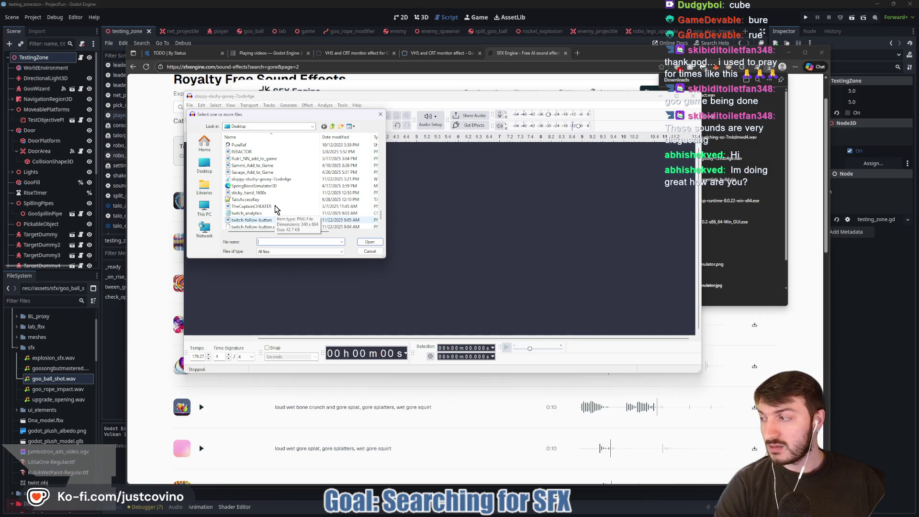
scroll(276, 208, up, 1)
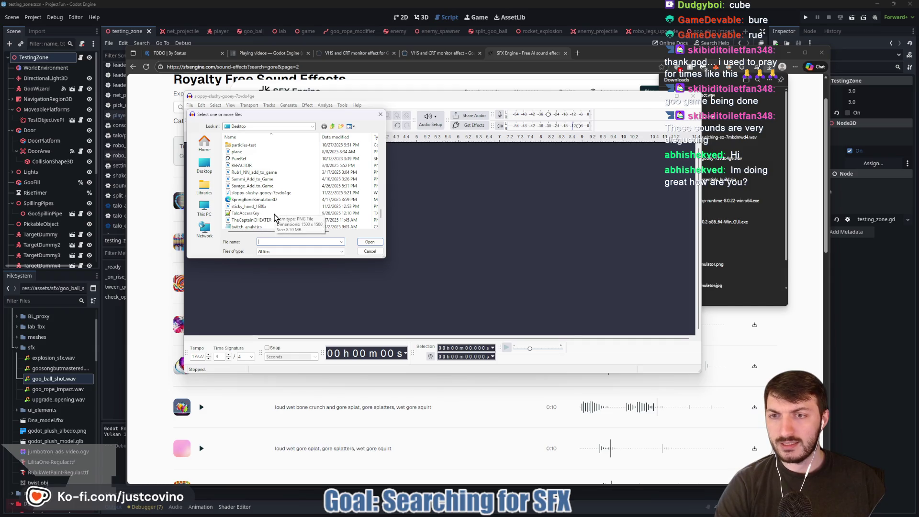
scroll(282, 205, up, 2)
click(204, 165)
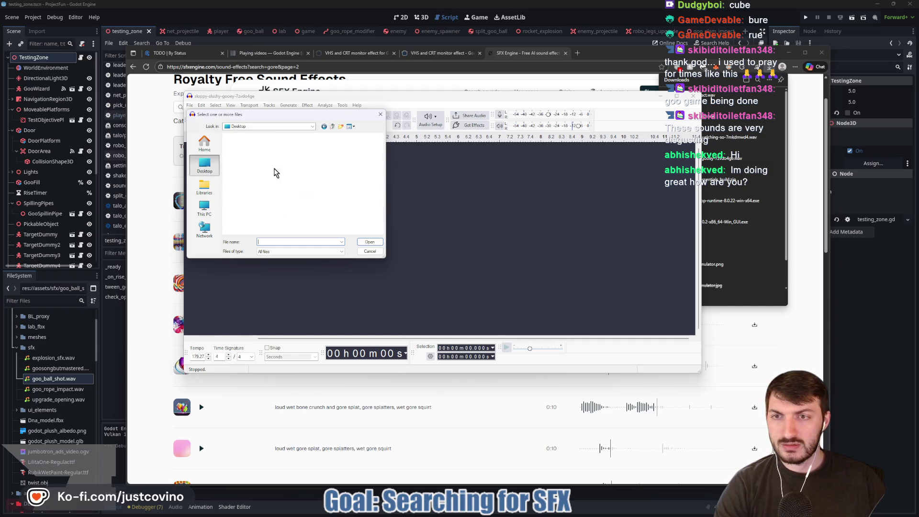
scroll(272, 182, down, 2)
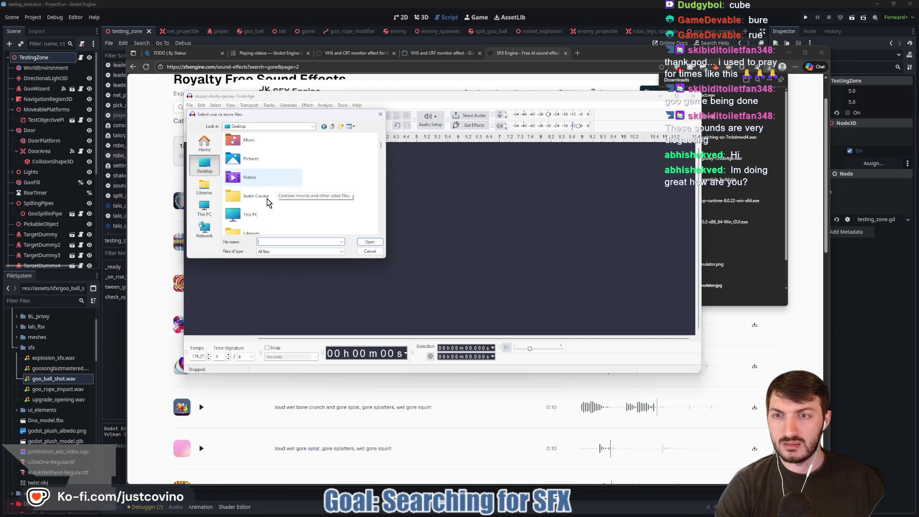
double_click(262, 198)
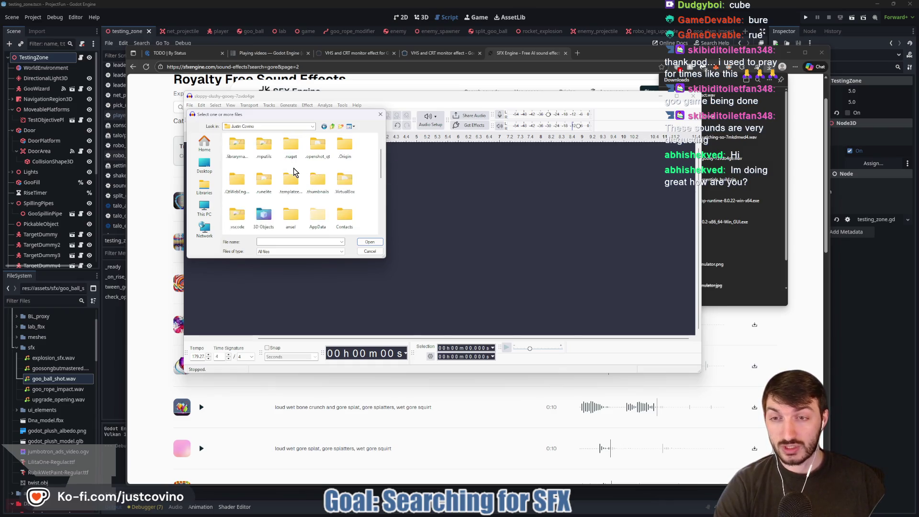
scroll(294, 172, down, 3)
double_click(264, 181)
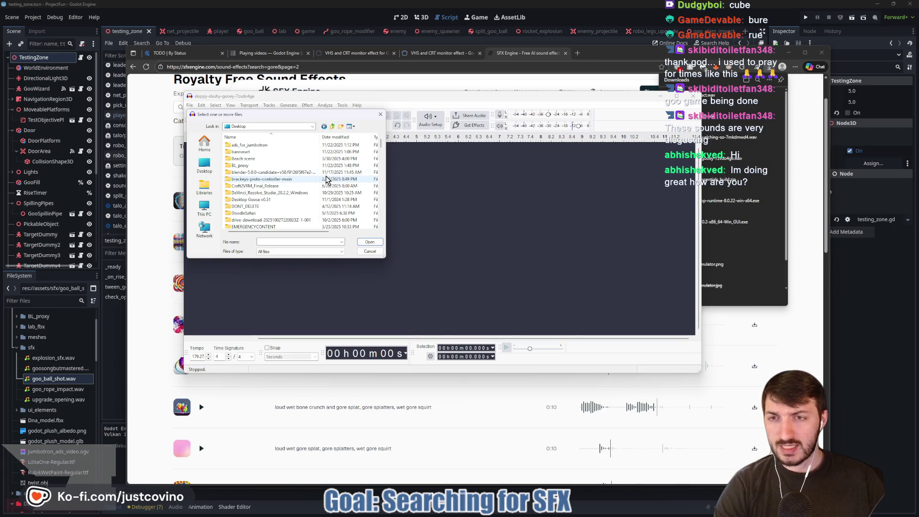
Step: Select goo_slam_impact on the Desktop and open it as a new track
scroll(289, 169, down, 9)
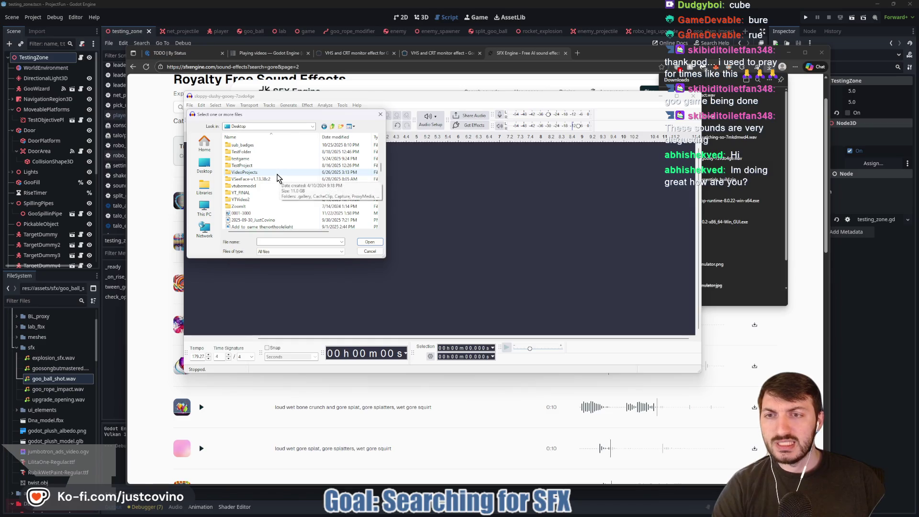
scroll(275, 179, down, 1)
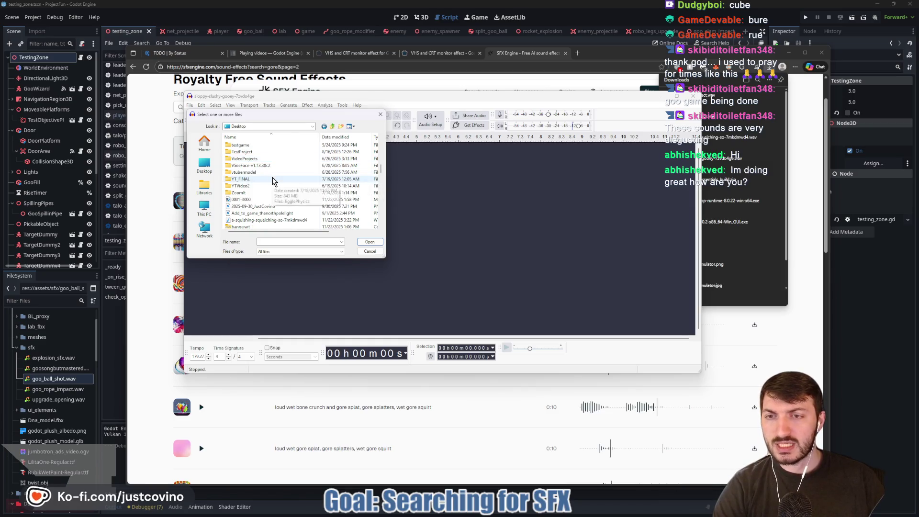
scroll(268, 209, down, 3)
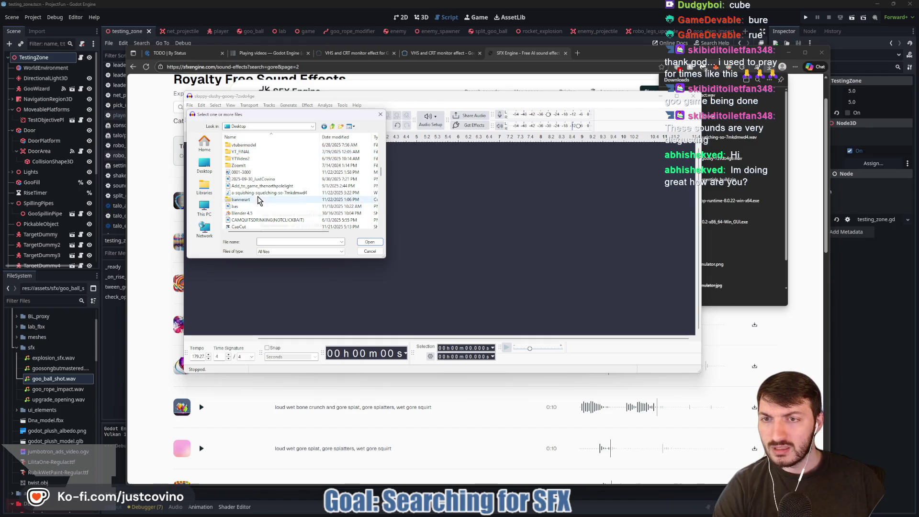
scroll(266, 206, down, 3)
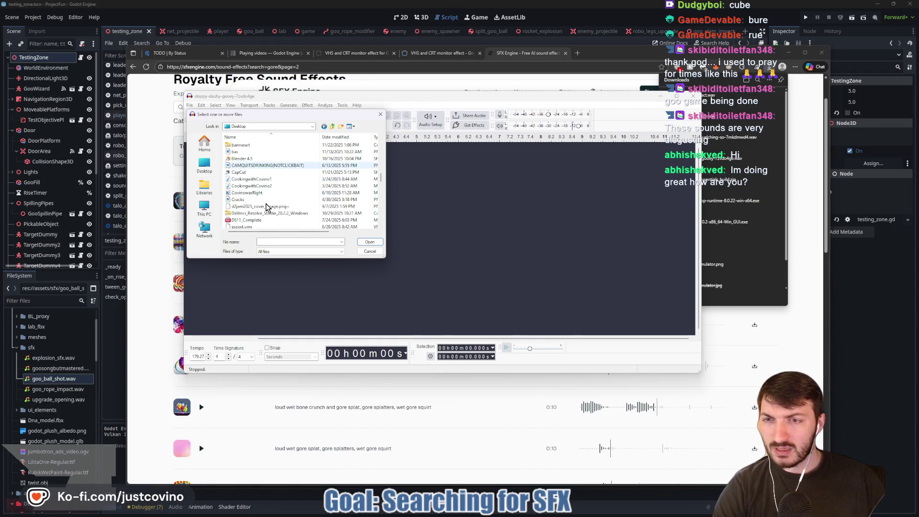
scroll(261, 211, down, 2)
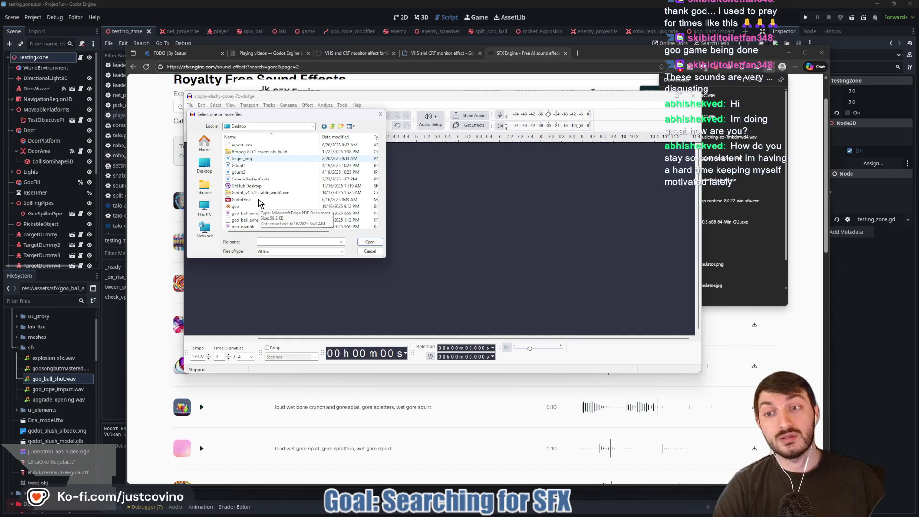
scroll(258, 205, down, 1)
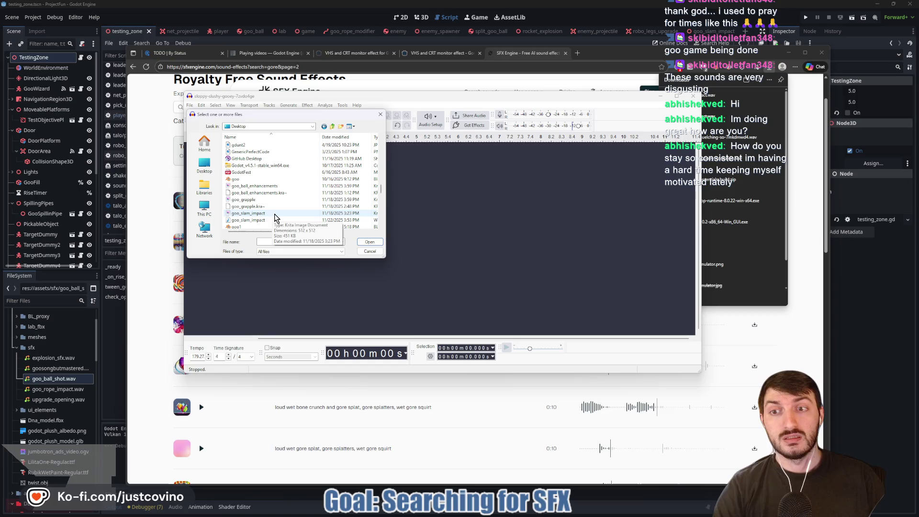
click(266, 220)
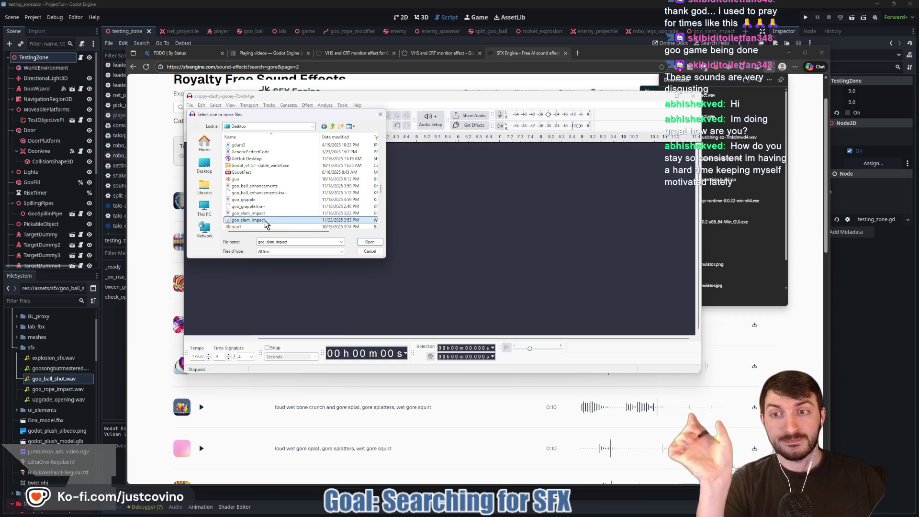
click(369, 242)
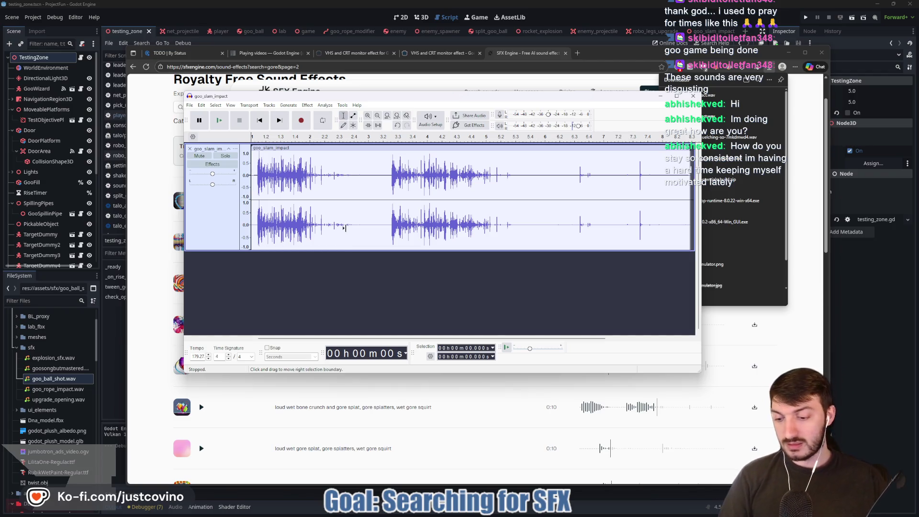
Step: Draw a red line over the waveform, a red curve toward the download icon, and a green chat-area loop
mouse_move(132, 129)
mouse_down()
mouse_move(236, 125)
mouse_move(369, 143)
mouse_move(502, 234)
mouse_move(613, 353)
mouse_up()
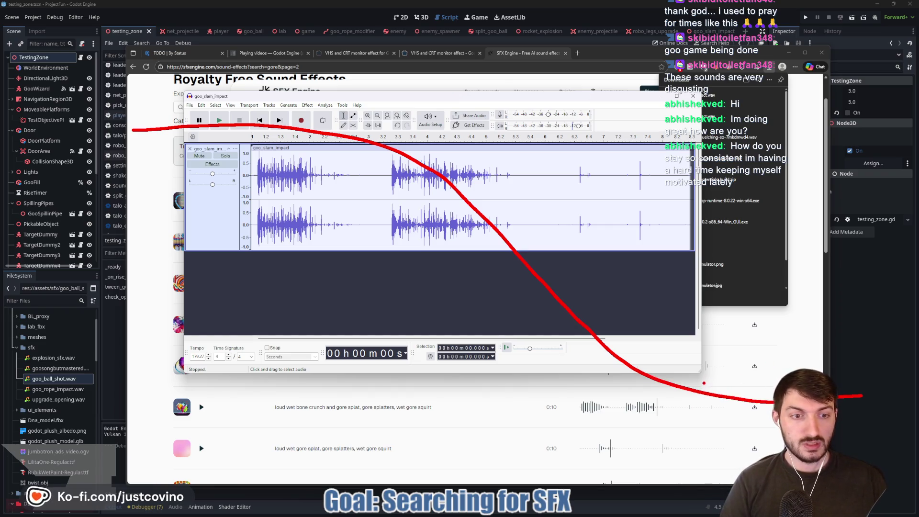
drag(750, 360, 697, 389)
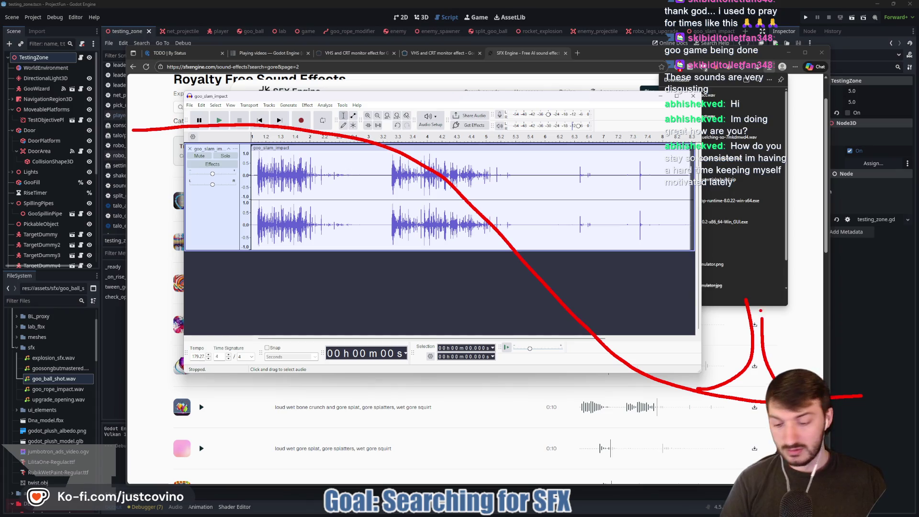
mouse_move(745, 302)
mouse_down()
mouse_move(725, 244)
mouse_move(806, 273)
mouse_move(763, 287)
mouse_up()
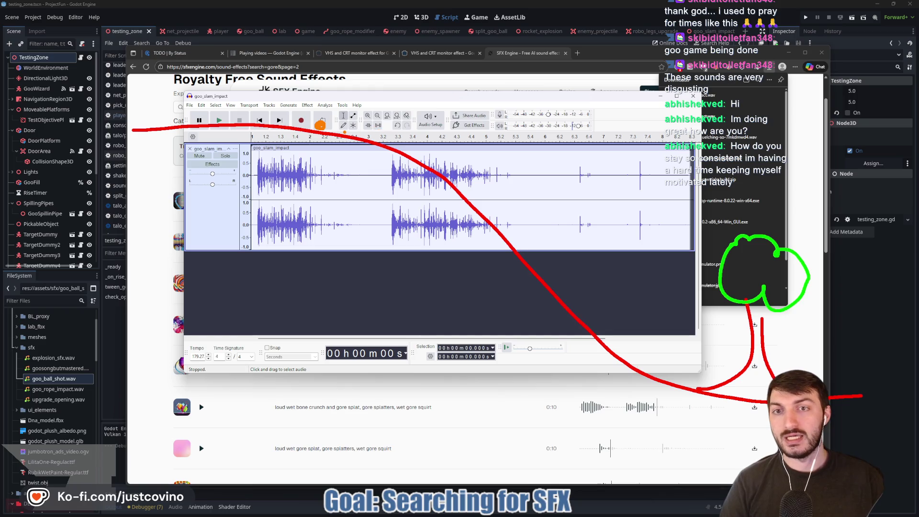
Step: Circle the middle and tail waveform bursts in orange and scribble a zigzag near the sound list
drag(374, 131, 396, 126)
mouse_move(481, 134)
mouse_down()
mouse_move(447, 140)
mouse_move(505, 165)
mouse_up()
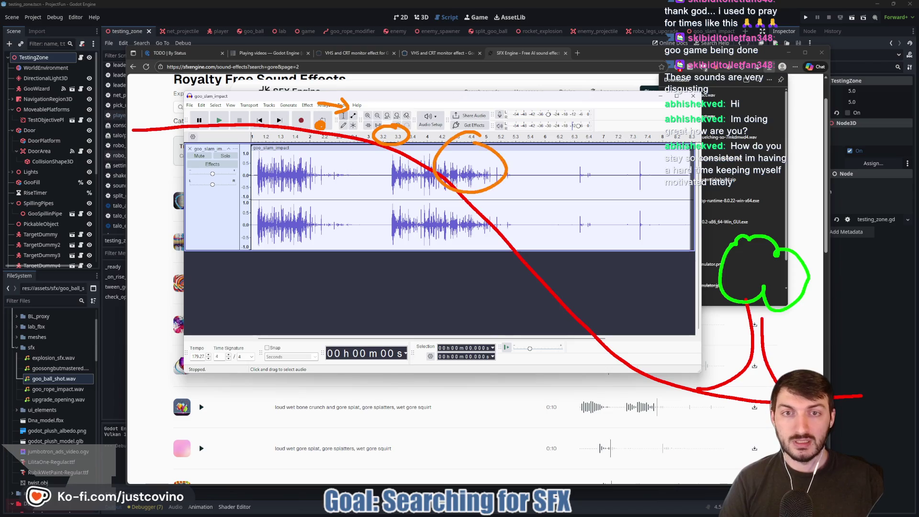
mouse_move(602, 166)
mouse_down()
mouse_move(552, 267)
mouse_move(585, 177)
mouse_up()
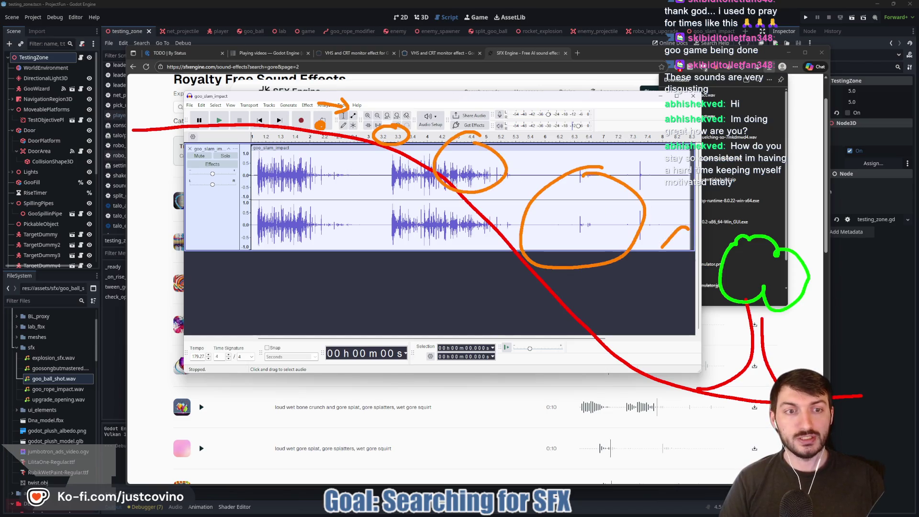
drag(689, 234, 685, 231)
mouse_move(765, 335)
mouse_down()
mouse_move(705, 341)
mouse_move(831, 309)
mouse_move(744, 407)
mouse_up()
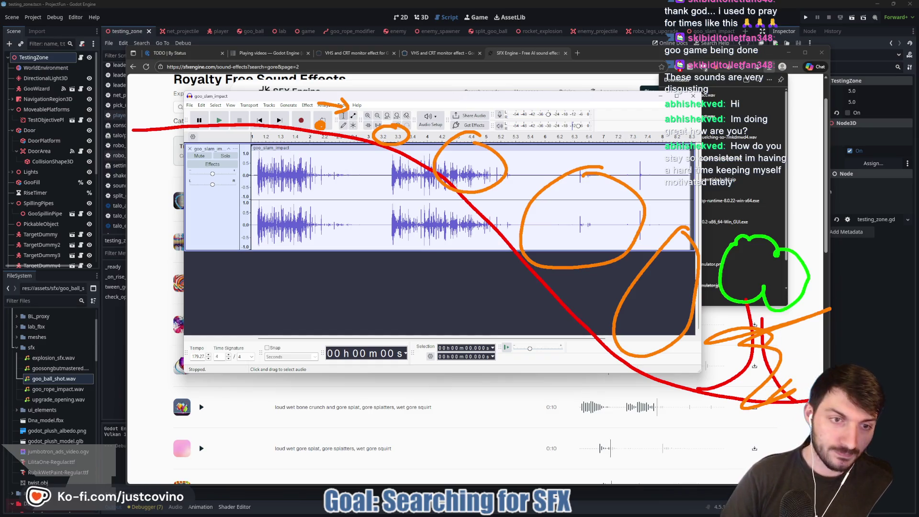
click(723, 347)
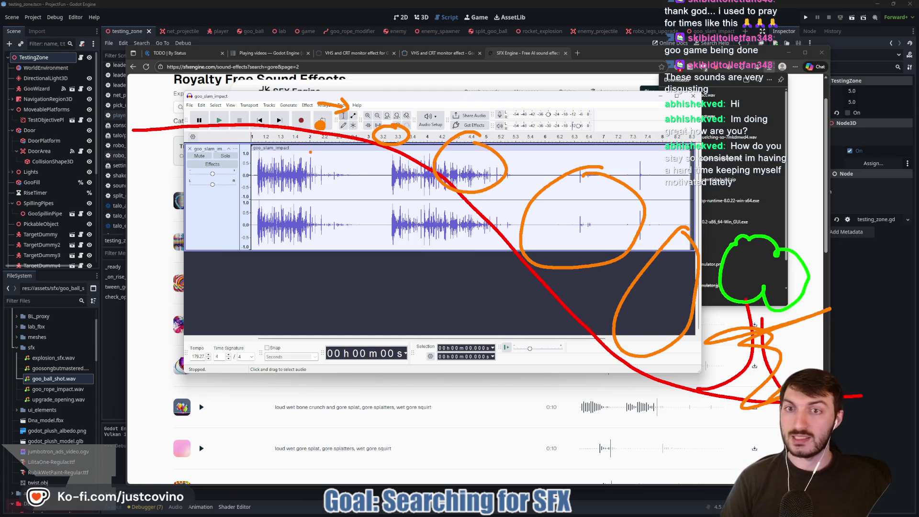
Step: Draw orange arrows at the 2.2 mark and across the waveform, undo some, then sweep a long stroke
drag(317, 138, 306, 181)
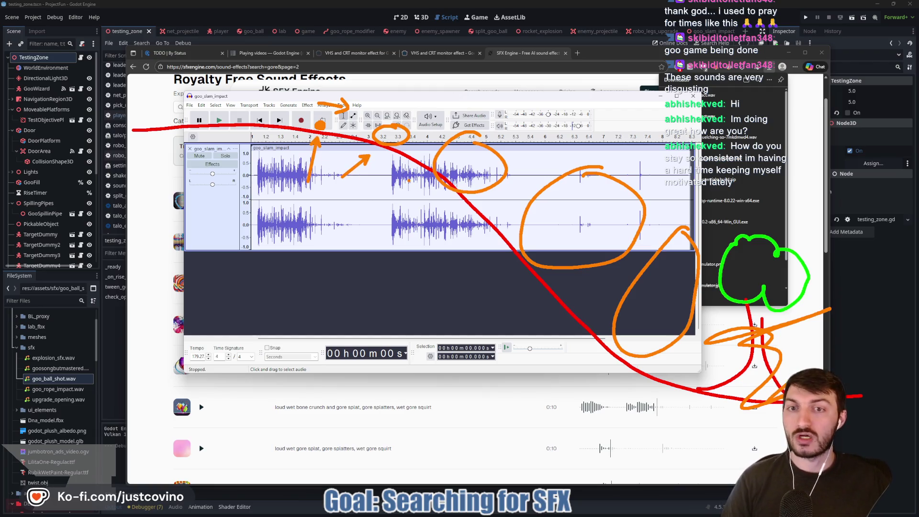
drag(351, 196, 424, 188)
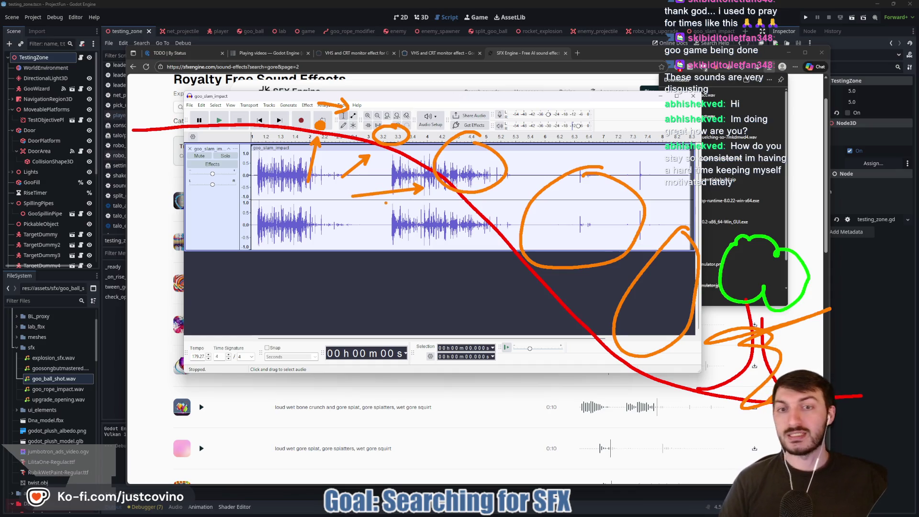
drag(488, 252, 397, 252)
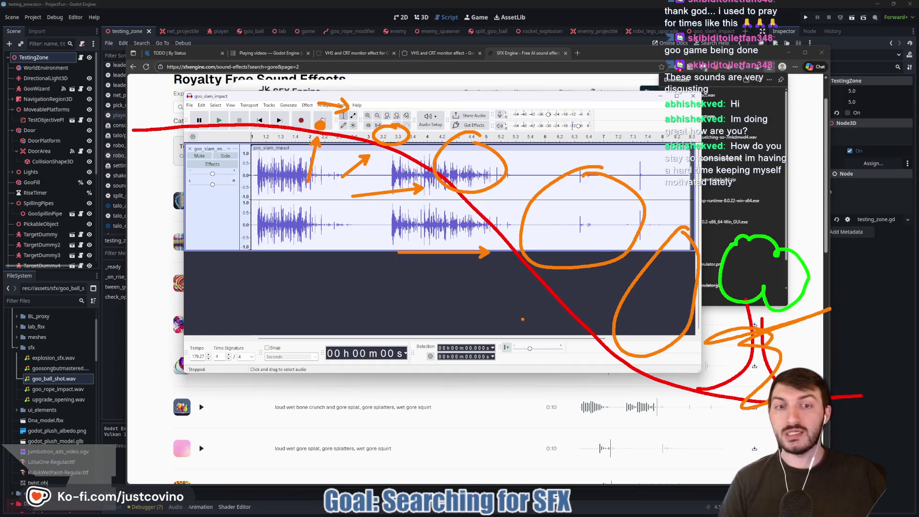
drag(434, 330, 565, 348)
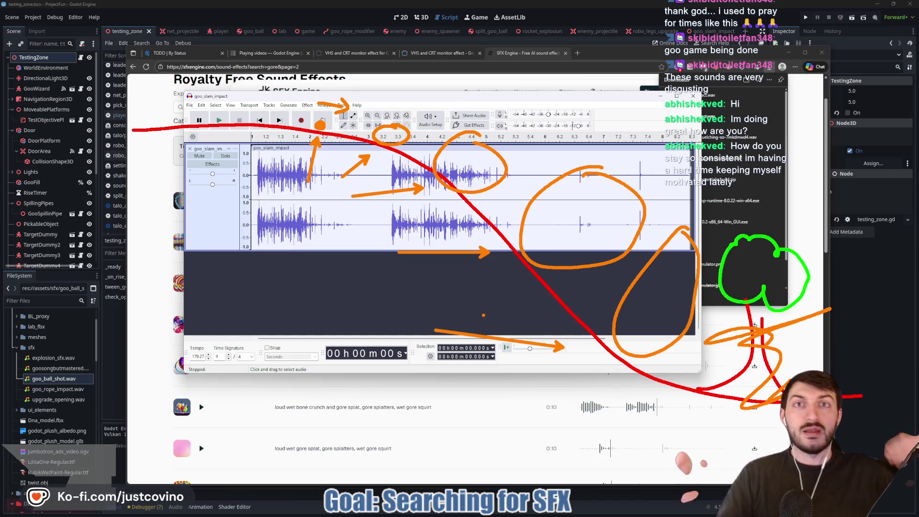
key(ctrl+z)
key(ctrl+z)
key(ctrl+z)
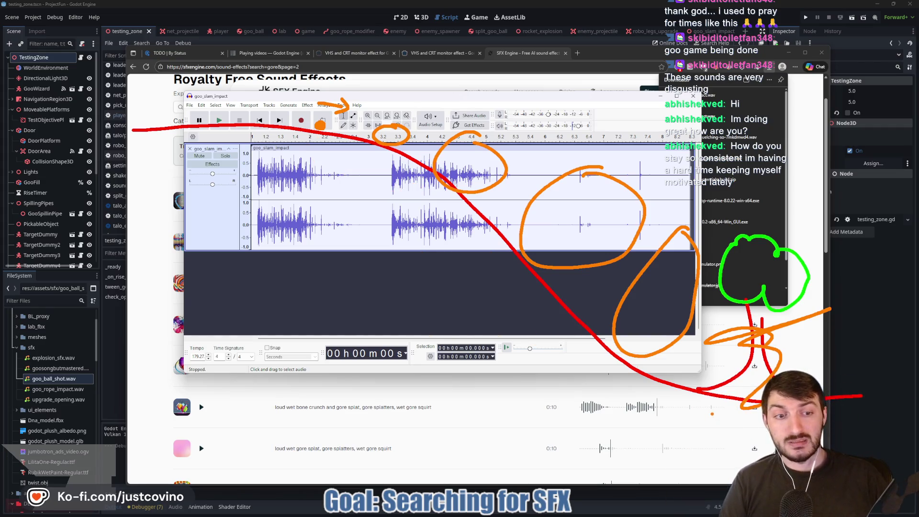
mouse_move(713, 407)
mouse_down()
mouse_move(324, 355)
mouse_move(180, 178)
mouse_move(178, 141)
mouse_move(186, 146)
mouse_up()
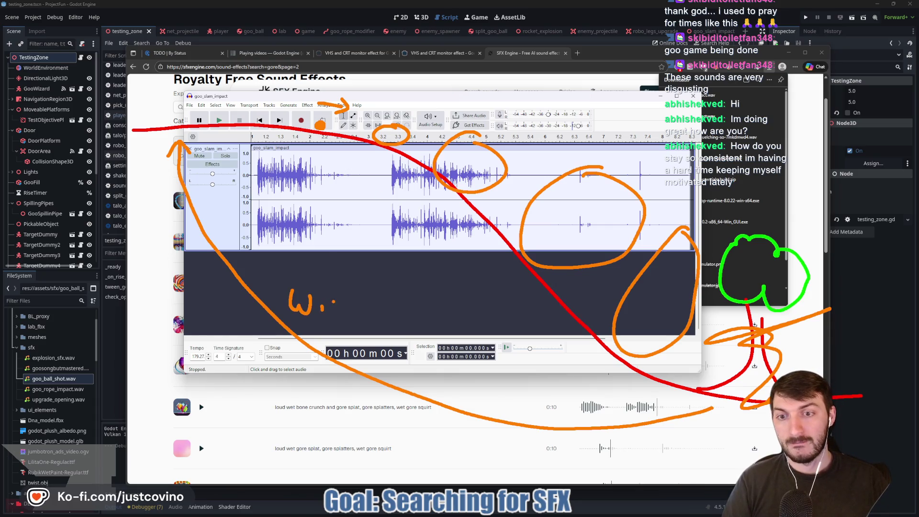
Step: Handwrite 'Willpower' in orange below the waveform, box it, and draw a line down from it
drag(343, 289, 344, 316)
mouse_move(356, 319)
mouse_down()
mouse_move(357, 300)
mouse_move(373, 320)
mouse_move(379, 310)
mouse_move(419, 317)
mouse_up()
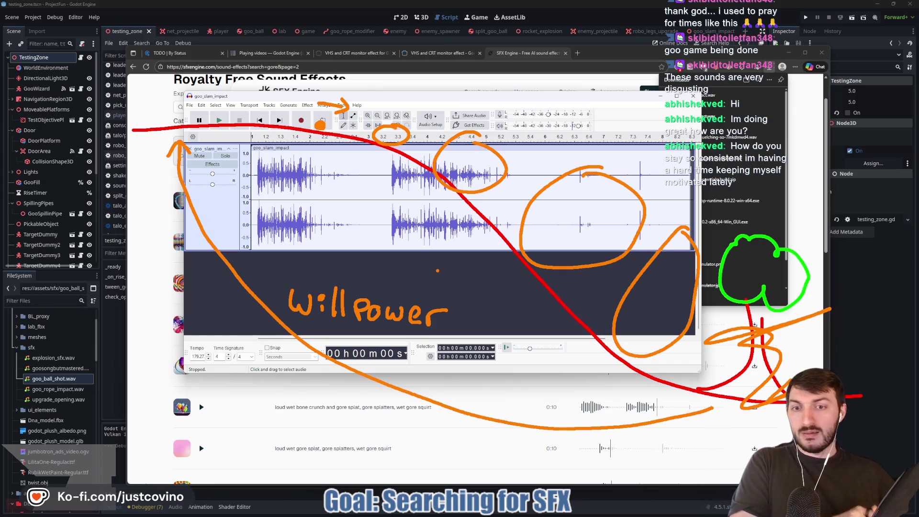
mouse_move(315, 276)
mouse_down()
mouse_move(286, 302)
mouse_move(405, 333)
mouse_move(448, 276)
mouse_move(318, 276)
mouse_up()
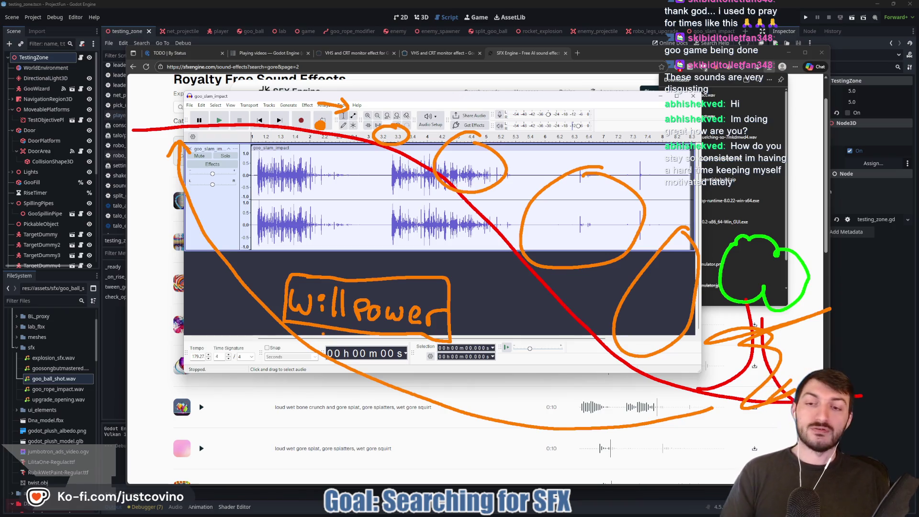
mouse_move(324, 334)
mouse_down()
mouse_move(319, 404)
mouse_move(339, 414)
mouse_up()
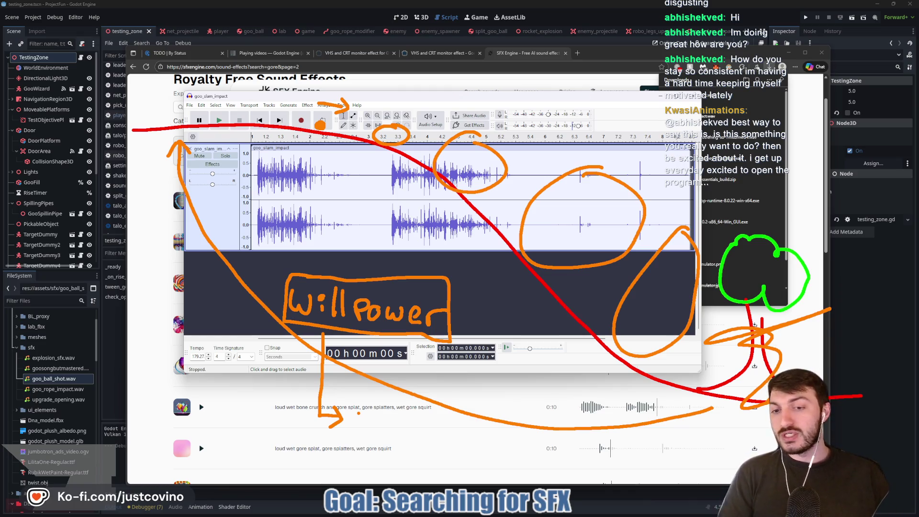
Step: Write 'Purpose' in orange under Willpower, underline and box it, then loop a large stroke around the notes
mouse_move(350, 411)
mouse_down()
mouse_move(353, 432)
mouse_move(355, 419)
mouse_move(453, 443)
mouse_up()
click(426, 434)
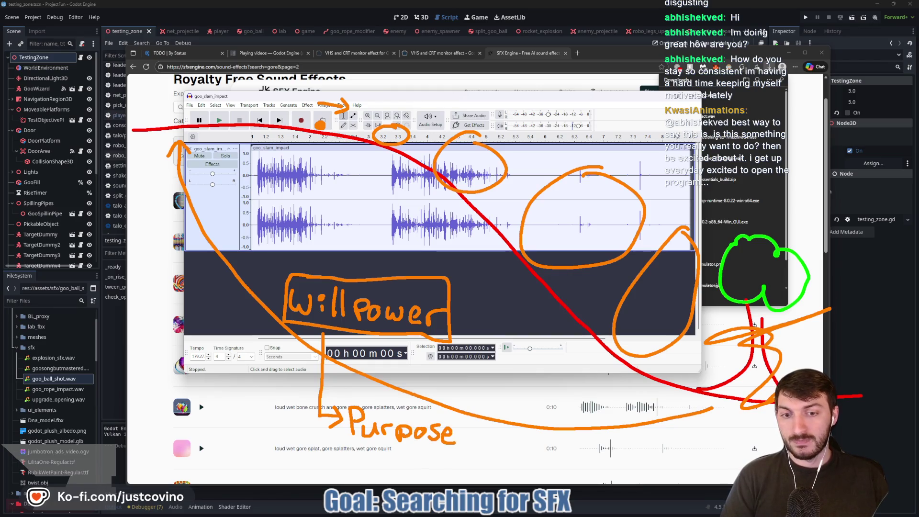
drag(342, 451, 510, 450)
click(367, 461)
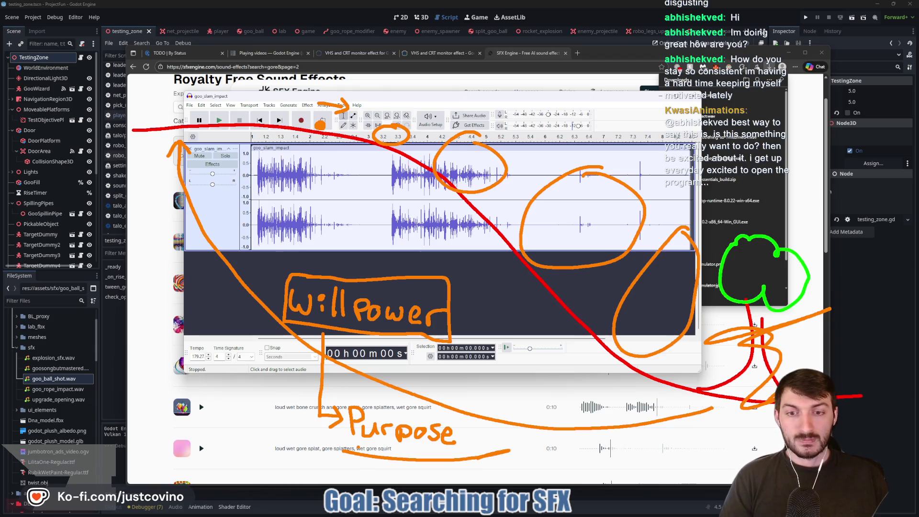
mouse_move(338, 399)
mouse_down()
mouse_move(488, 417)
mouse_move(489, 448)
mouse_up()
click(474, 429)
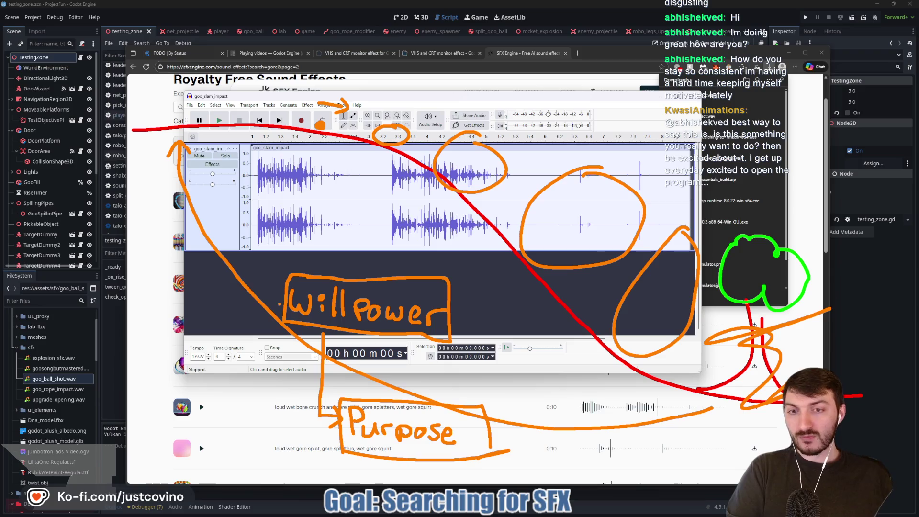
mouse_move(363, 233)
mouse_down()
mouse_move(226, 476)
mouse_move(563, 493)
mouse_move(294, 213)
mouse_up()
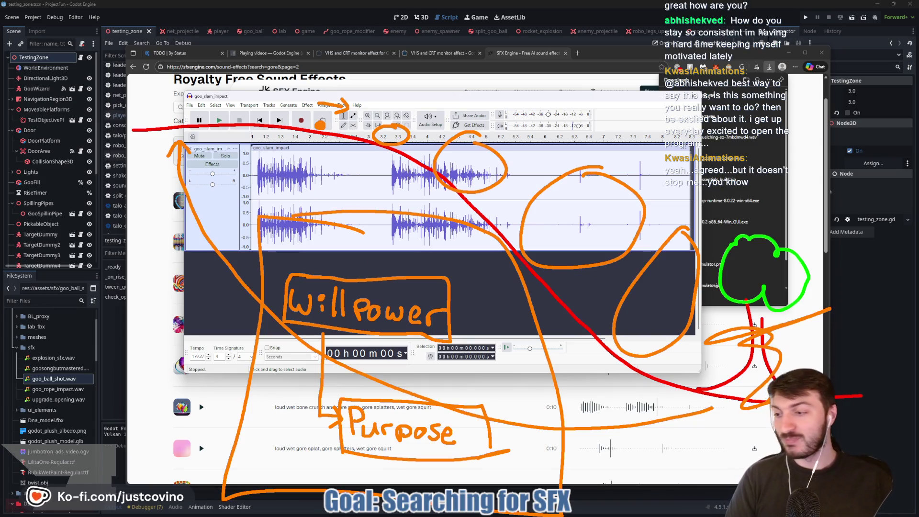
Step: Retrace the Willpower and Purpose boxes in orange and yellow, clear all annotations, and play goo_slam_impact
mouse_move(380, 257)
mouse_down()
mouse_move(262, 302)
mouse_move(481, 220)
mouse_move(233, 333)
mouse_move(478, 239)
mouse_move(479, 366)
mouse_move(369, 244)
mouse_up()
mouse_move(320, 384)
mouse_down()
mouse_move(259, 445)
mouse_move(517, 368)
mouse_move(368, 481)
mouse_move(388, 366)
mouse_move(452, 478)
mouse_move(326, 385)
mouse_move(526, 476)
mouse_move(316, 469)
mouse_up()
mouse_move(426, 483)
mouse_down()
mouse_move(498, 382)
mouse_move(315, 459)
mouse_move(335, 395)
mouse_up()
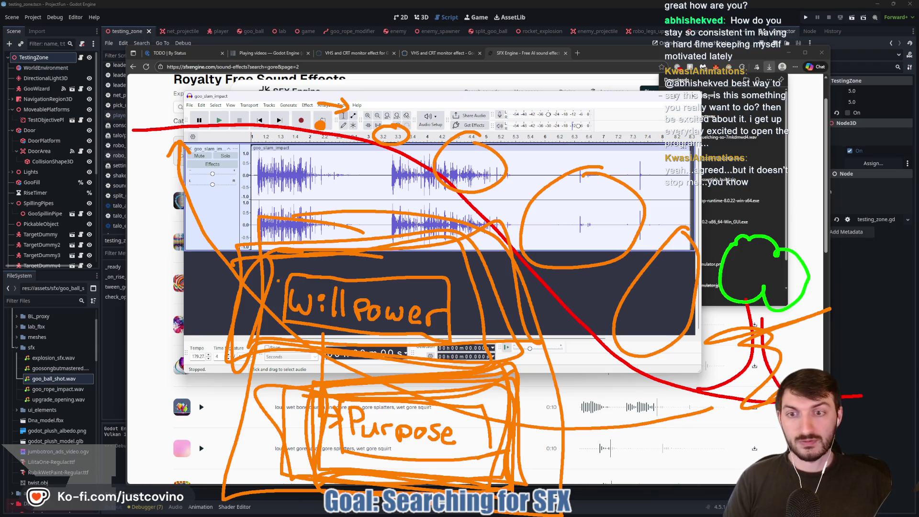
drag(258, 347, 476, 349)
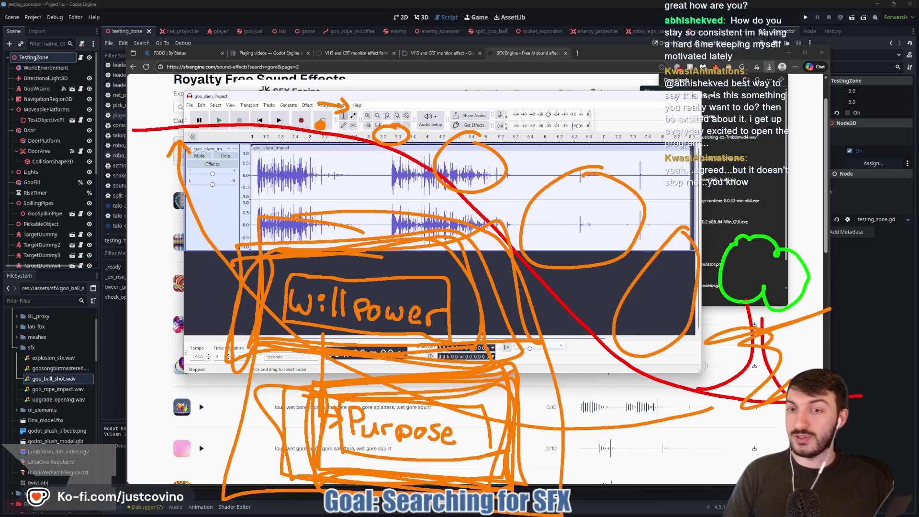
drag(425, 281, 234, 359)
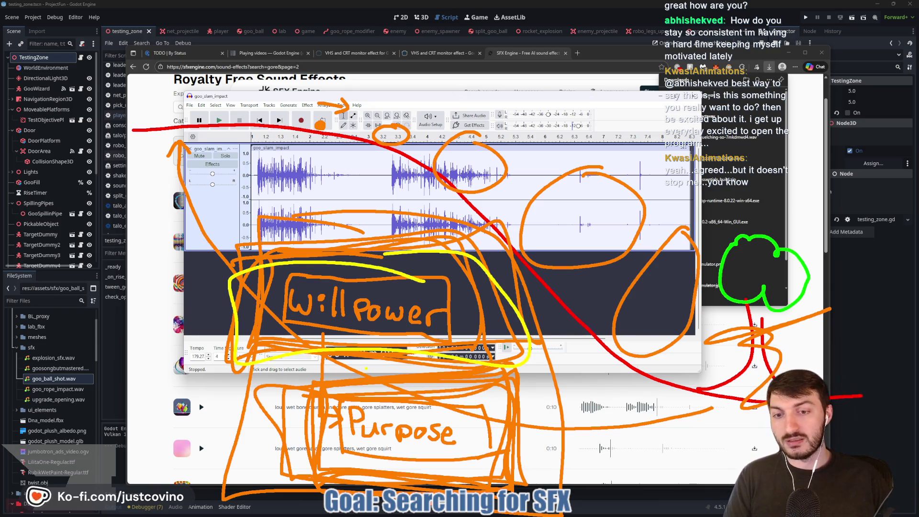
key(Escape)
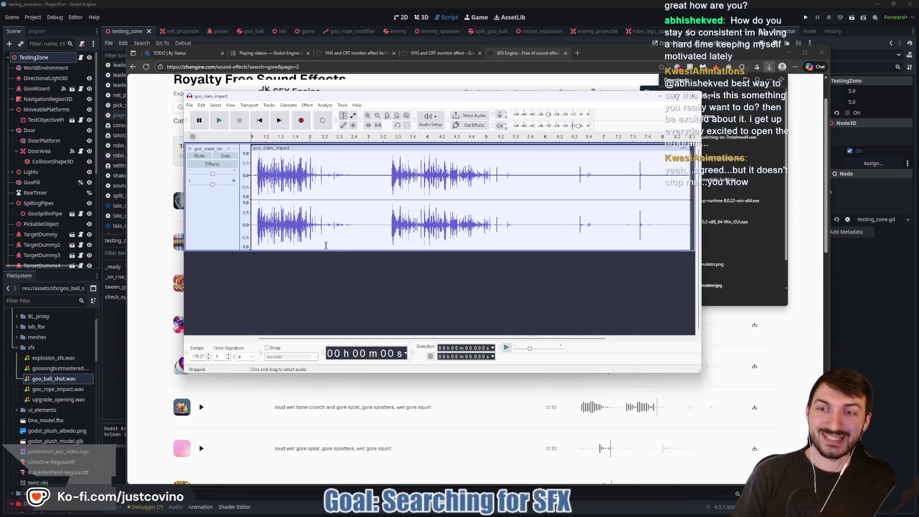
click(224, 119)
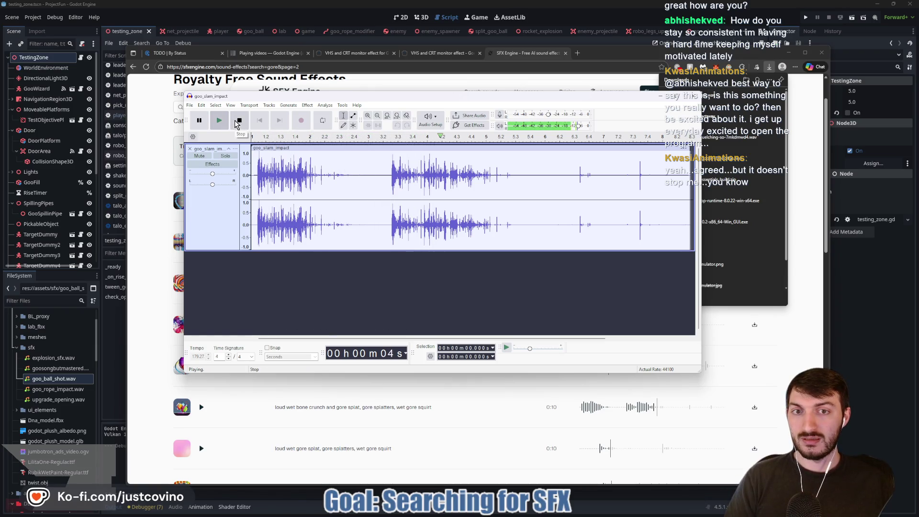
Step: Stop playback and delete everything in goo_slam_impact after 2.388 seconds
click(238, 121)
drag(356, 175, 713, 182)
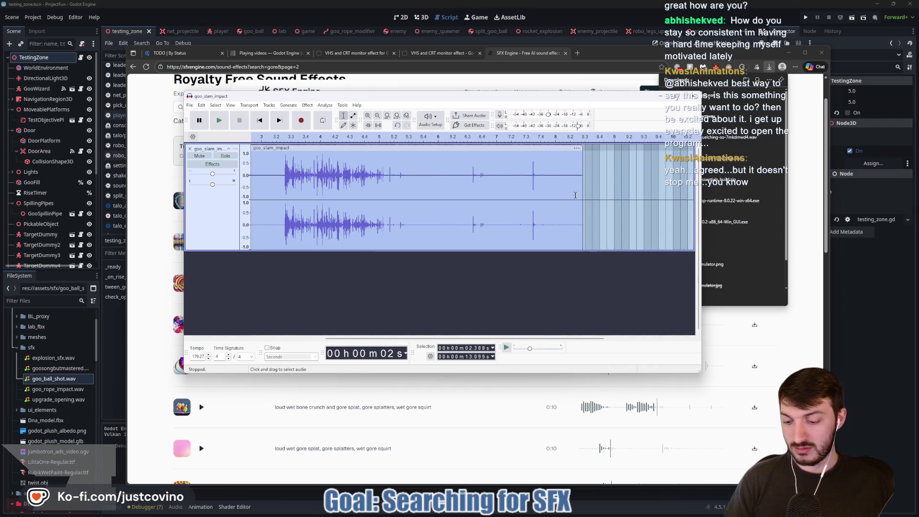
key(Delete)
drag(404, 341, 242, 342)
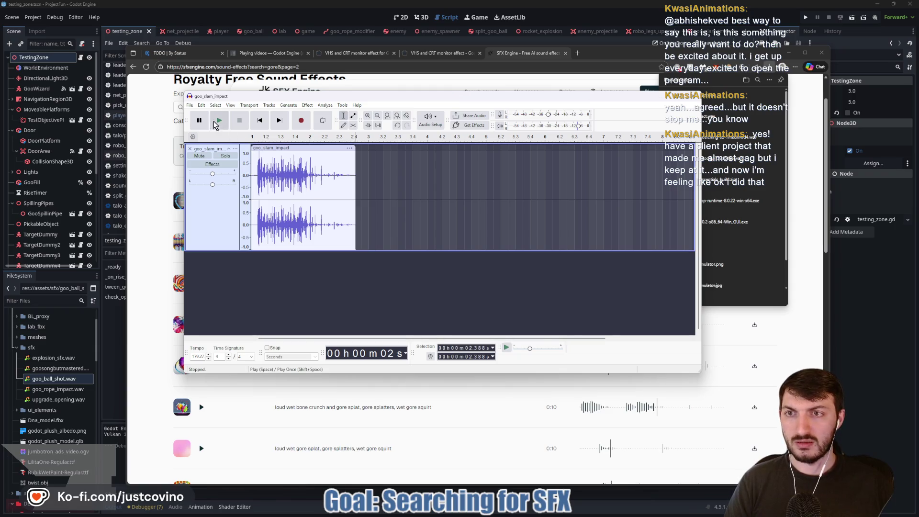
Step: Play the trimmed sound from the start, then select the whole clip
click(258, 121)
click(218, 121)
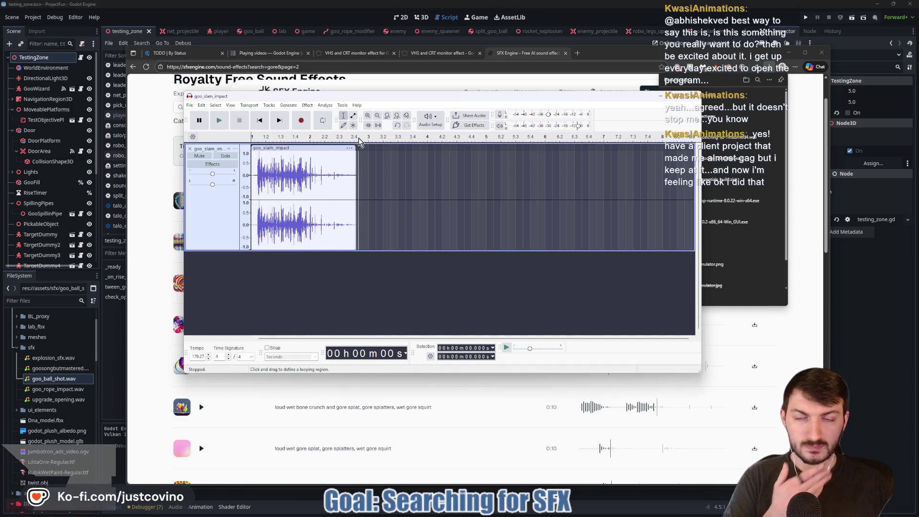
click(295, 161)
click(259, 147)
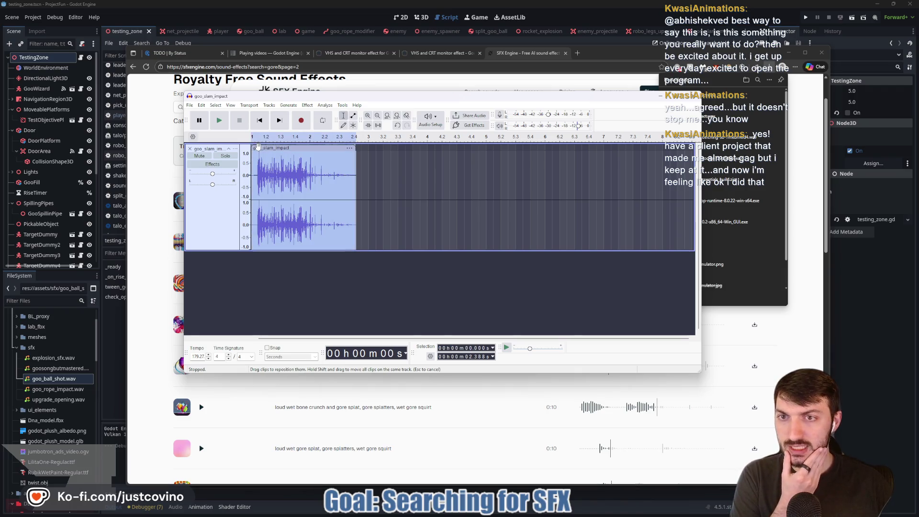
Step: Raise the clip speed to 200% in Pitch and Speed, previewing 125% and 150% along the way
right_click(261, 149)
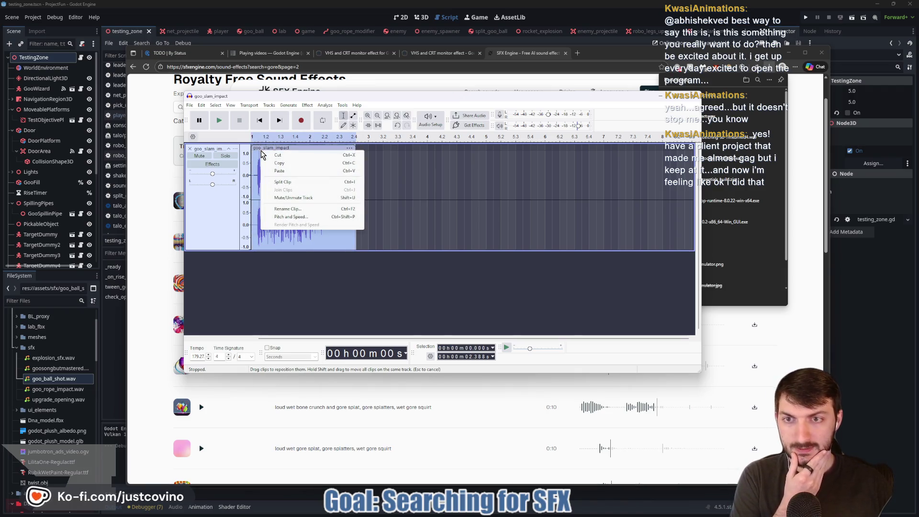
click(289, 216)
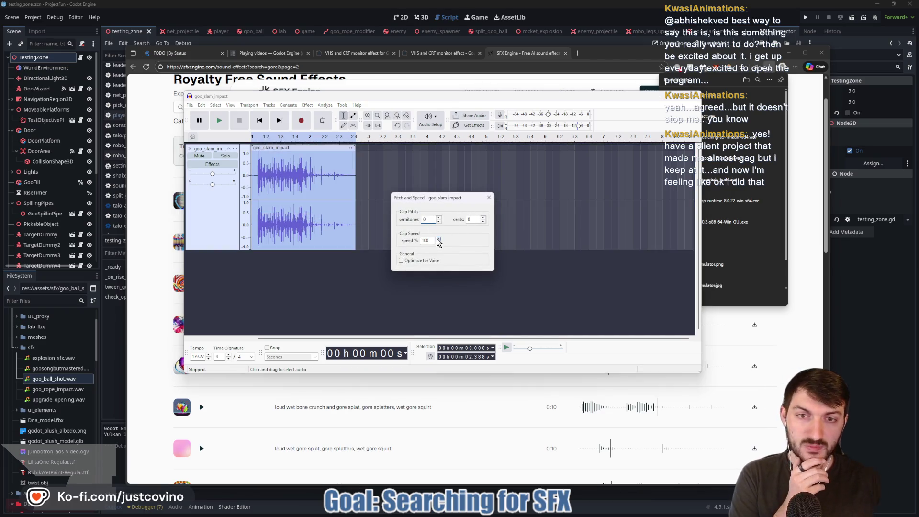
text(125)
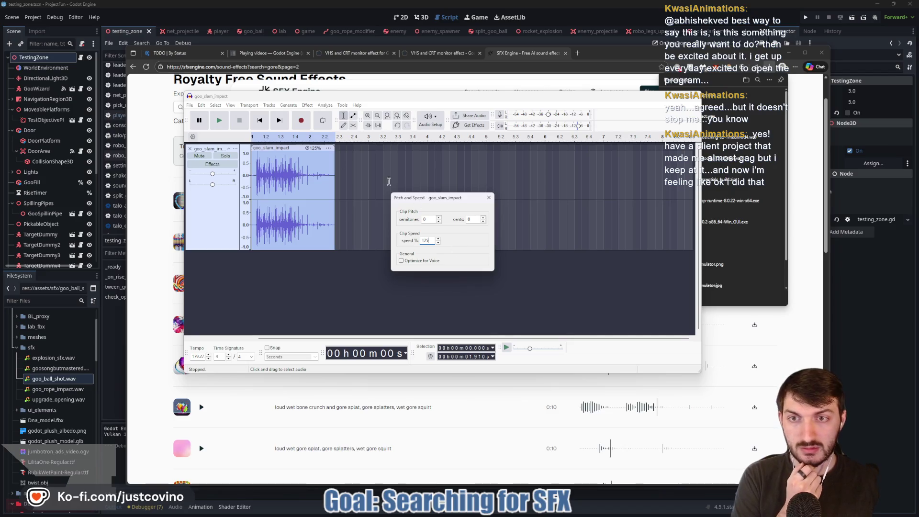
click(219, 120)
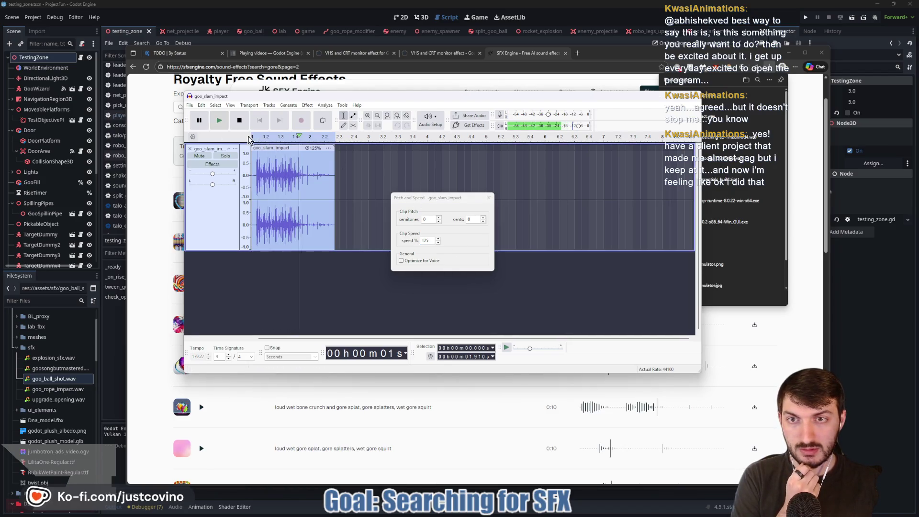
double_click(425, 239)
text(150)
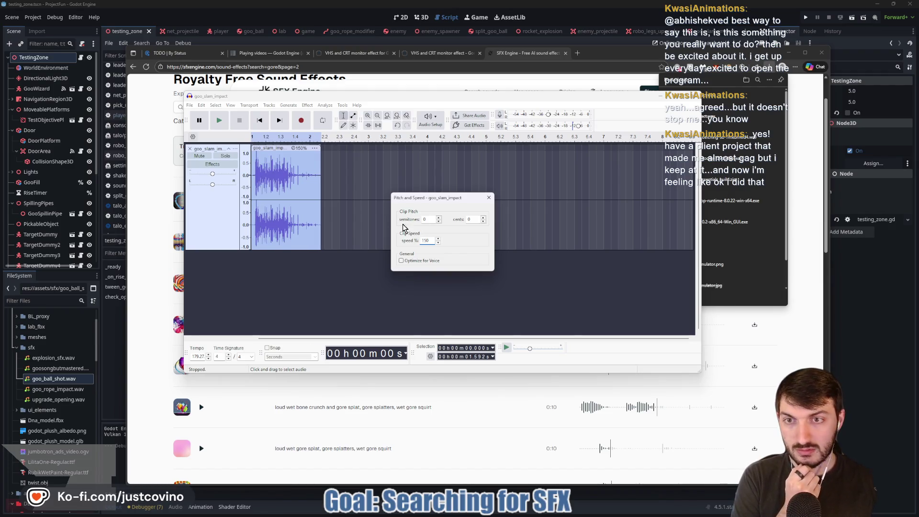
click(219, 121)
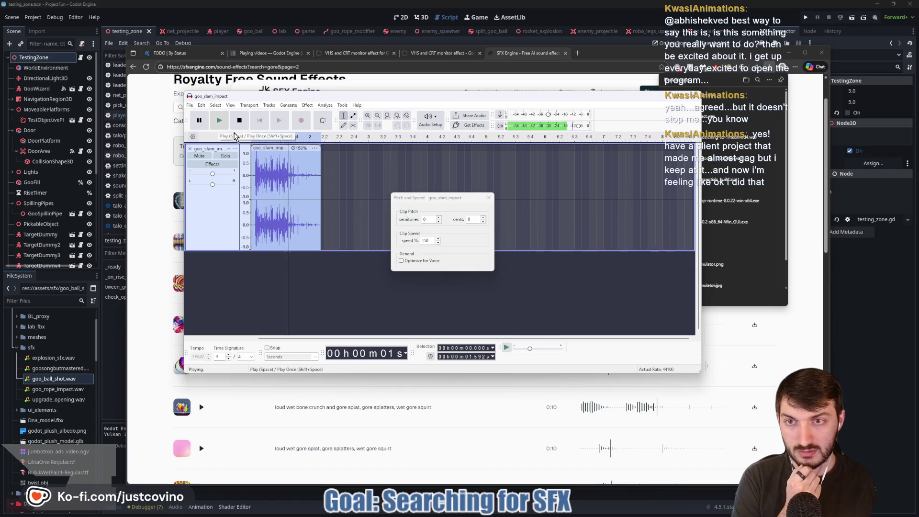
double_click(423, 240)
text(200)
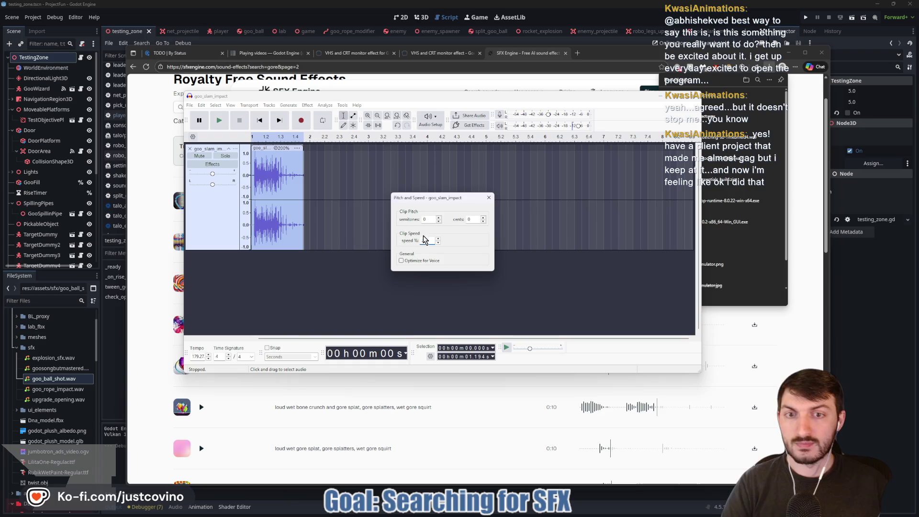
click(220, 121)
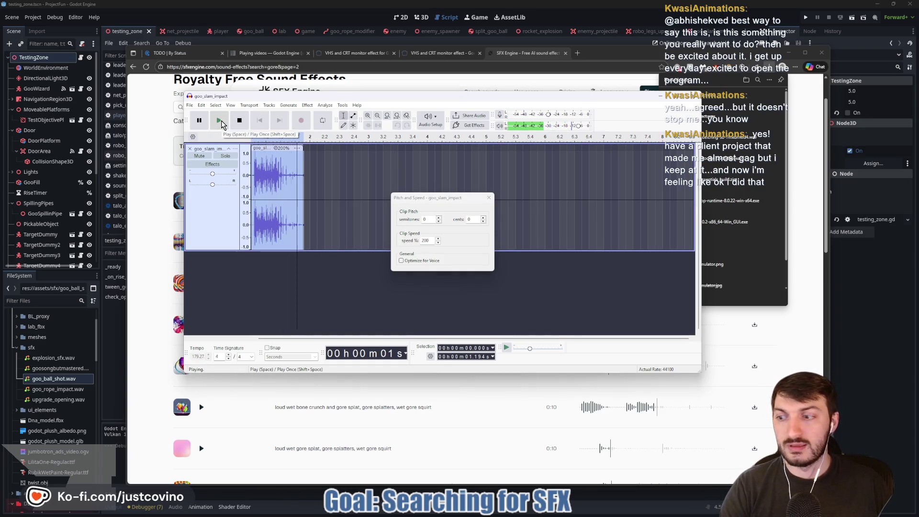
click(220, 121)
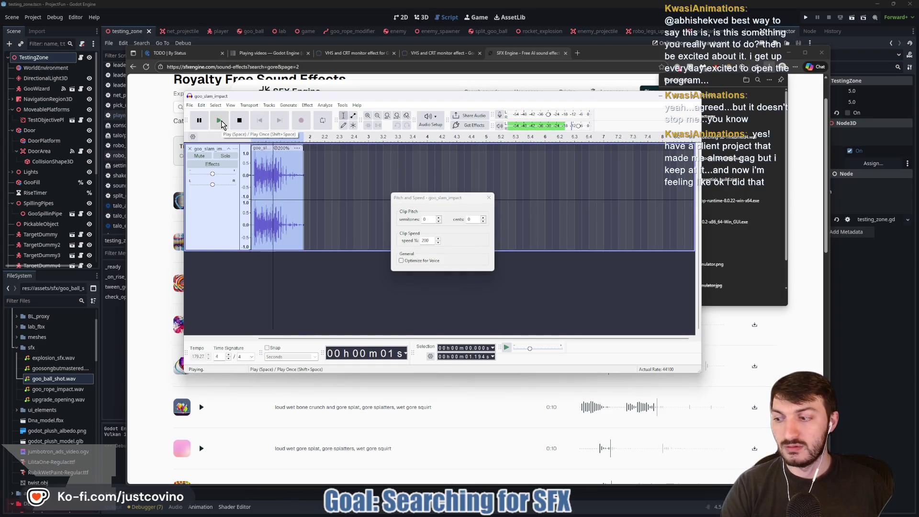
click(220, 121)
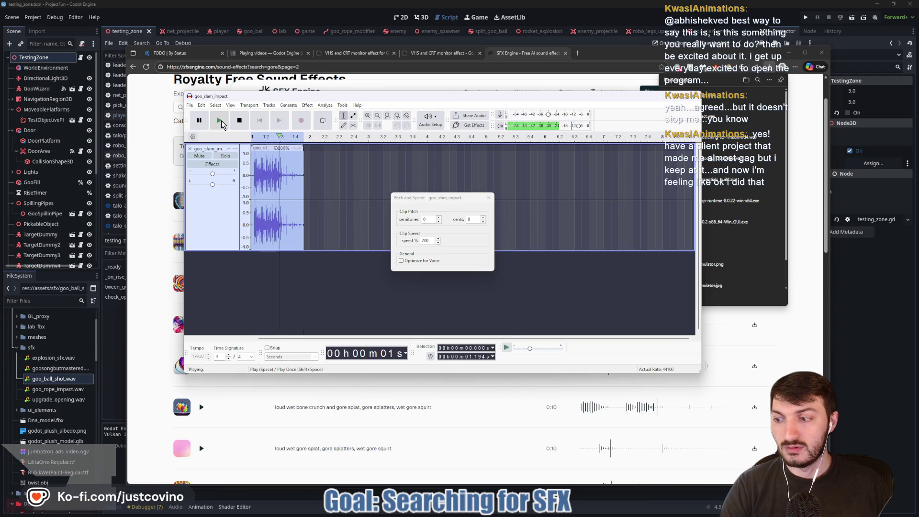
Step: Delete the clip's tail from 0.932 s and replay the shortened clip
drag(292, 172, 316, 175)
key(Delete)
click(220, 121)
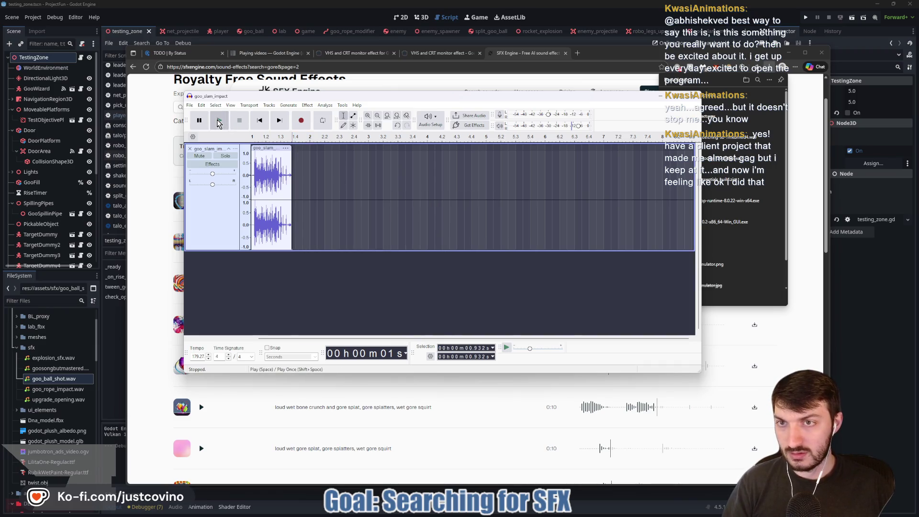
click(220, 123)
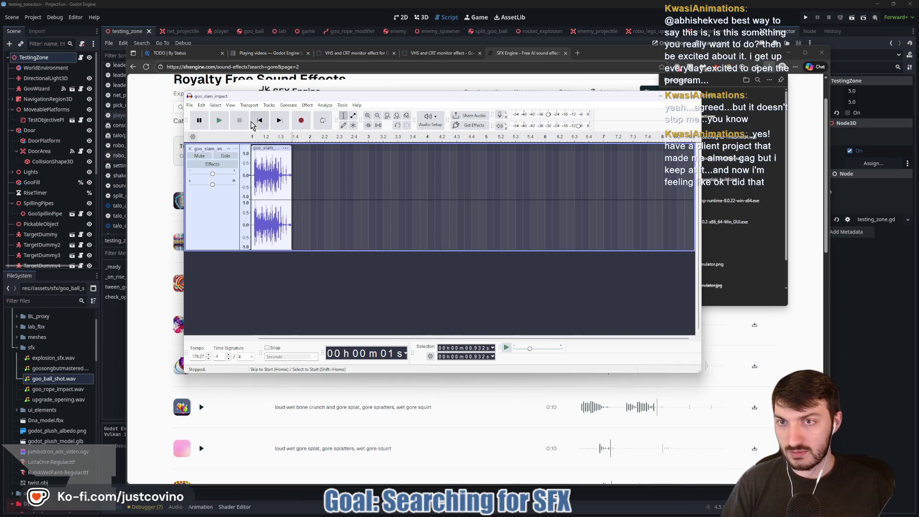
click(219, 123)
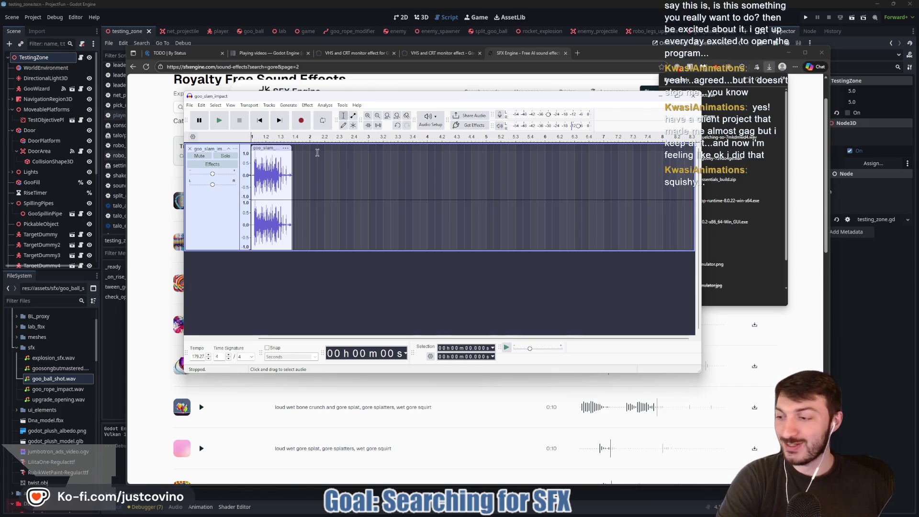
click(189, 105)
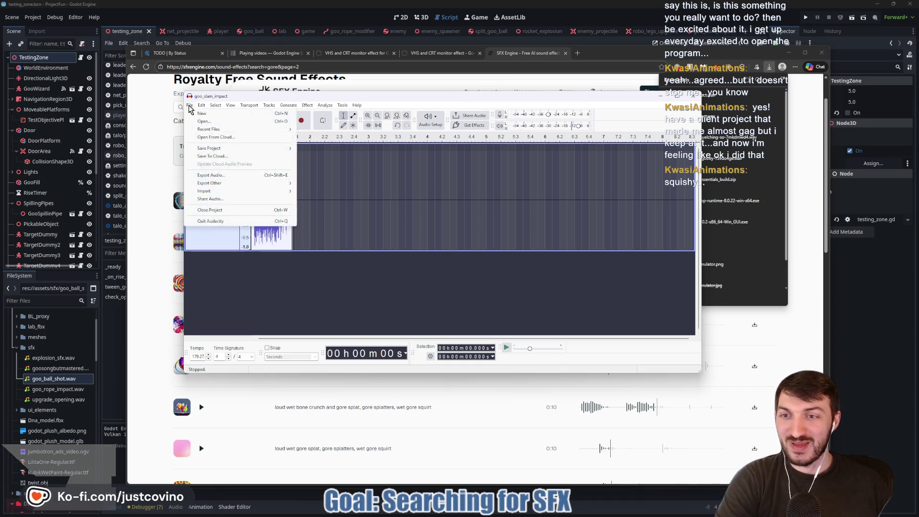
Step: Export the clip as goo_slam_impact.wav into the sfx folder and return to Godot
click(211, 175)
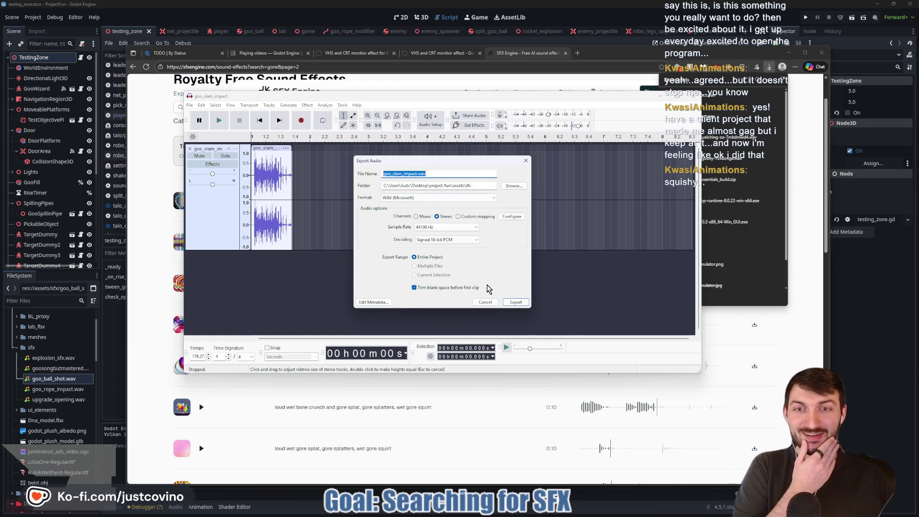
click(514, 302)
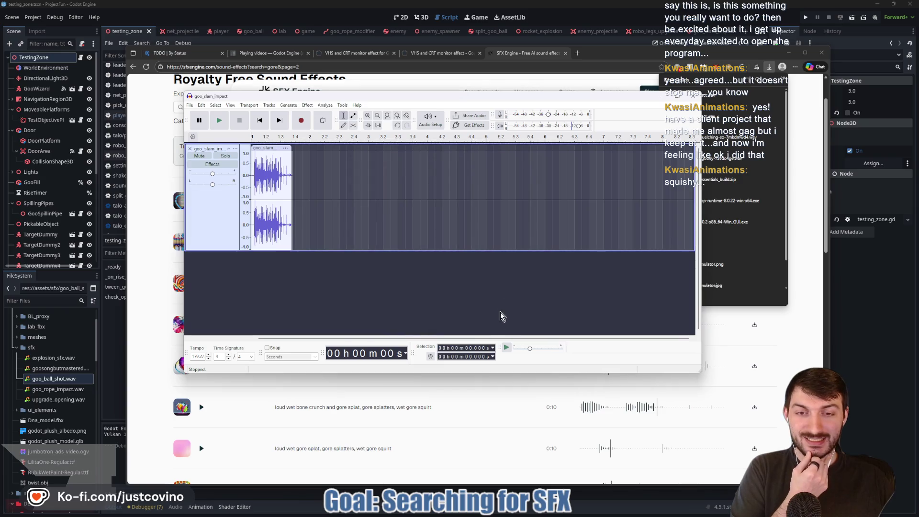
key(alt+Tab)
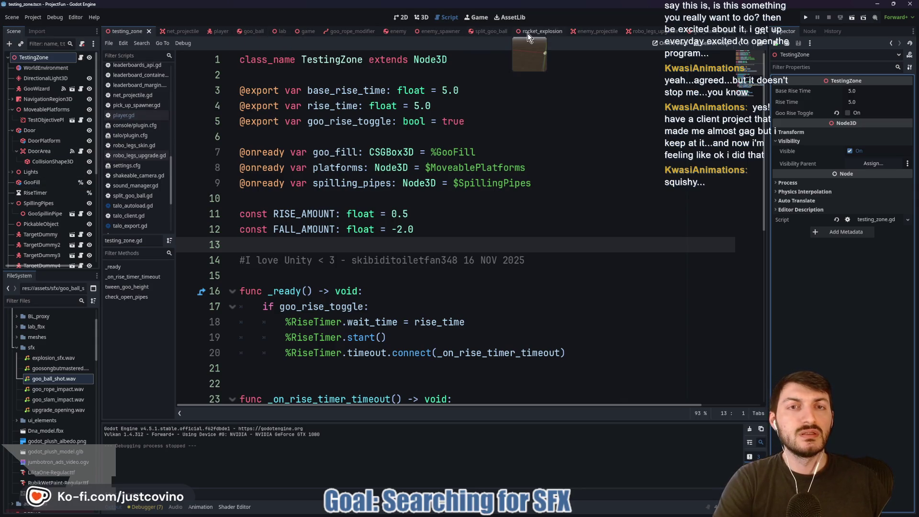
Step: Open goo_slam_impact.gd and start a SoundManager.play_sfx(" call on a new line in _ready
click(712, 33)
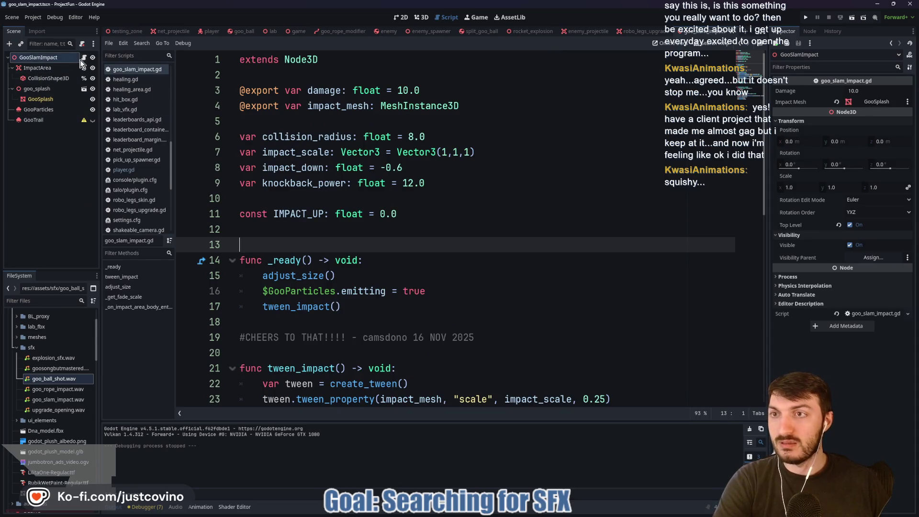
click(58, 56)
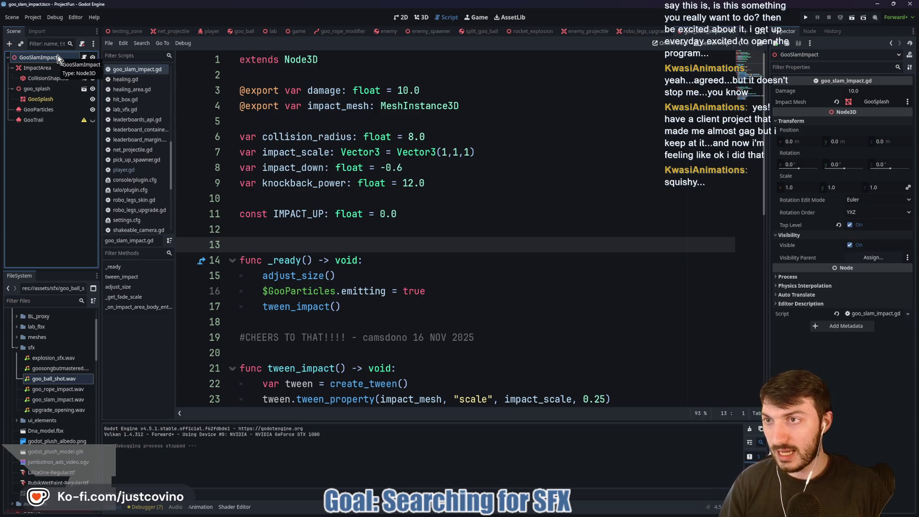
key(ctrl+a)
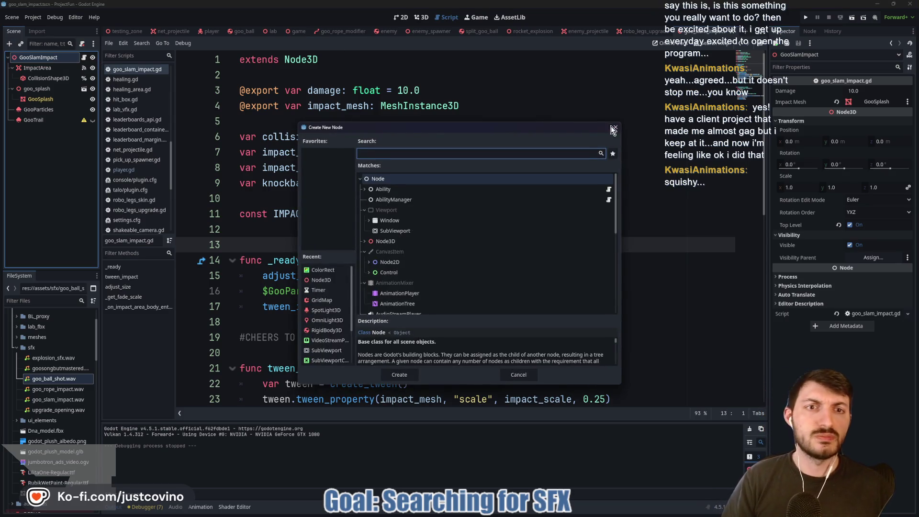
click(615, 127)
click(394, 266)
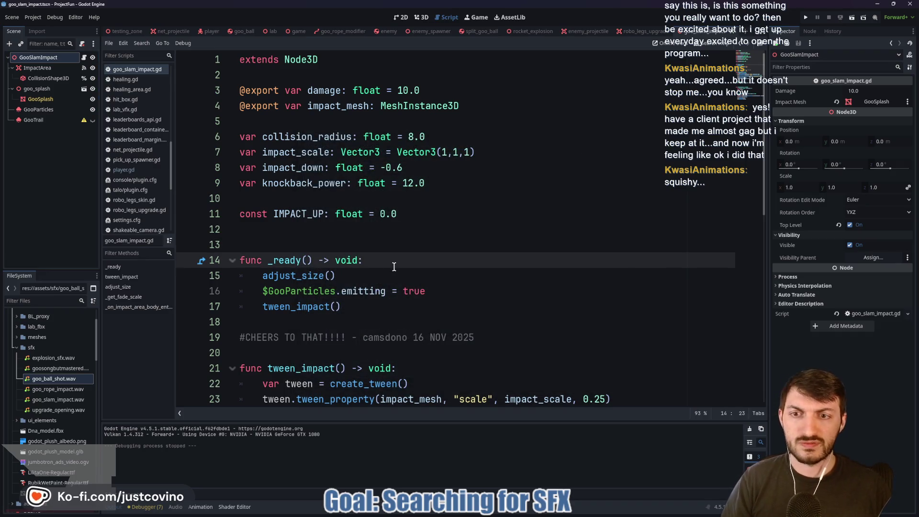
key(Return)
text(Sou)
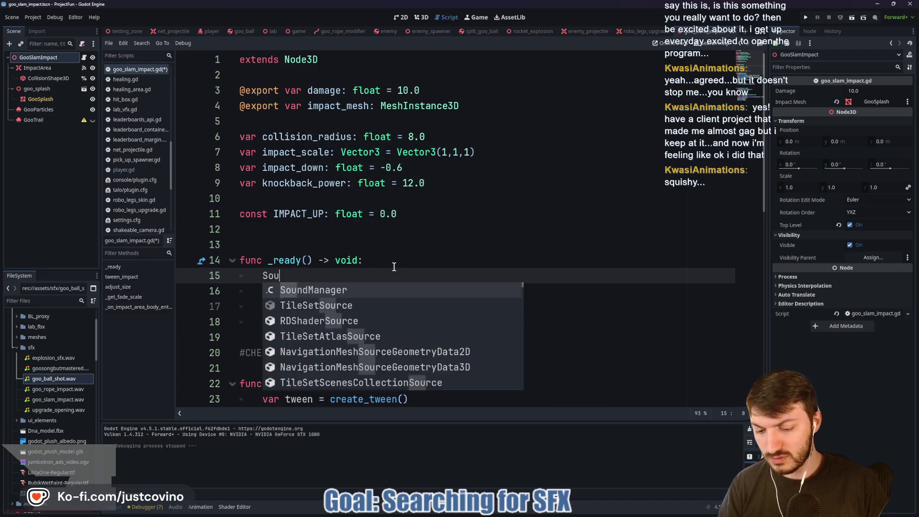
text(ndManager.pla)
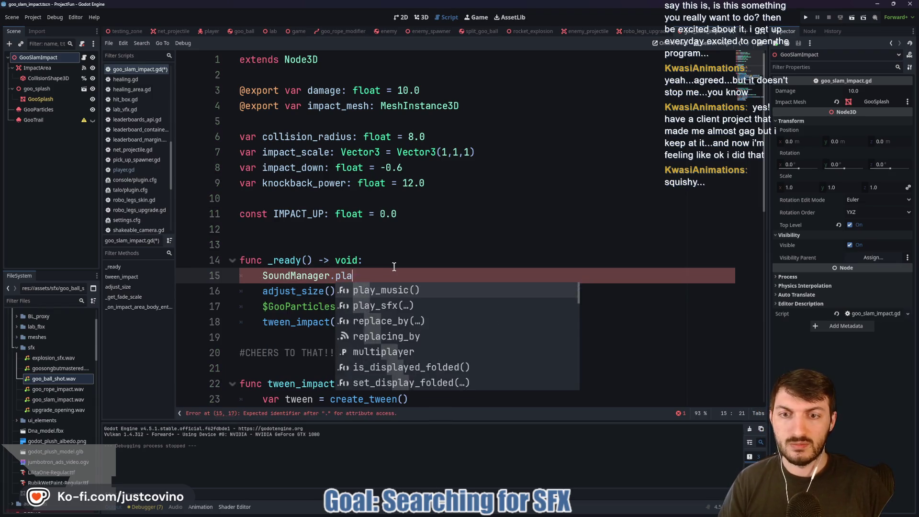
text(y_sfx(")
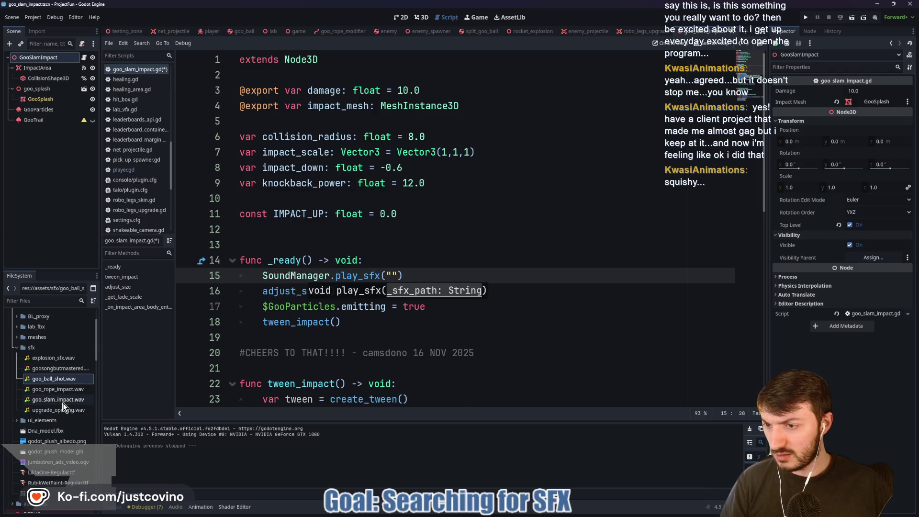
Step: Paste goo_slam_impact.wav's resource path into play_sfx, then return to the testing_zone scene
click(50, 401)
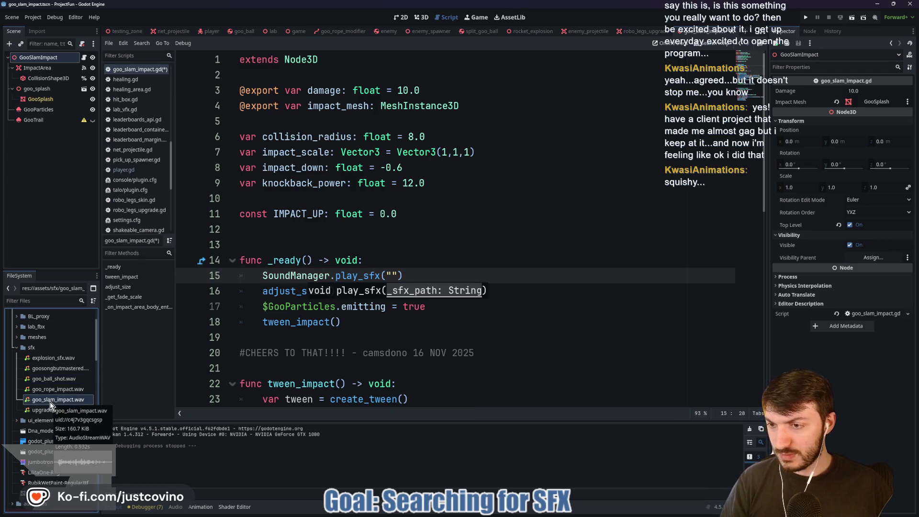
right_click(49, 401)
click(68, 392)
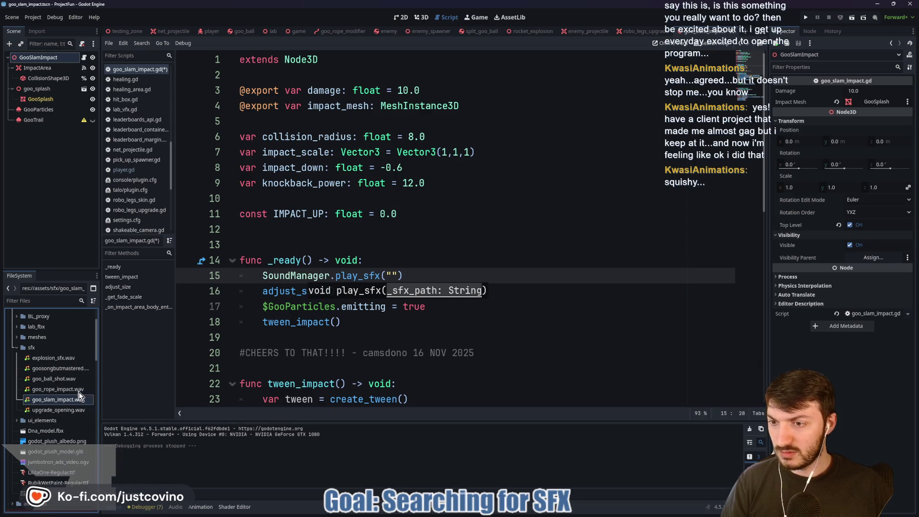
click(393, 275)
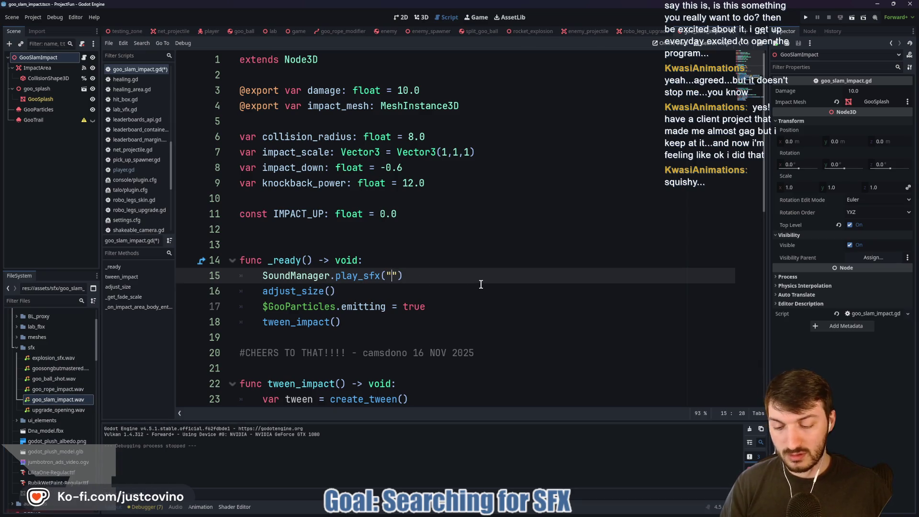
key(ctrl+v)
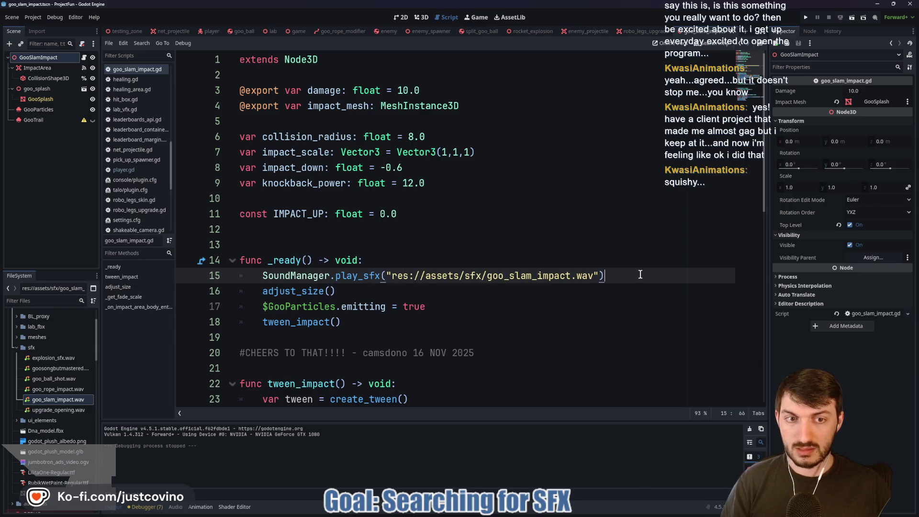
click(124, 31)
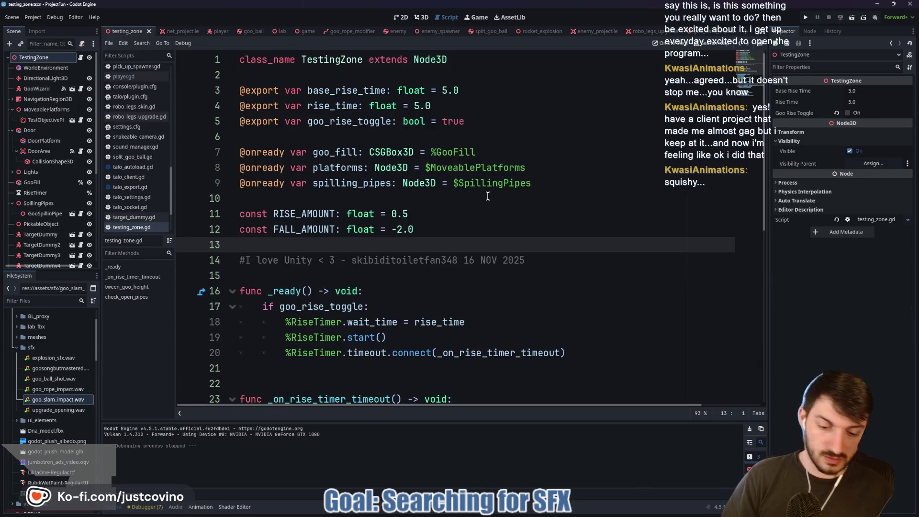
key(F6)
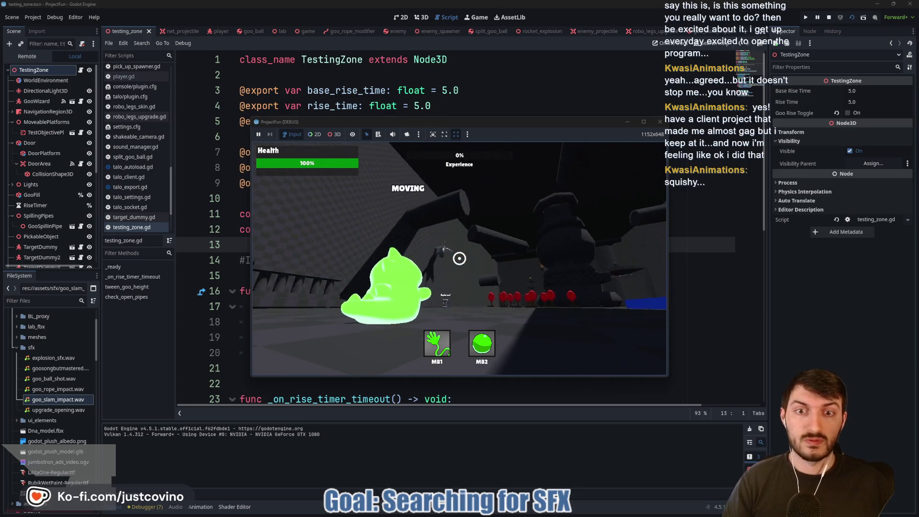
click(459, 258)
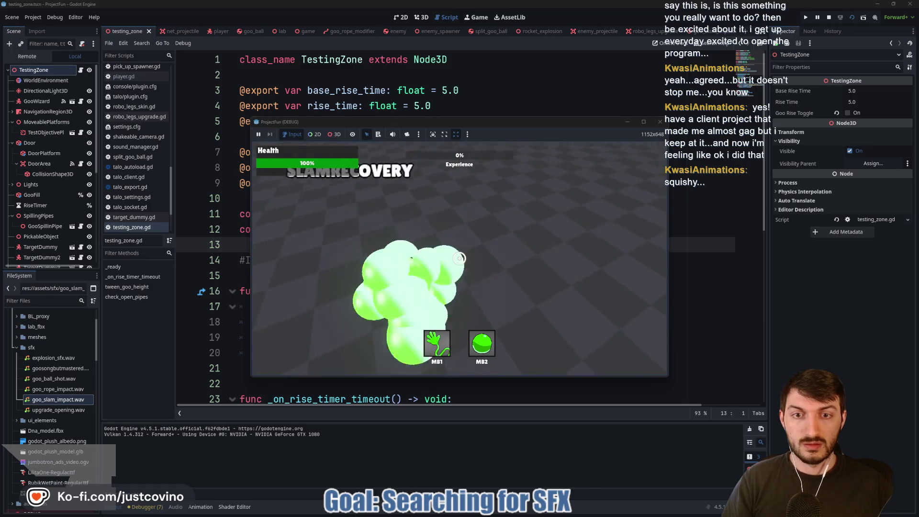
key(w)
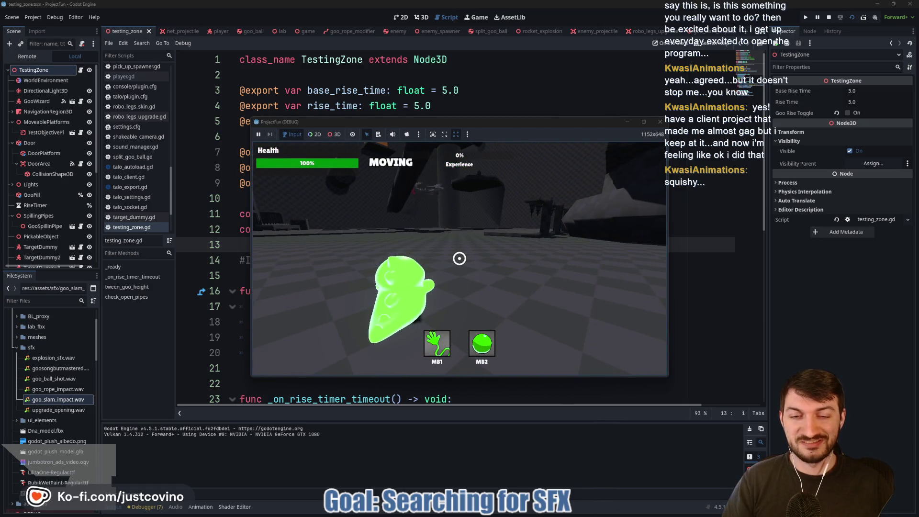
key(F8)
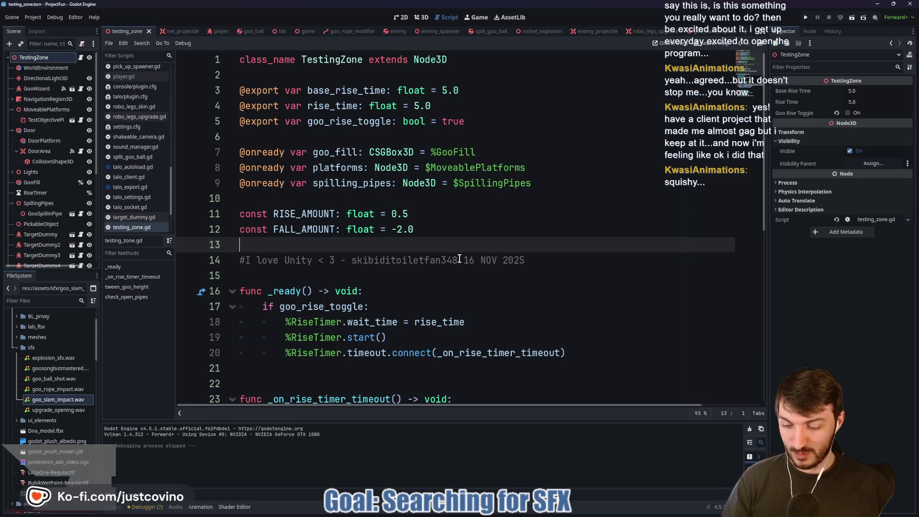
Step: Switch from Godot to the browser and show the Notion 'TODO | By Status' board
click(459, 258)
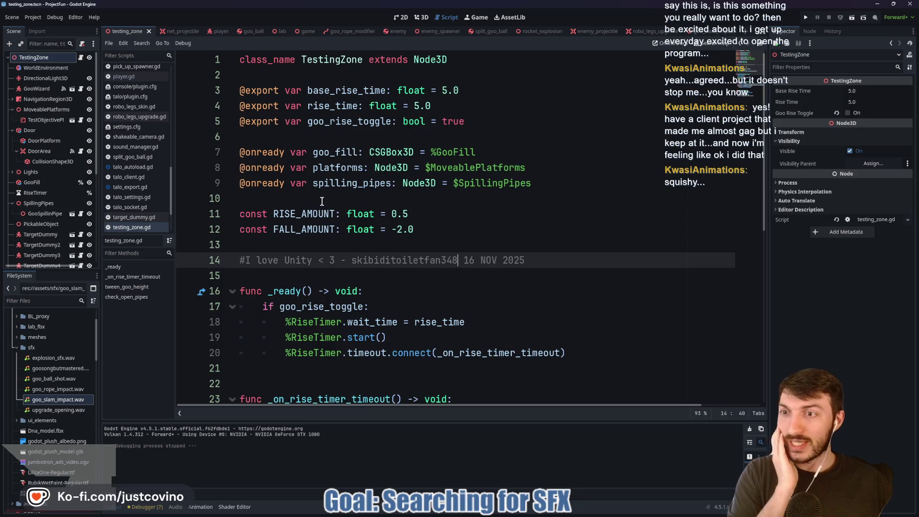
key(alt+Tab)
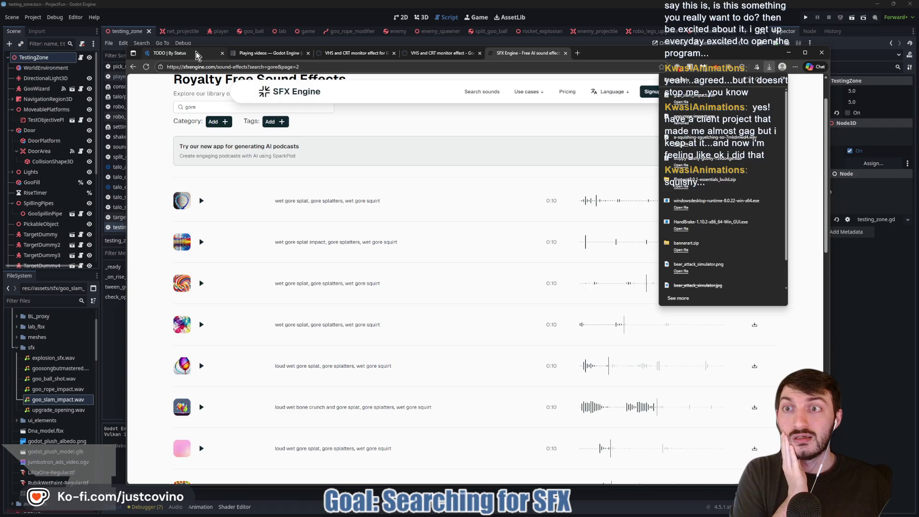
click(170, 53)
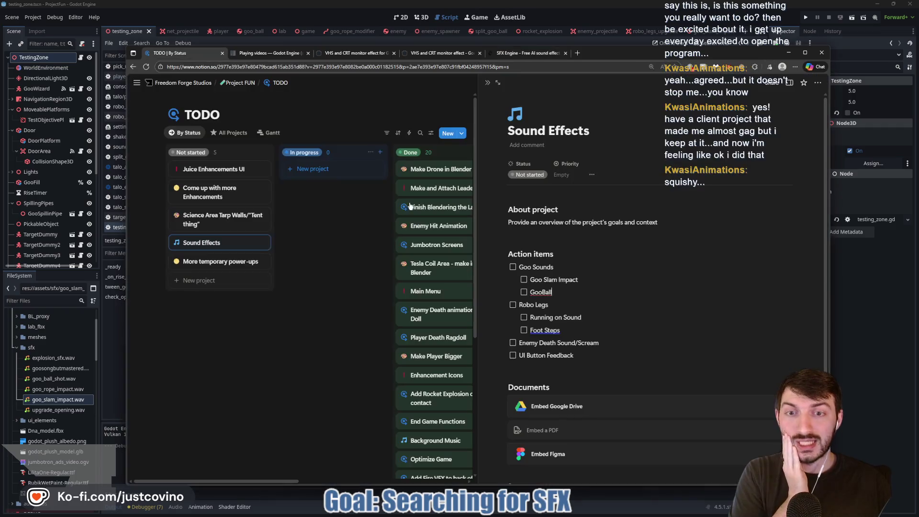
Step: Tick off Goo Slam Impact, GooBall, Robo Legs and Running on Sound as done
click(524, 279)
click(523, 292)
click(512, 305)
click(523, 317)
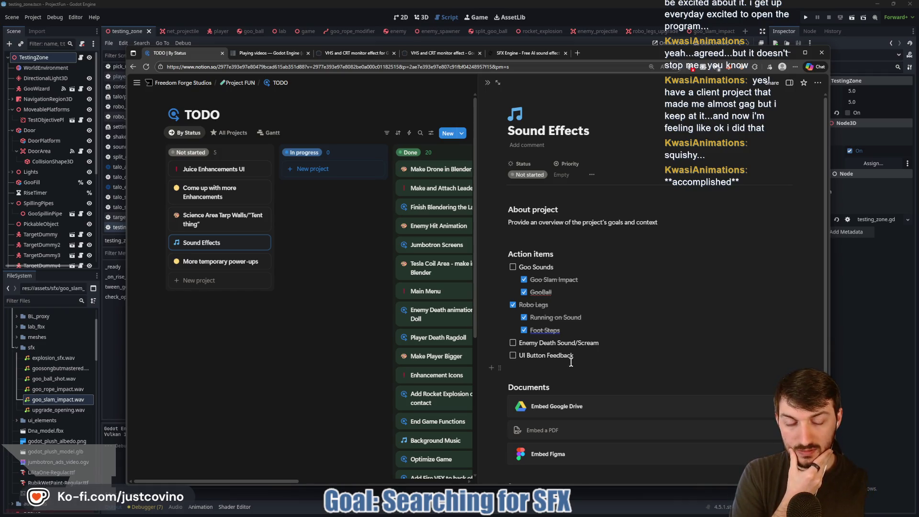
Step: Return to the SFX Engine results and select the old 'gore' search text for replacement
click(879, 349)
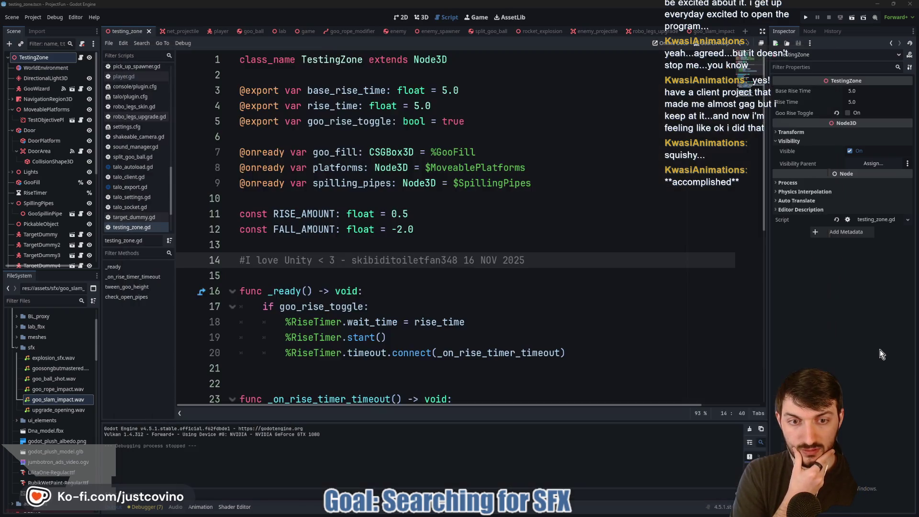
click(389, 277)
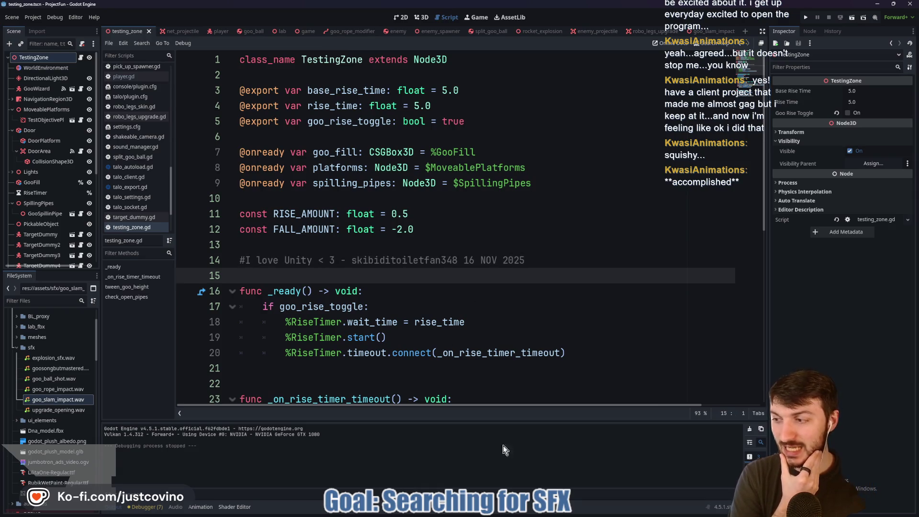
key(alt+Tab)
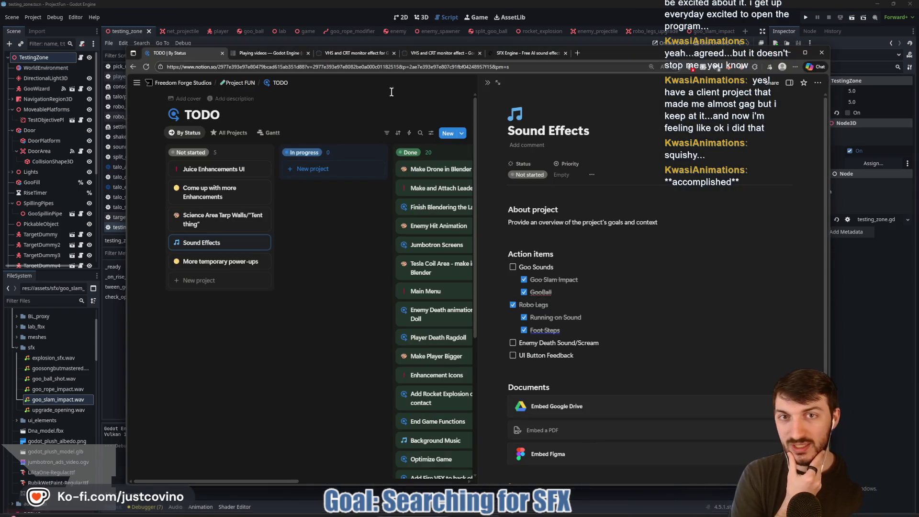
key(ctrl+shift+Tab)
drag(242, 151, 160, 155)
Step: Search for 'death' and preview the dark and sad sounds, painful death screams and velociraptor impact
text(th)
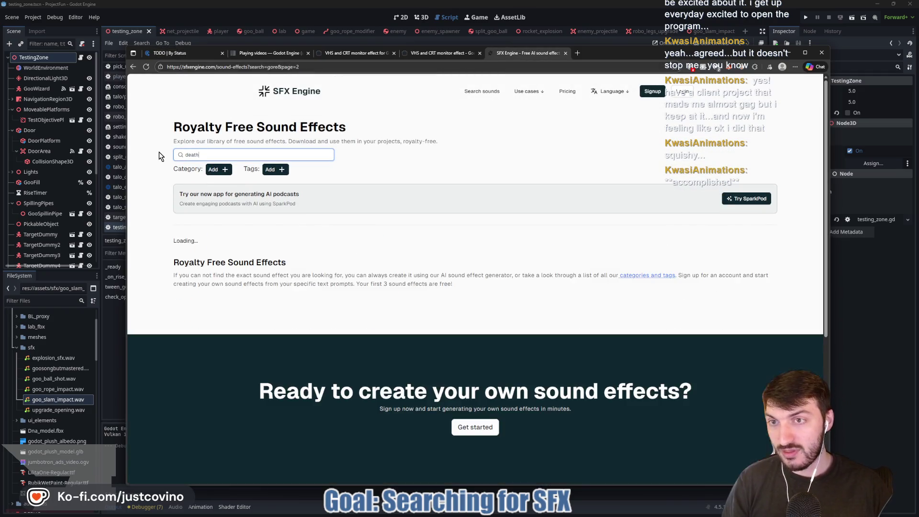
click(200, 250)
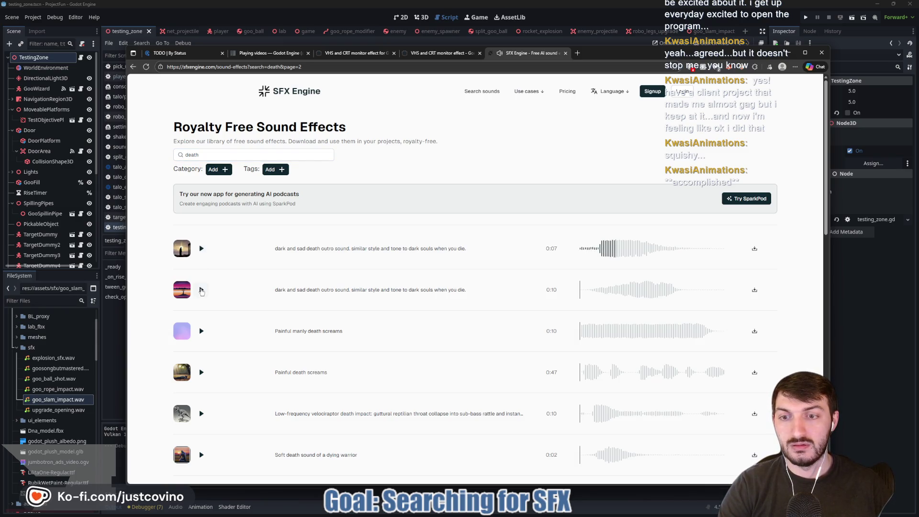
click(200, 291)
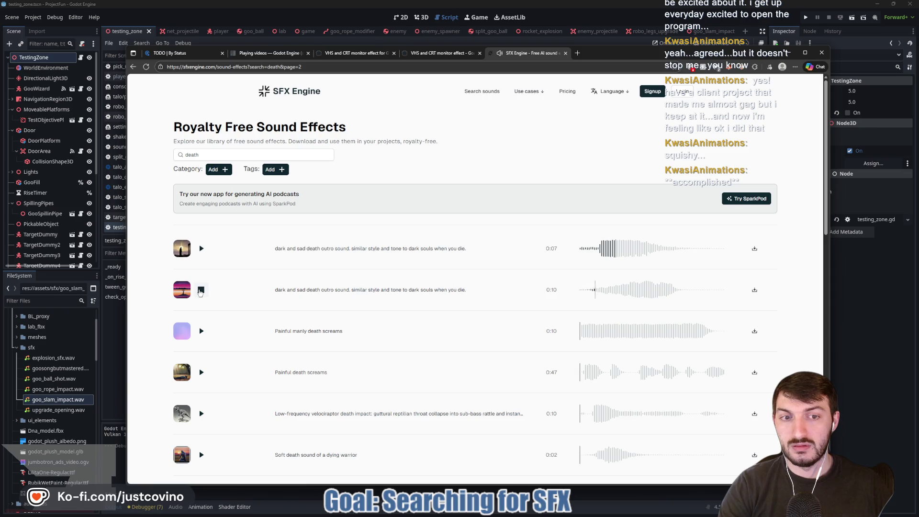
click(201, 331)
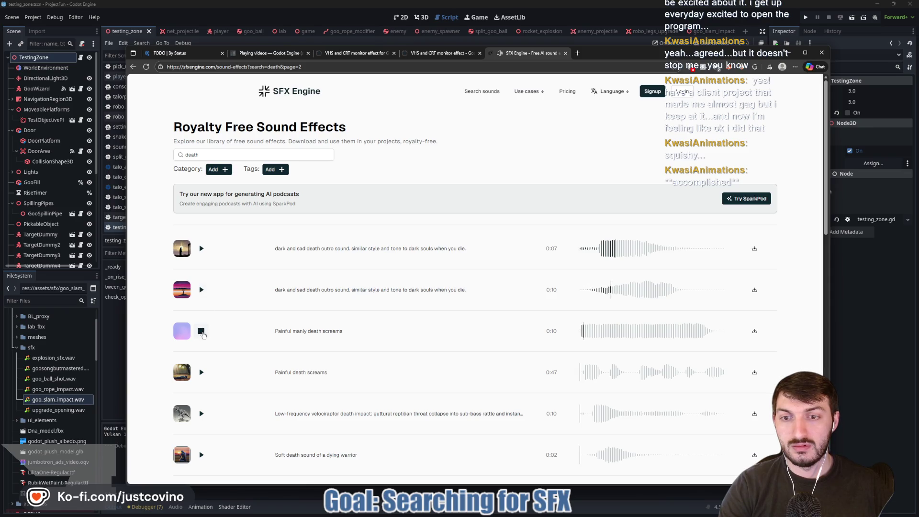
click(201, 331)
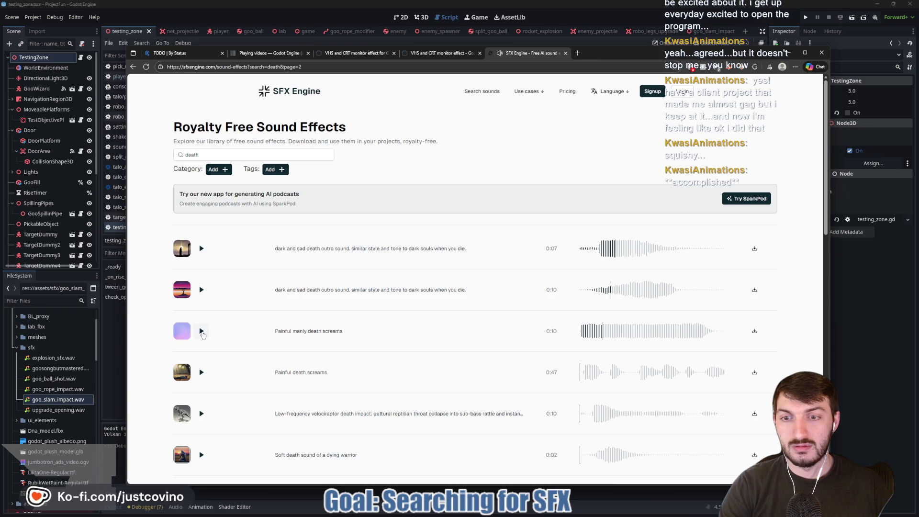
click(201, 373)
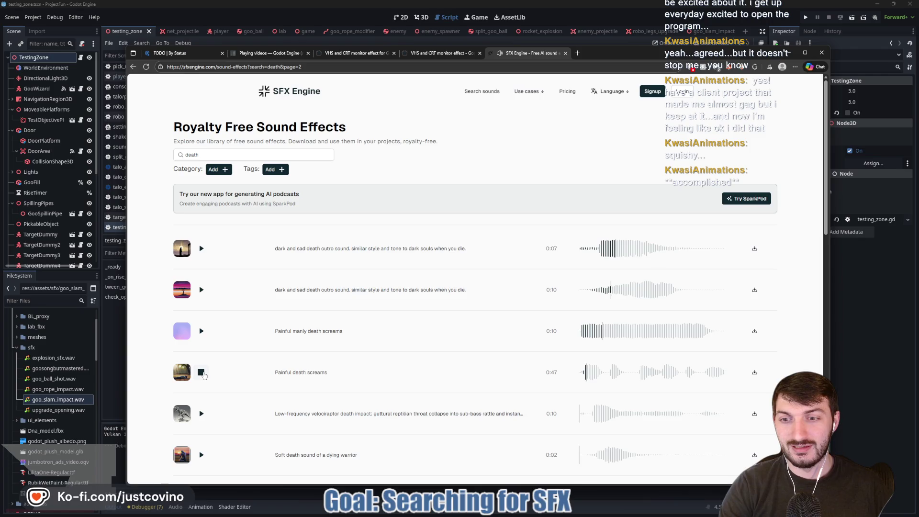
click(201, 414)
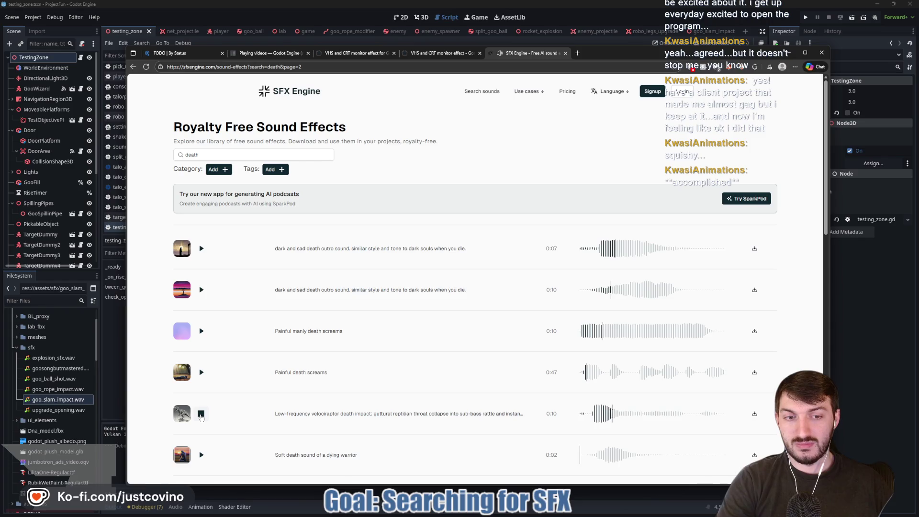
click(201, 414)
Step: Preview the dying warrior, baby deathcore and alien monster death sounds, then replay the painful manly screams
scroll(287, 364, down, 3)
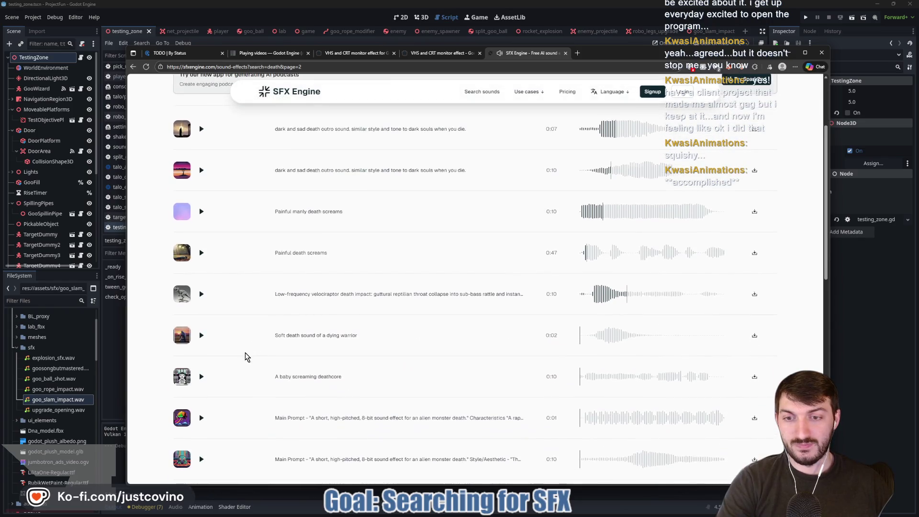
click(200, 336)
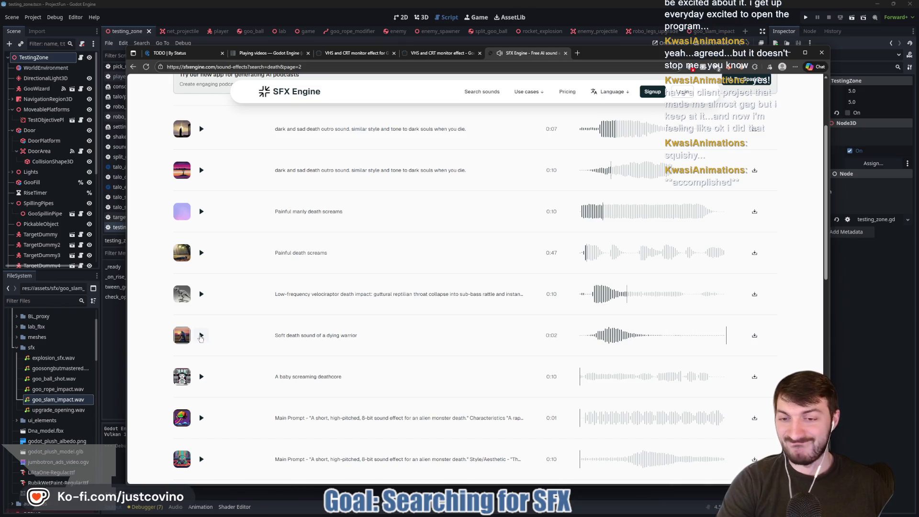
click(200, 377)
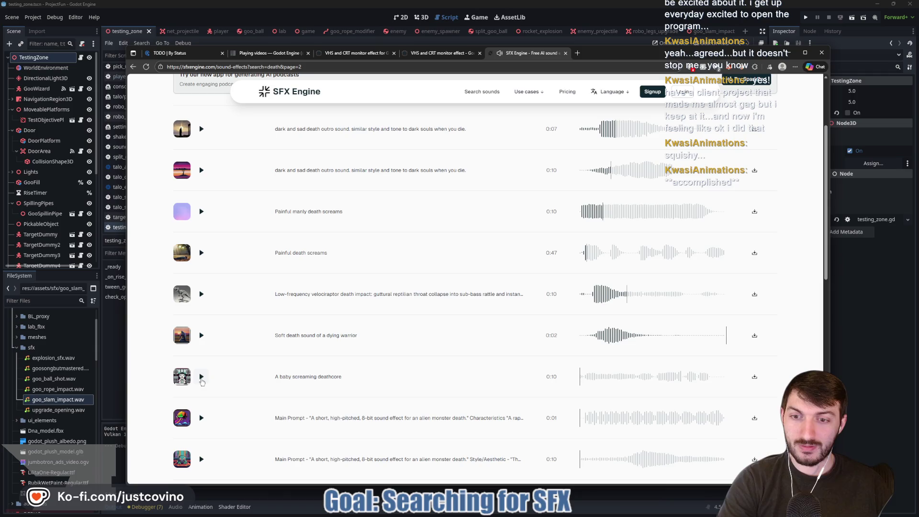
click(201, 379)
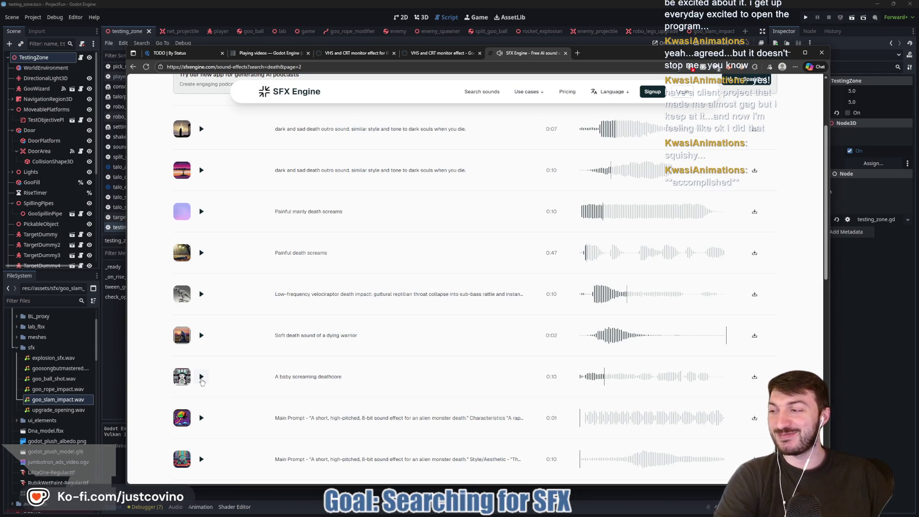
scroll(201, 378, down, 2)
click(197, 347)
scroll(193, 352, down, 1)
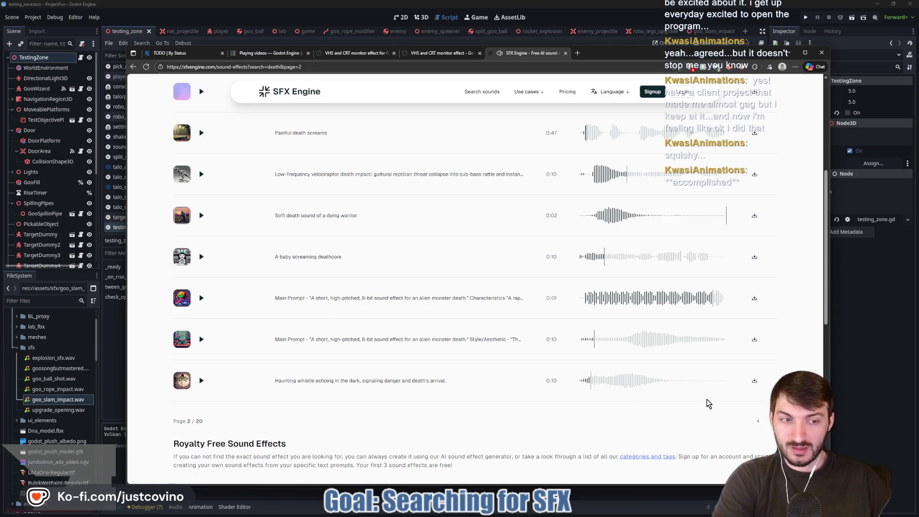
scroll(359, 296, up, 1)
scroll(326, 292, up, 2)
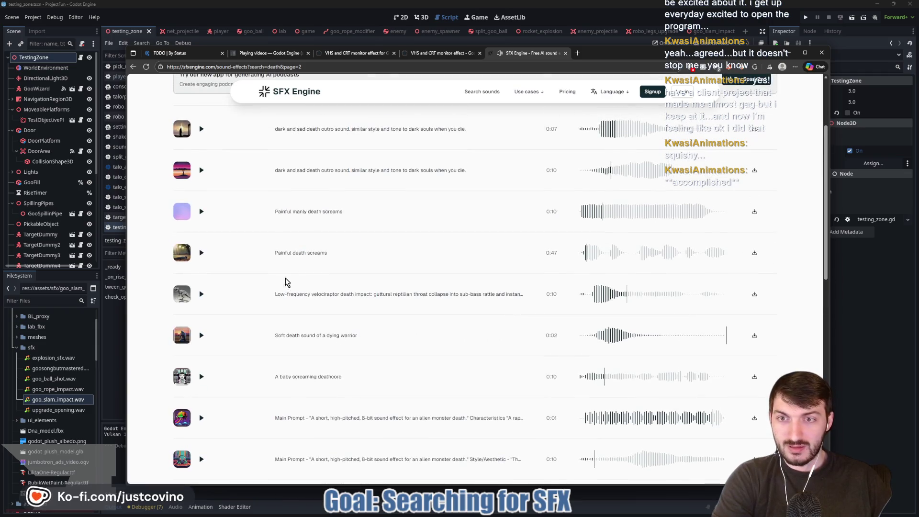
click(201, 211)
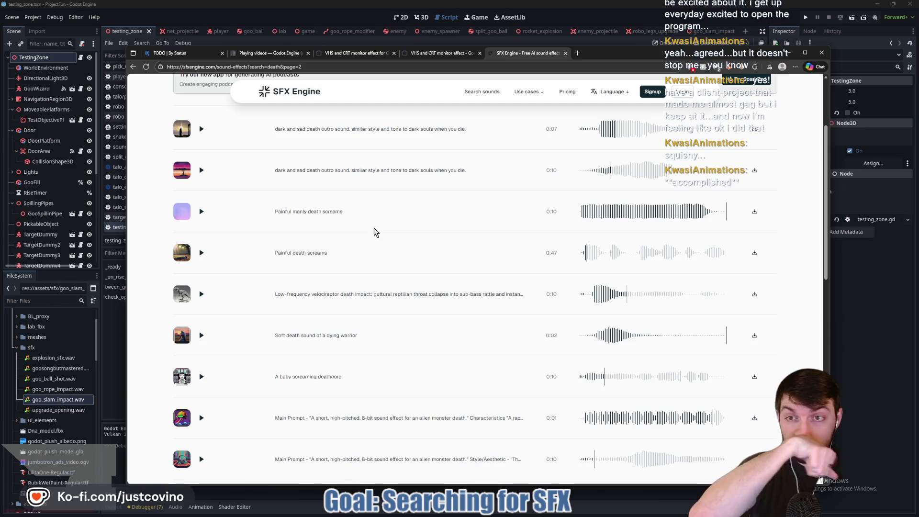
scroll(287, 206, up, 3)
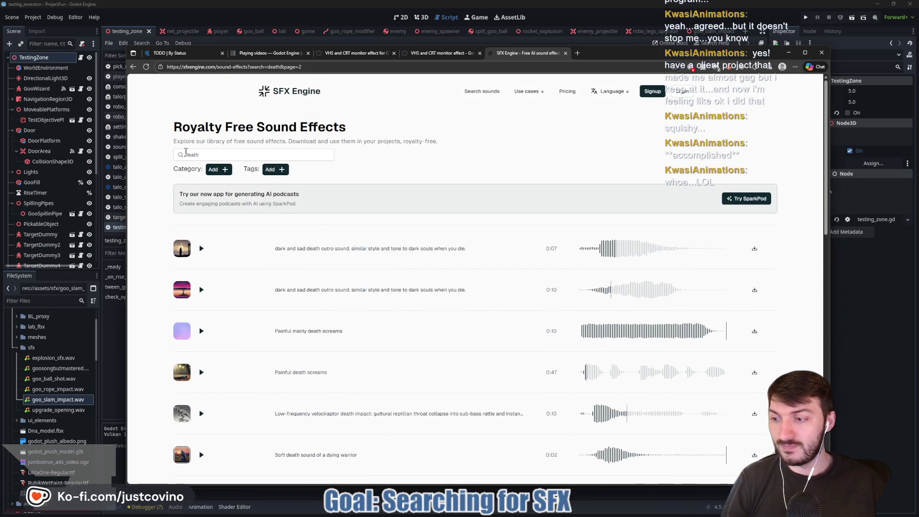
Step: Search for 'enemy death', then replace the search with 'oof'
click(186, 153)
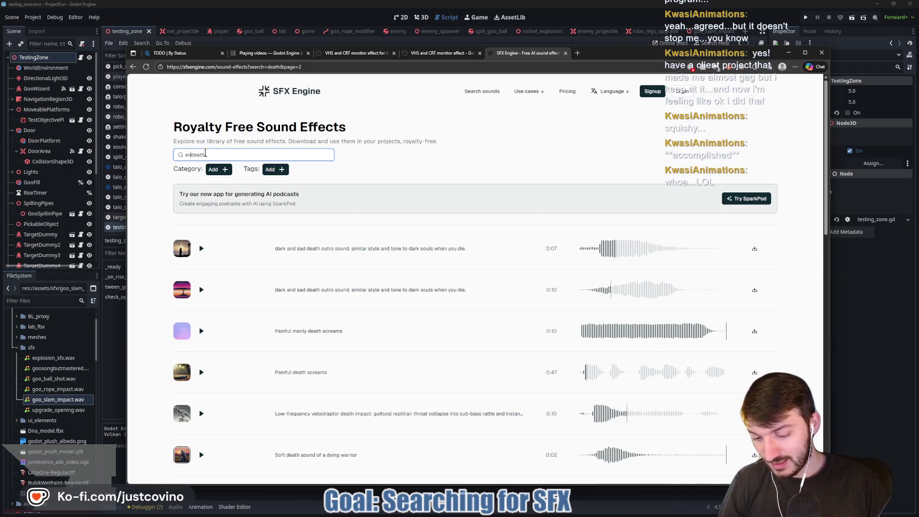
key(Return)
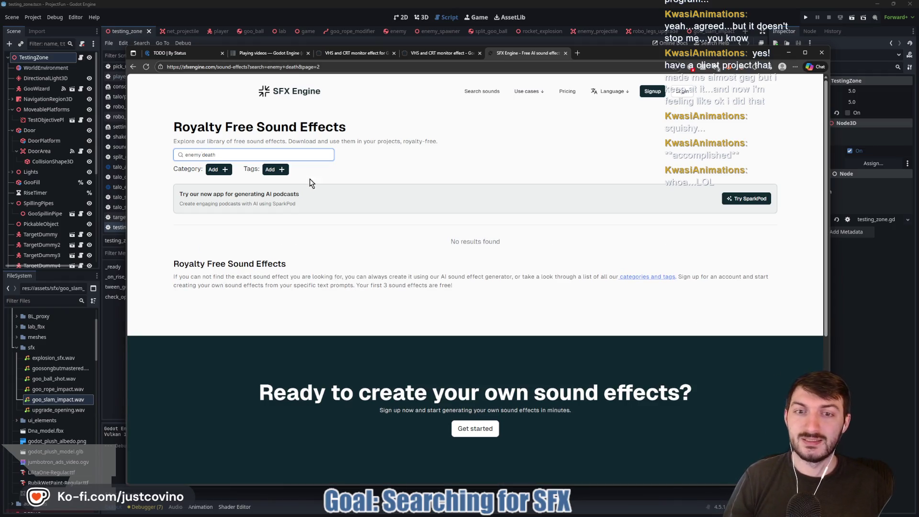
drag(216, 153, 171, 158)
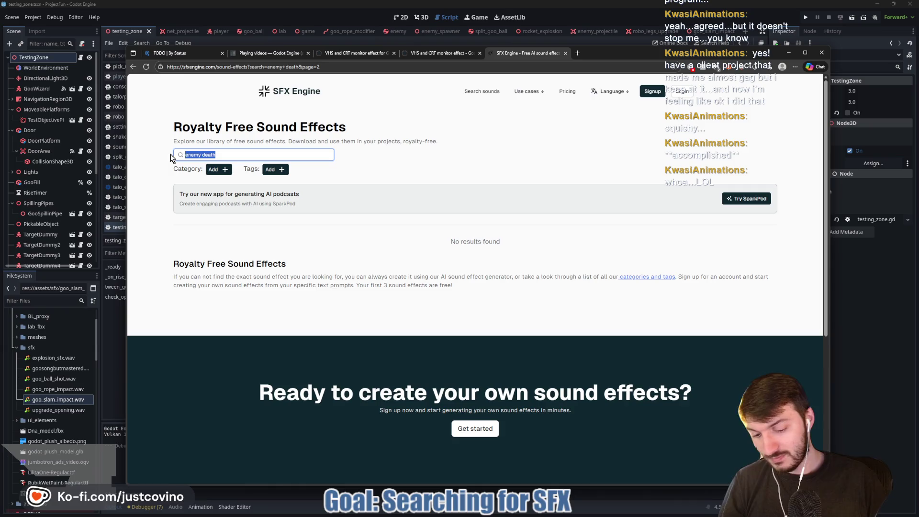
text(oof)
key(Return)
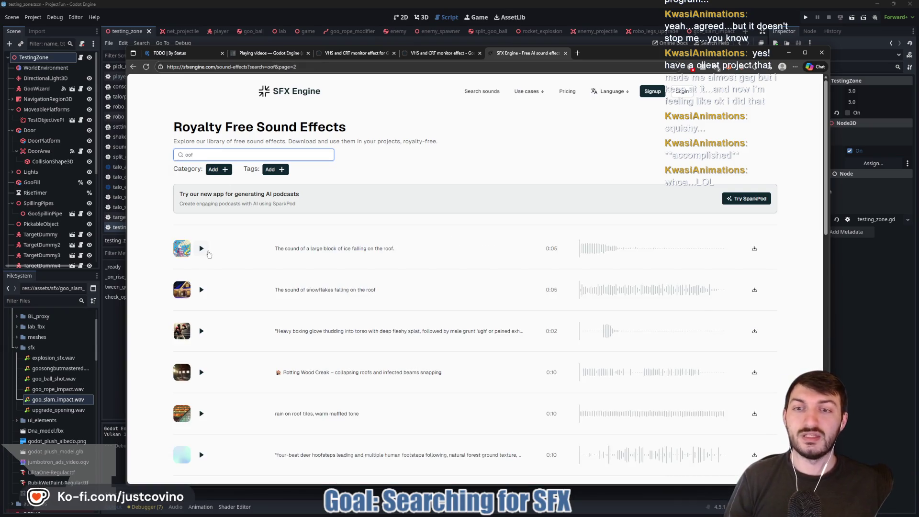
Step: Audition the oof results, replaying the boxing glove thud several times, then download it
click(199, 251)
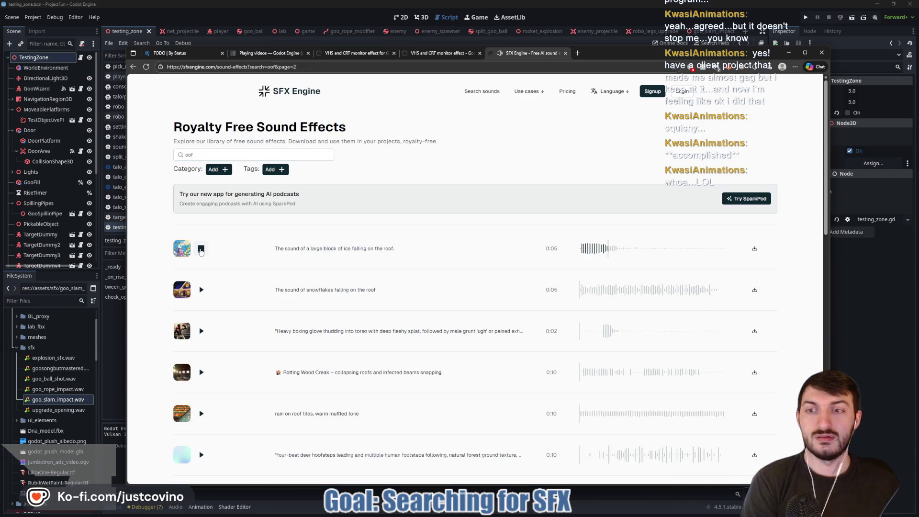
click(201, 290)
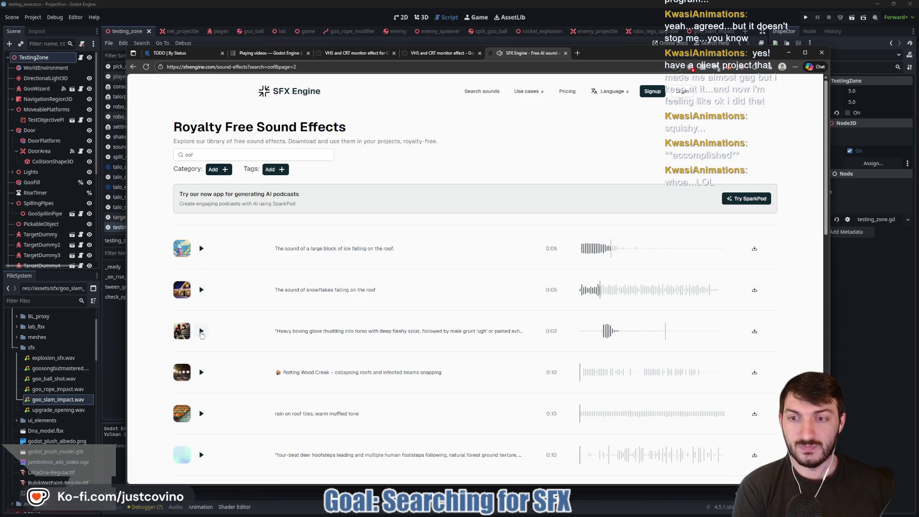
click(202, 331)
click(201, 332)
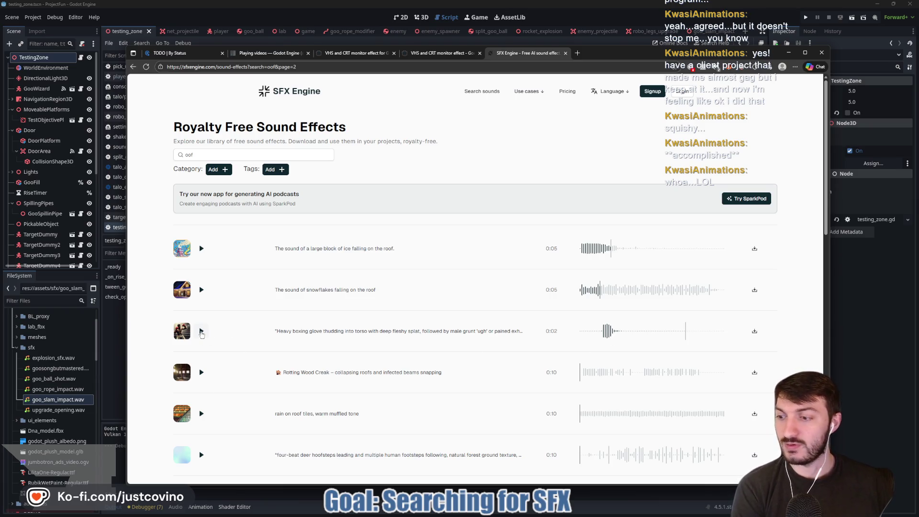
click(201, 332)
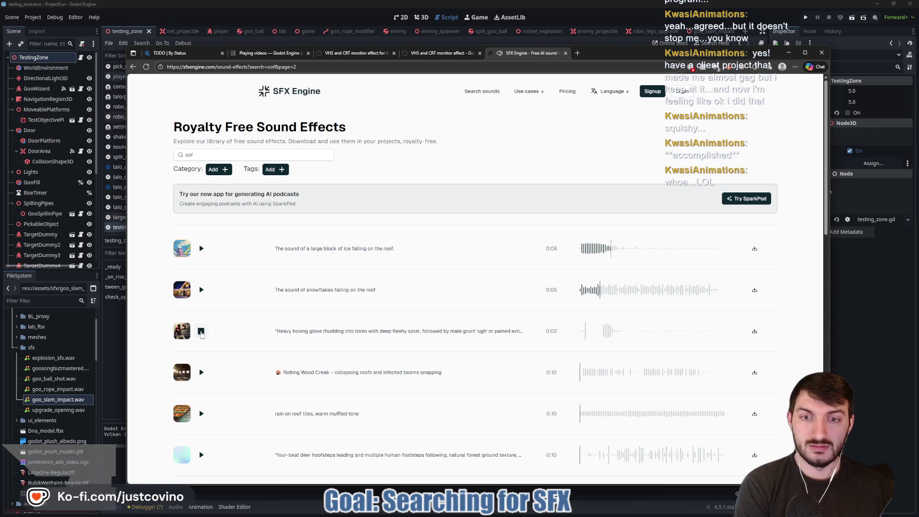
click(201, 332)
click(201, 332)
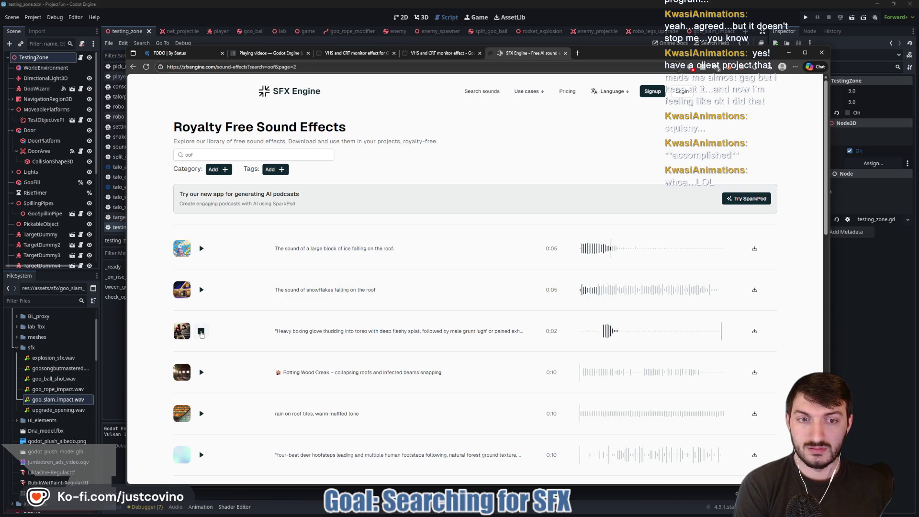
click(201, 332)
click(201, 332)
click(754, 332)
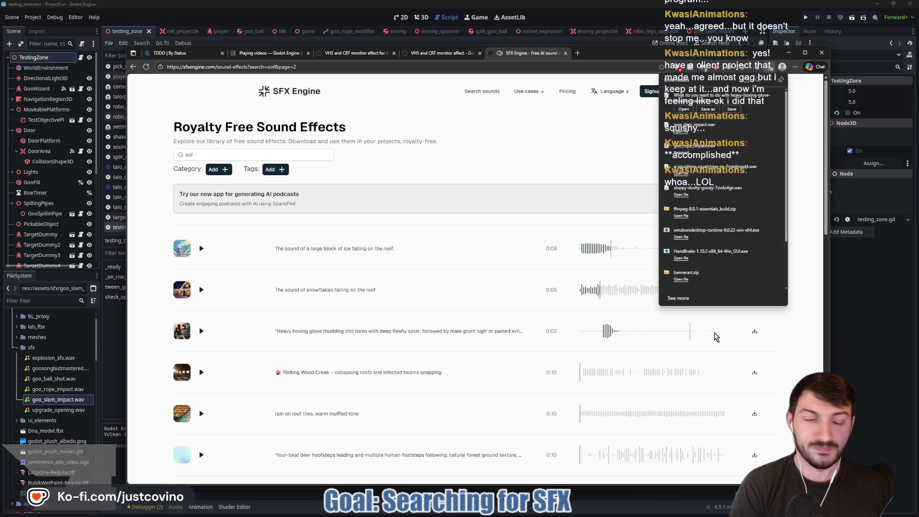
Step: Save the boxing glove thud to the Desktop under the name scientist_death
click(706, 110)
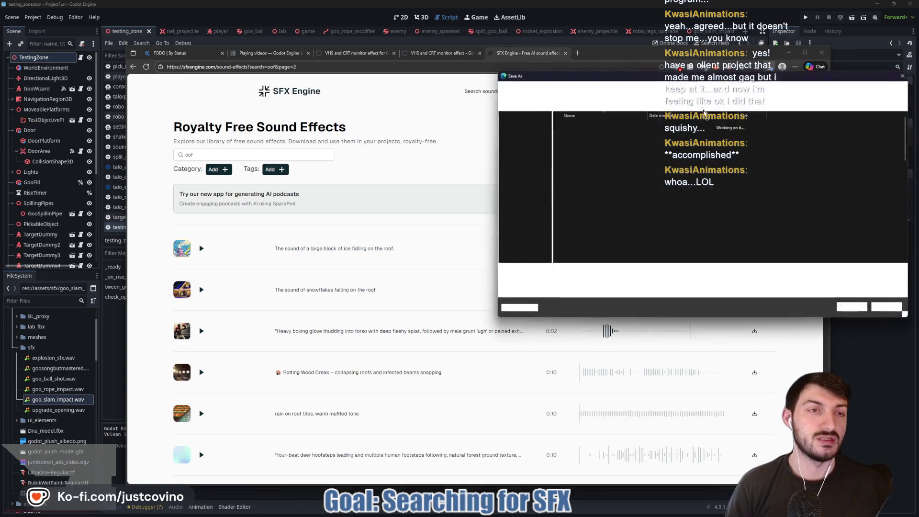
click(510, 173)
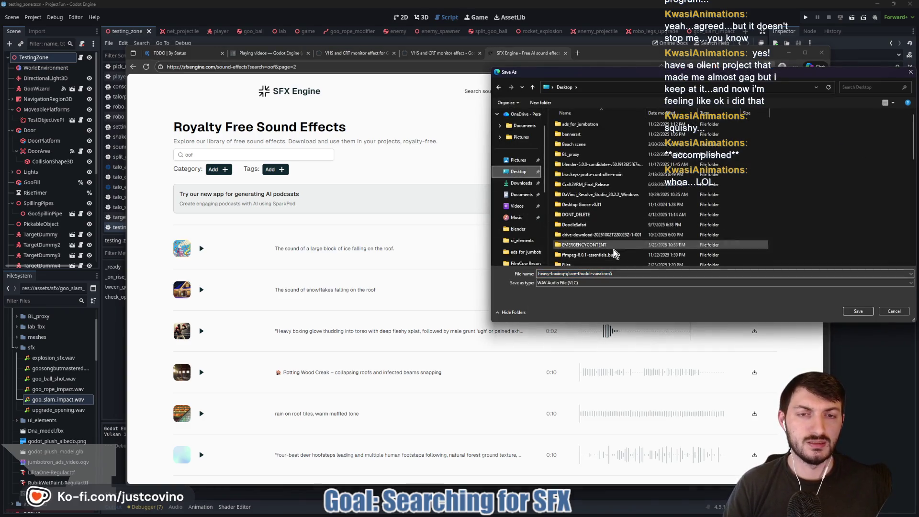
double_click(621, 272)
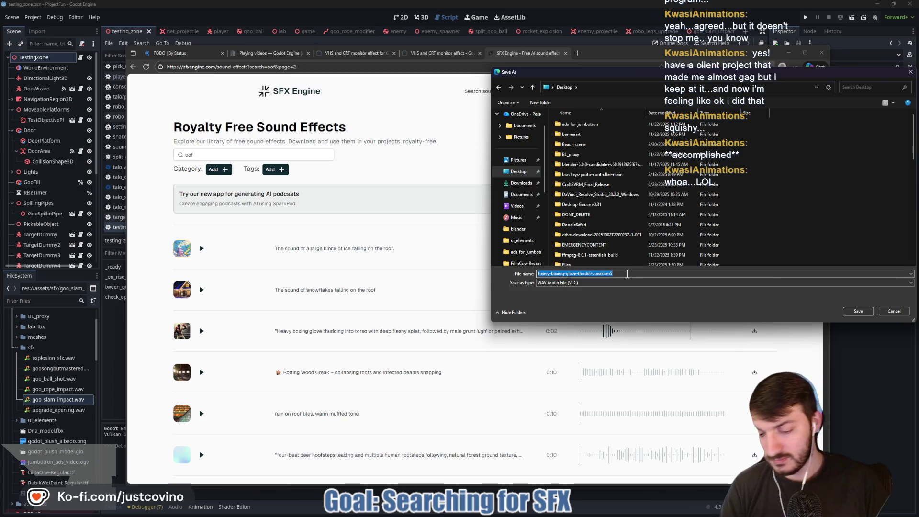
text(scien)
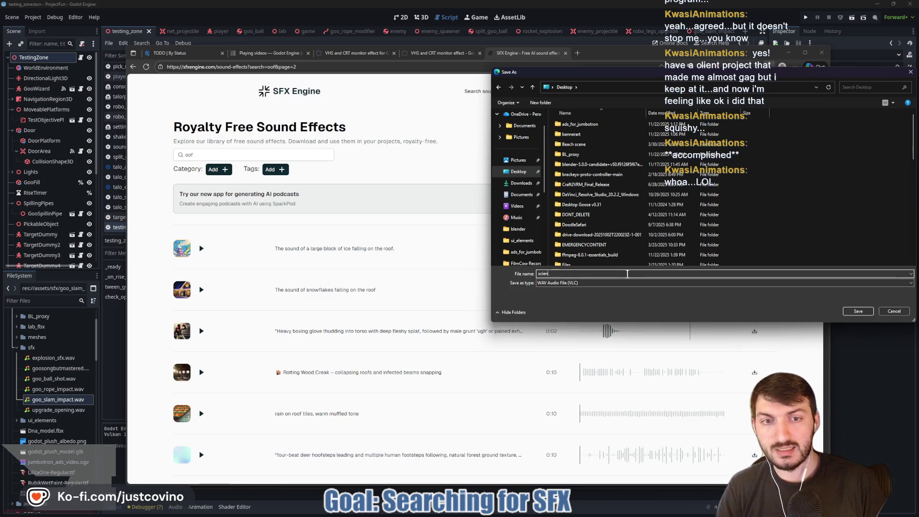
text(tist_death)
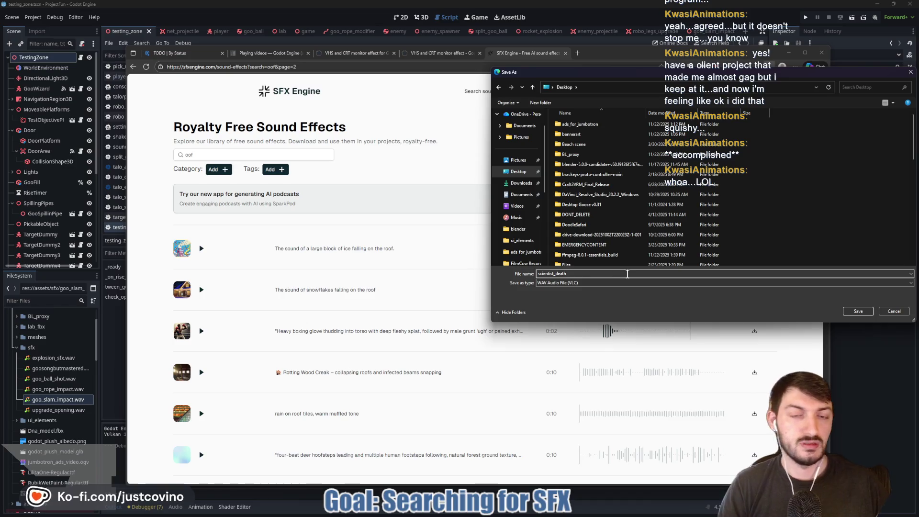
click(857, 312)
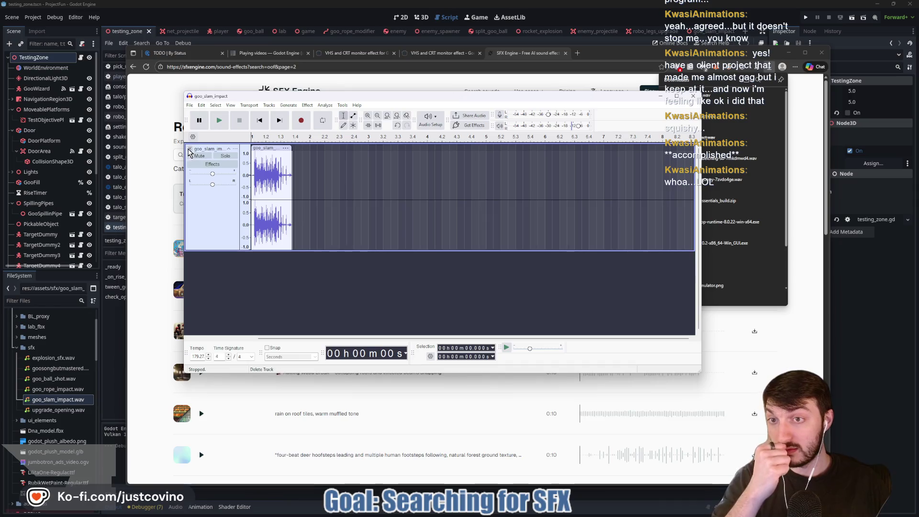
Step: Close the goo_slam_impact track and import scientist_death from the Desktop via File > Import > Audio
click(190, 149)
click(190, 104)
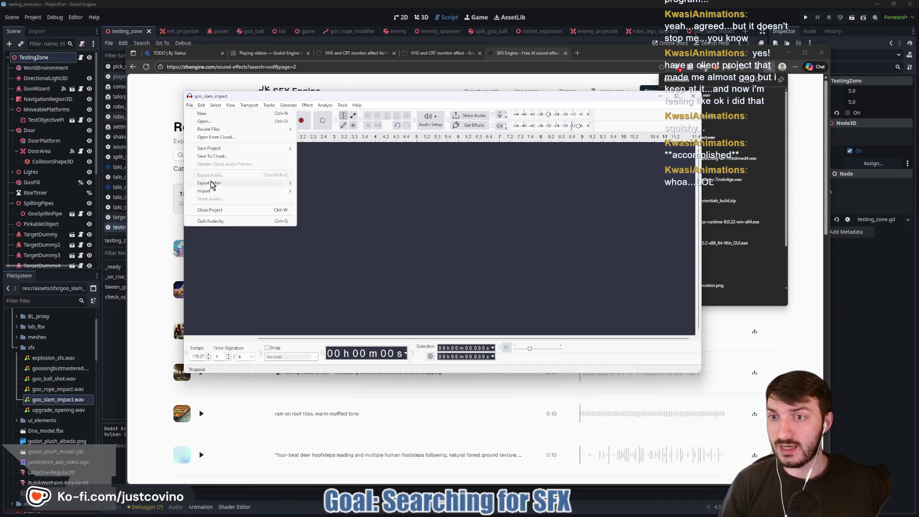
mouse_move(211, 190)
click(313, 192)
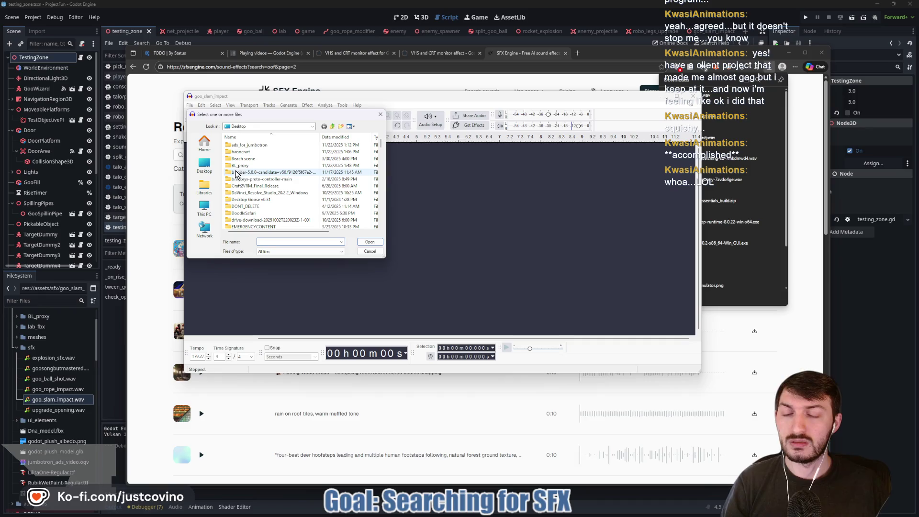
scroll(289, 172, down, 10)
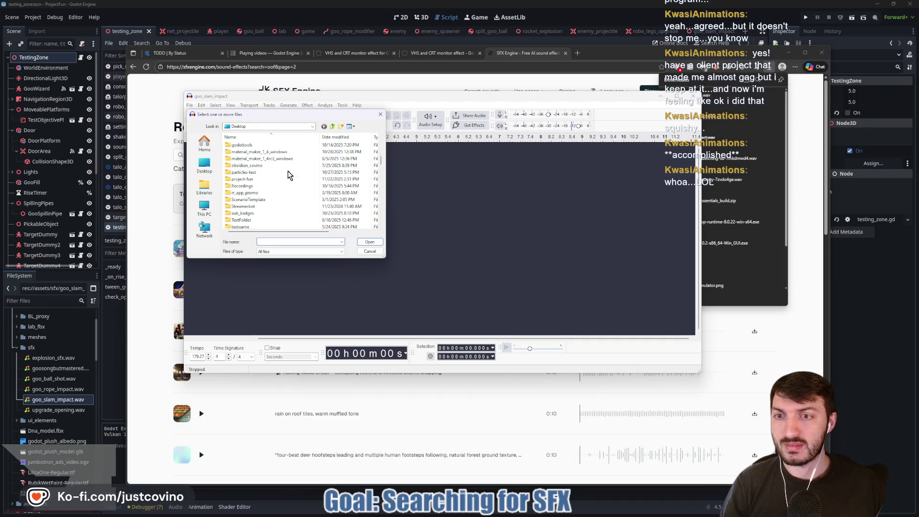
scroll(286, 173, down, 10)
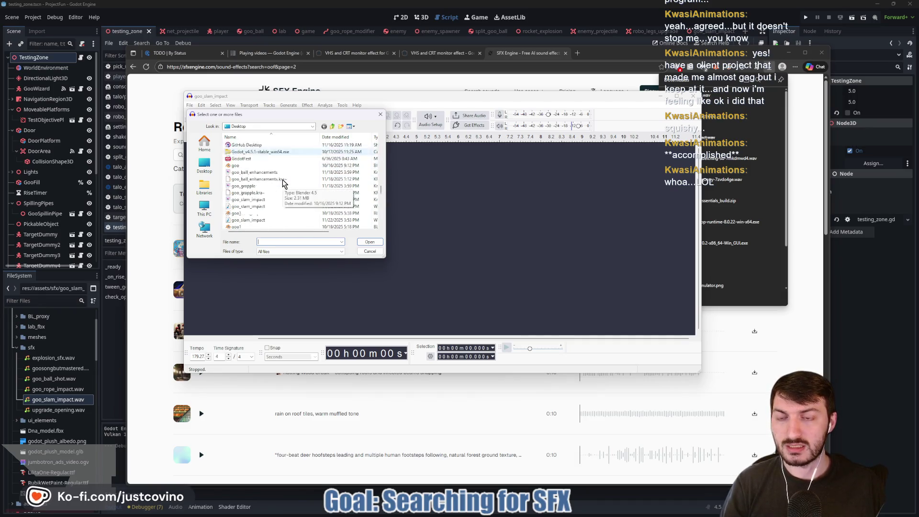
scroll(285, 183, down, 2)
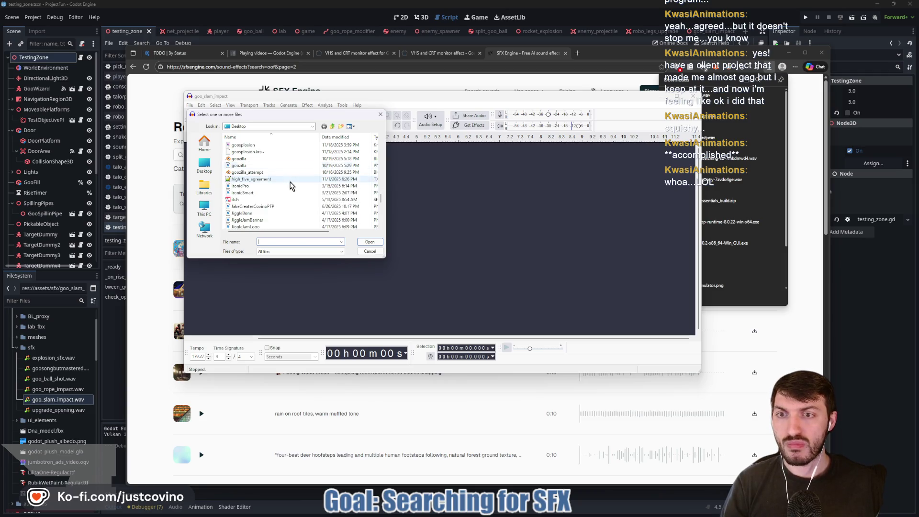
scroll(289, 184, down, 4)
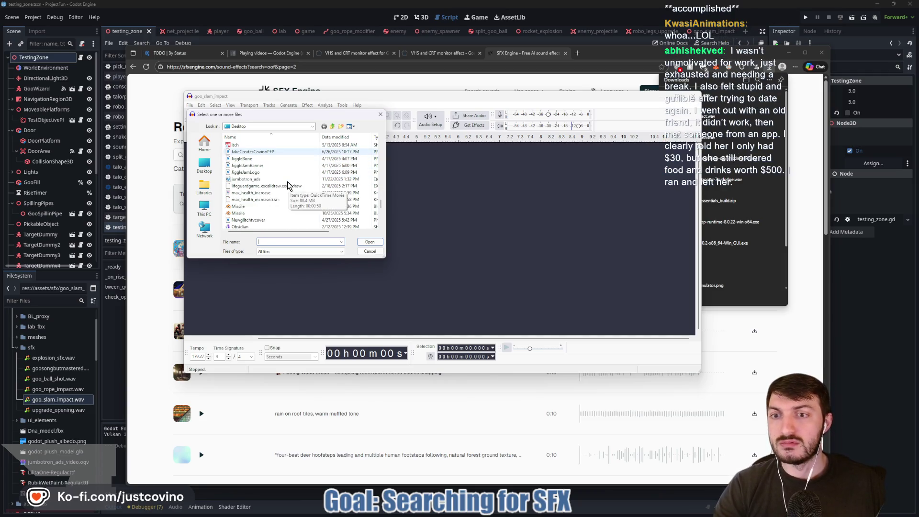
scroll(286, 183, down, 2)
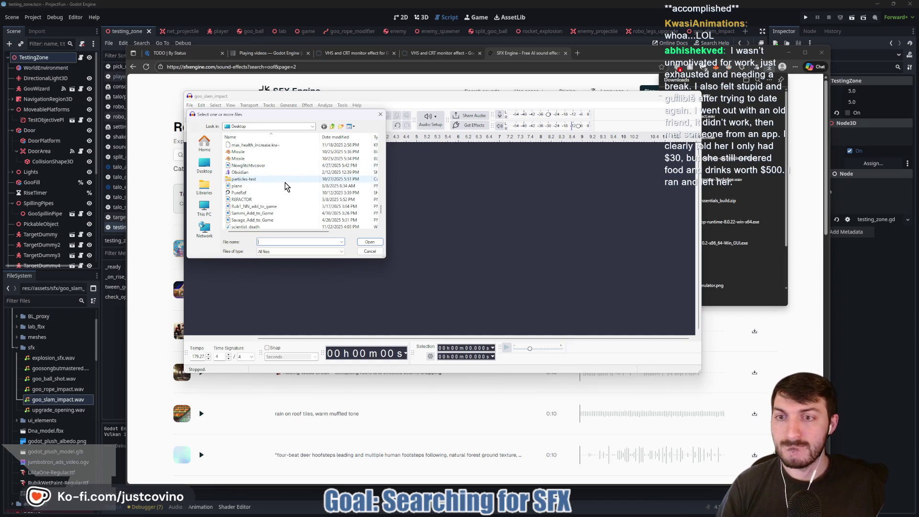
click(264, 227)
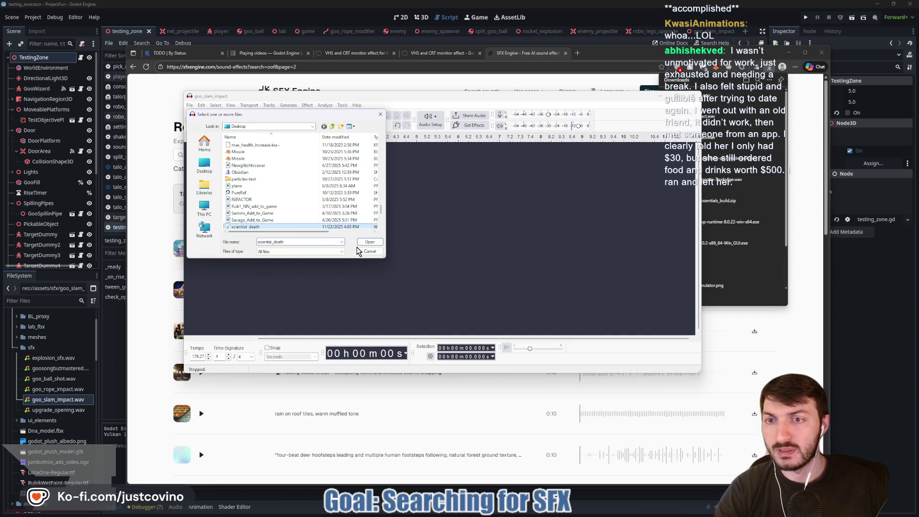
click(367, 242)
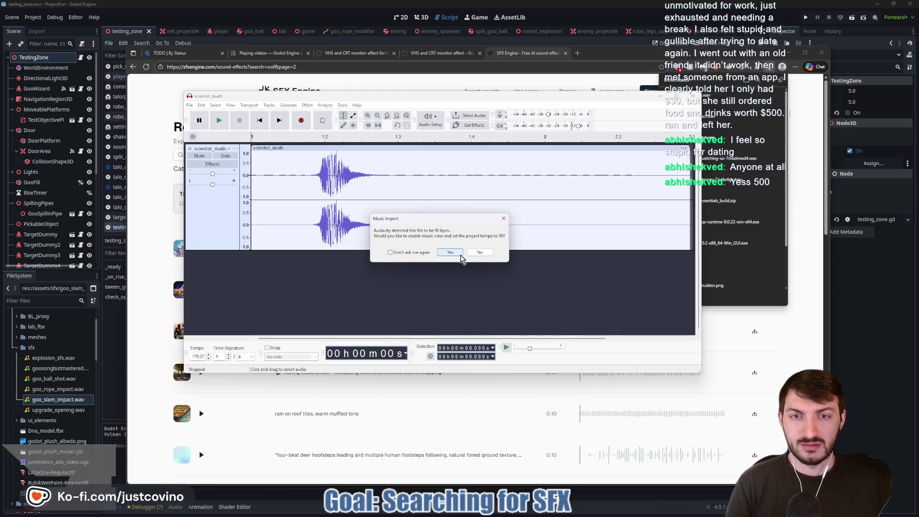
Step: Decline the Music Import prompt, delete the tail after 0.388 s and the first 0.119 s, then play it
click(479, 253)
drag(336, 222, 630, 229)
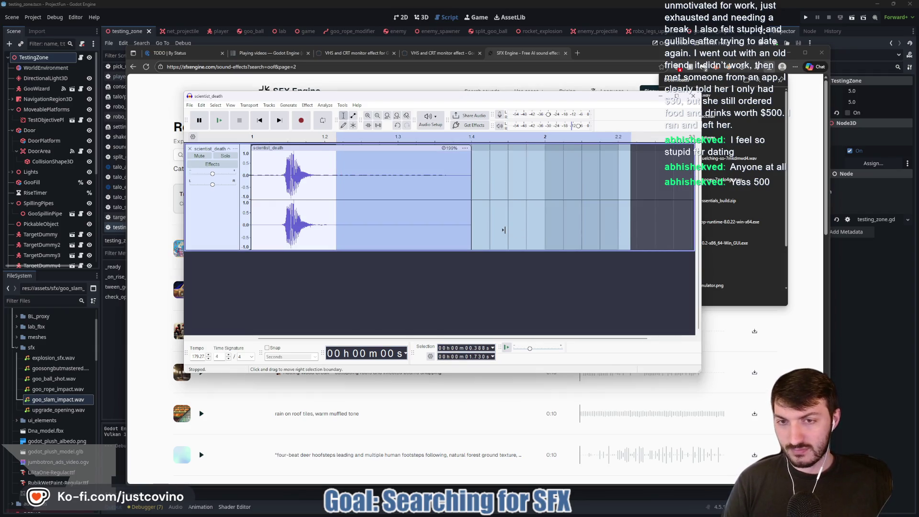
key(Delete)
drag(277, 225, 249, 224)
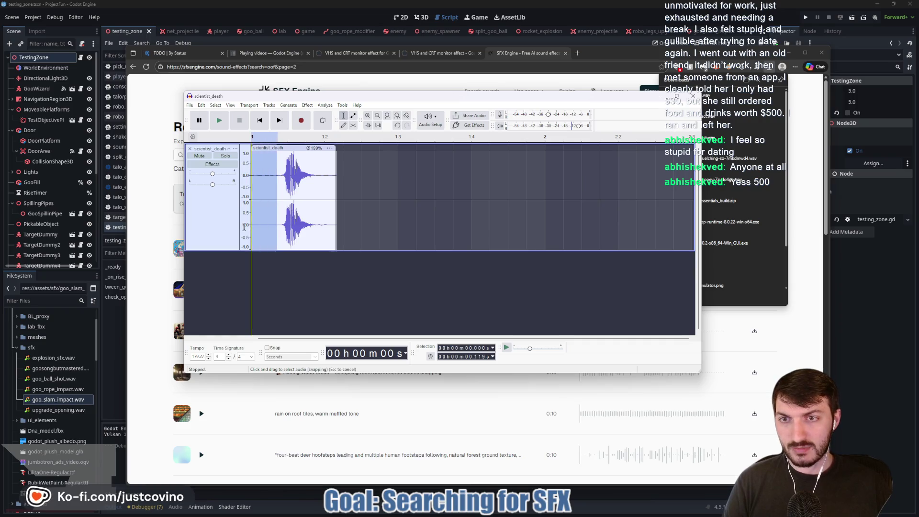
key(Delete)
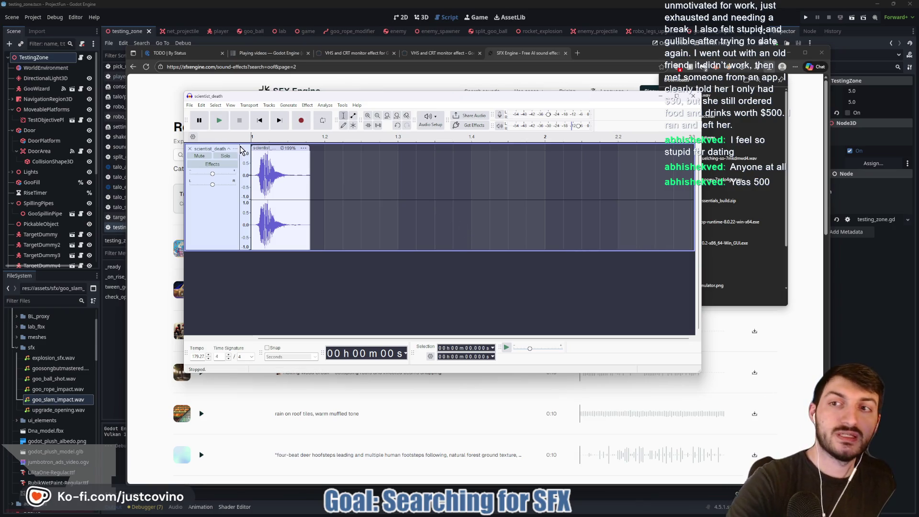
click(217, 125)
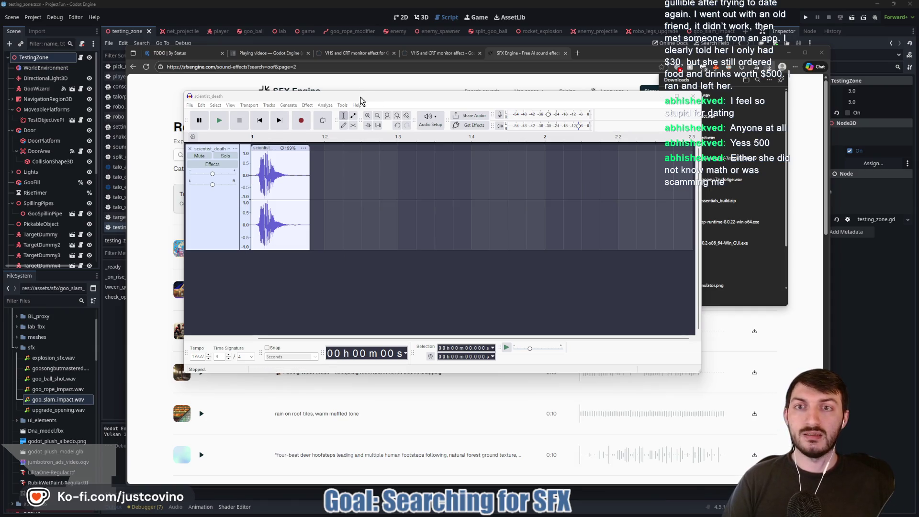
drag(360, 97, 397, 100)
Step: Export the trimmed sound as WAV scientist_death.wav into assets/sfx, then switch back to Godot
click(227, 108)
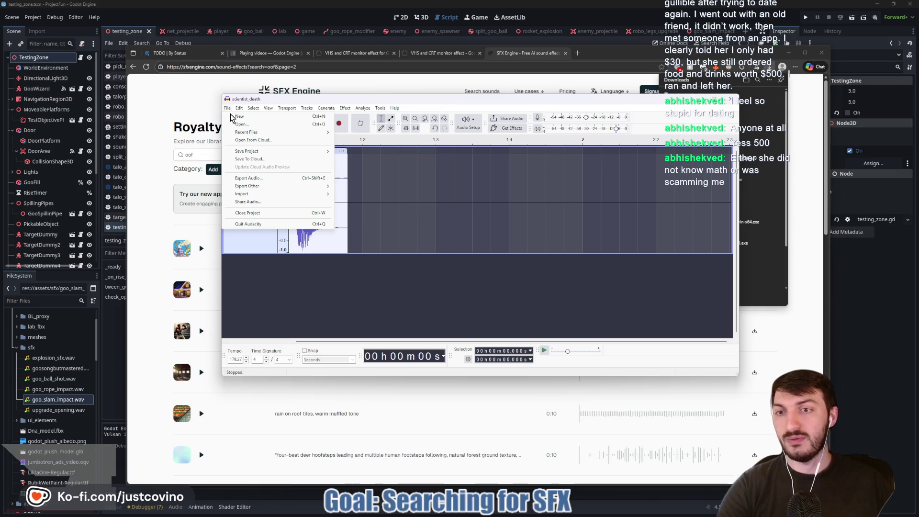
click(271, 178)
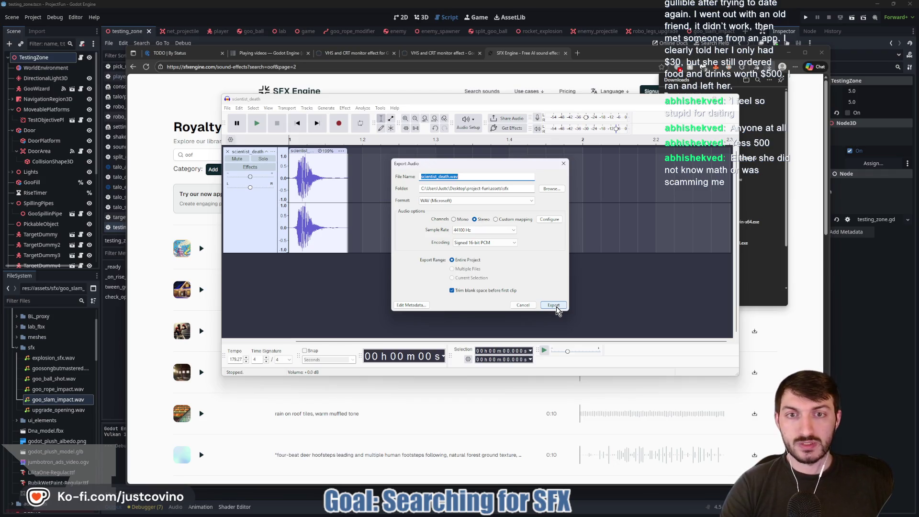
click(554, 305)
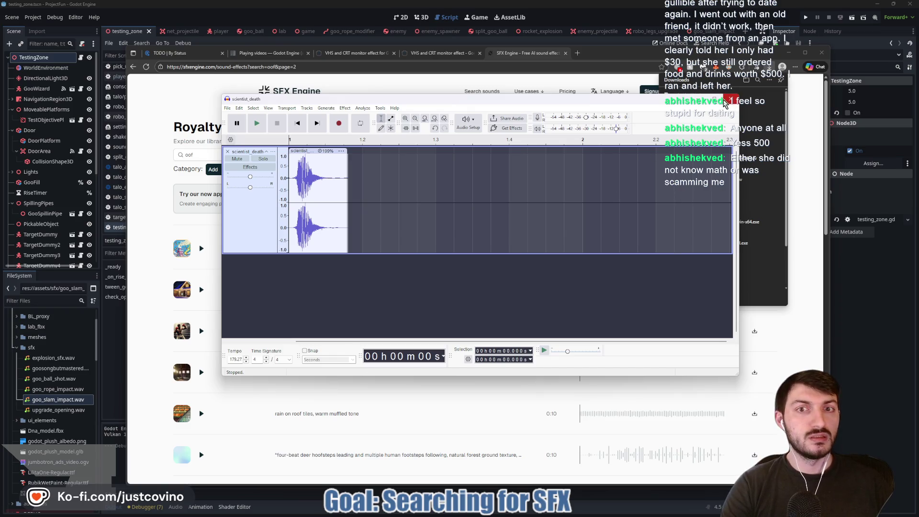
click(429, 419)
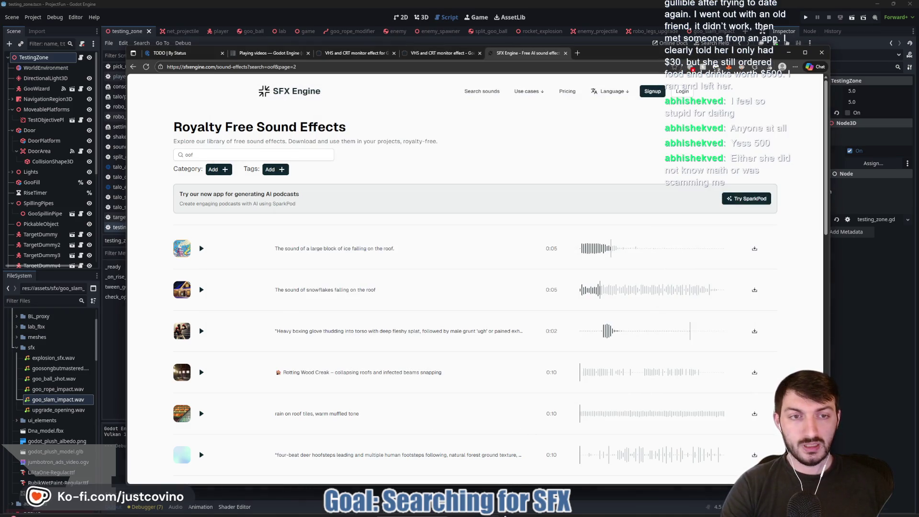
key(alt+Tab)
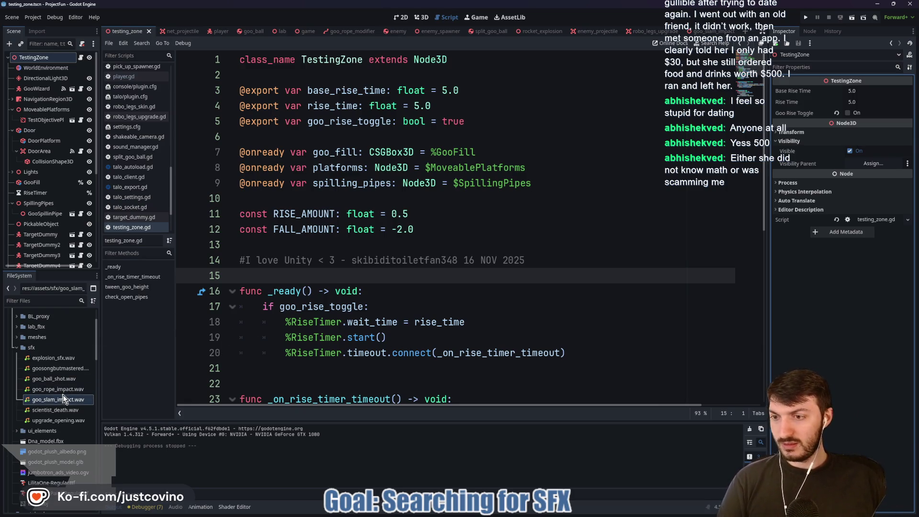
Step: Save the testing_zone scene and select the new scientist_death.wav in the FileSystem
click(286, 276)
key(ctrl+s)
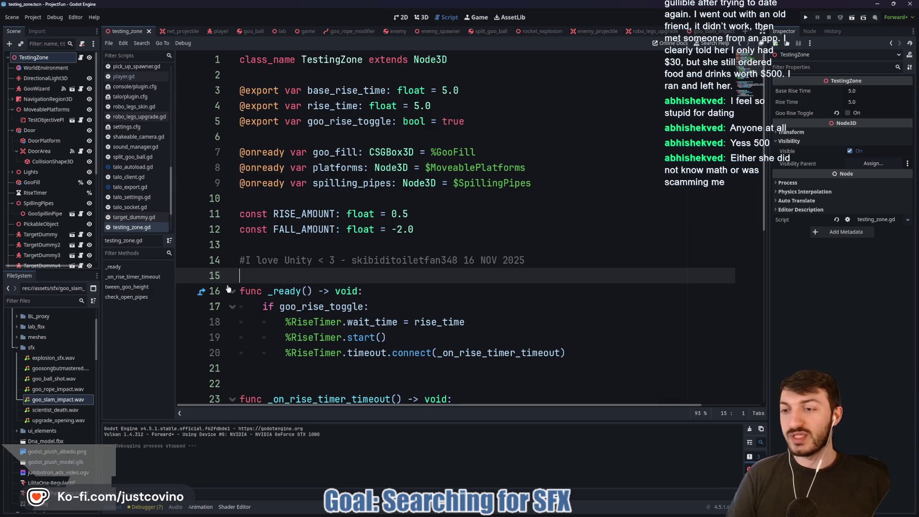
click(55, 411)
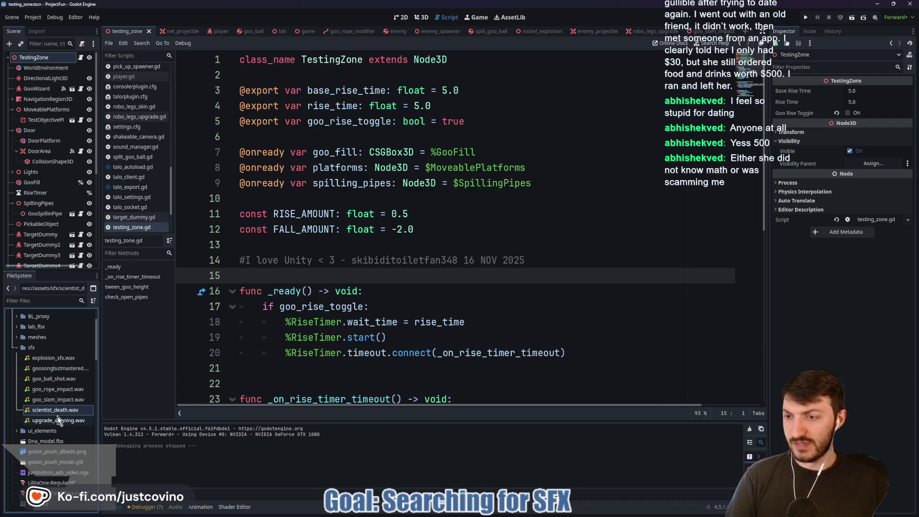
mouse_move(44, 411)
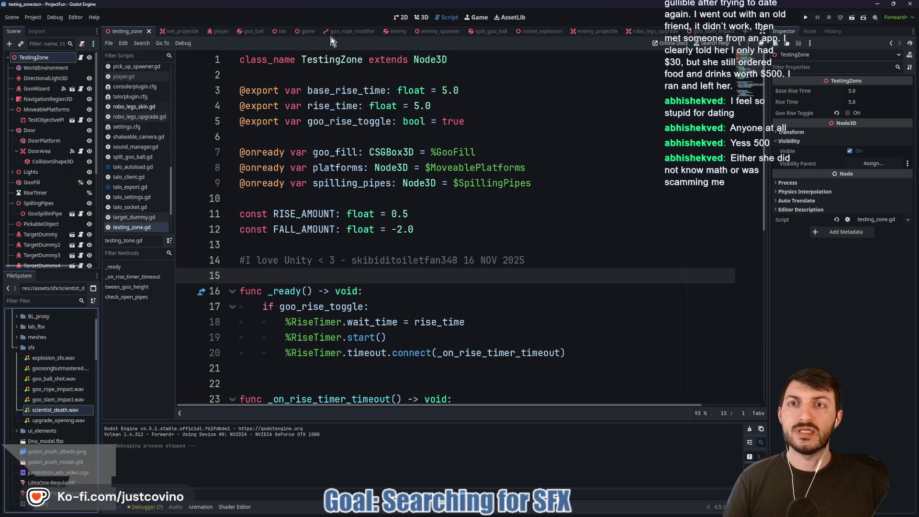
Step: Open the Enemy scene's enemy.gd script and scroll down through its code
click(392, 32)
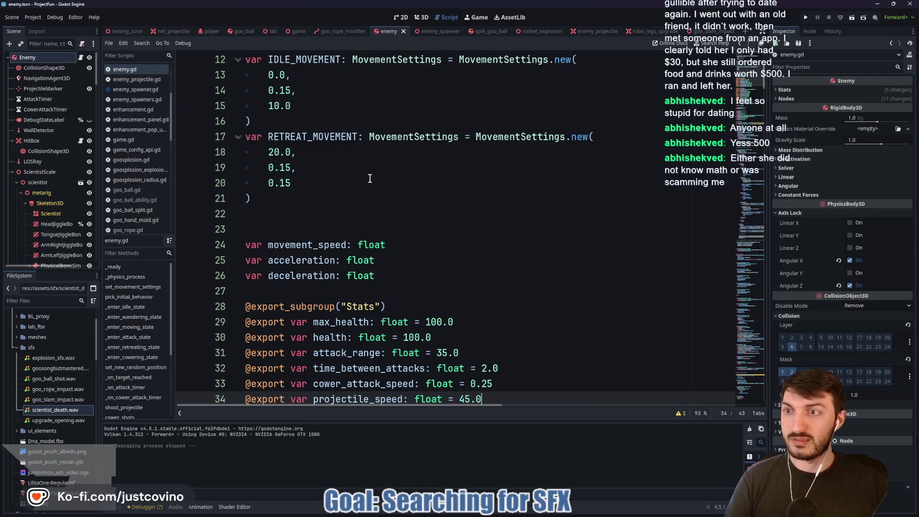
click(12, 172)
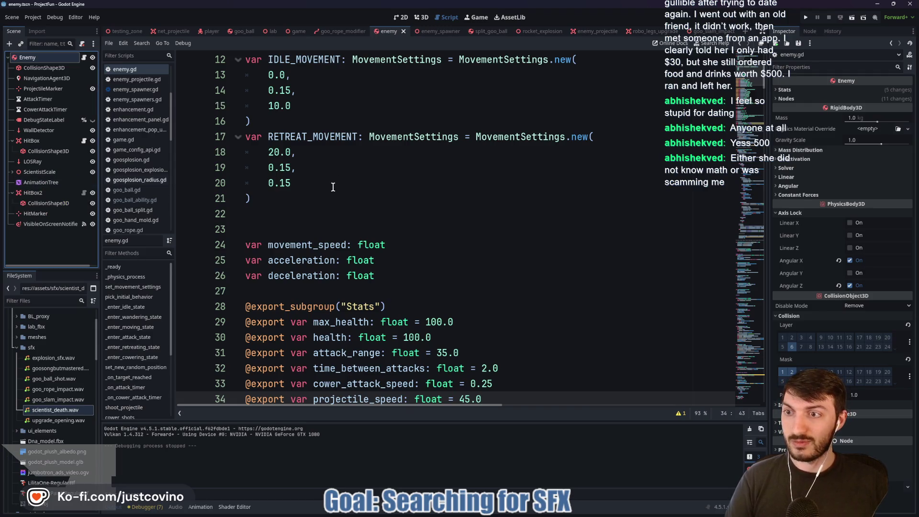
click(335, 213)
scroll(335, 211, up, 4)
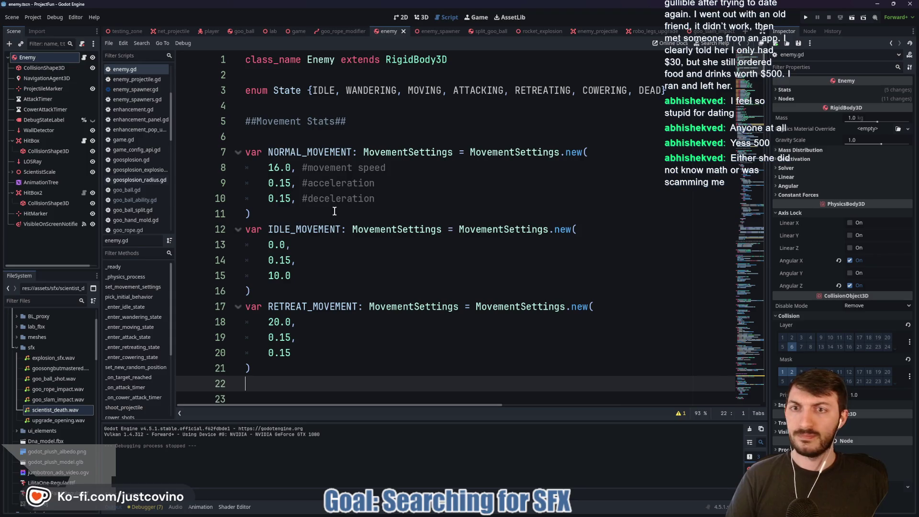
scroll(339, 212, down, 9)
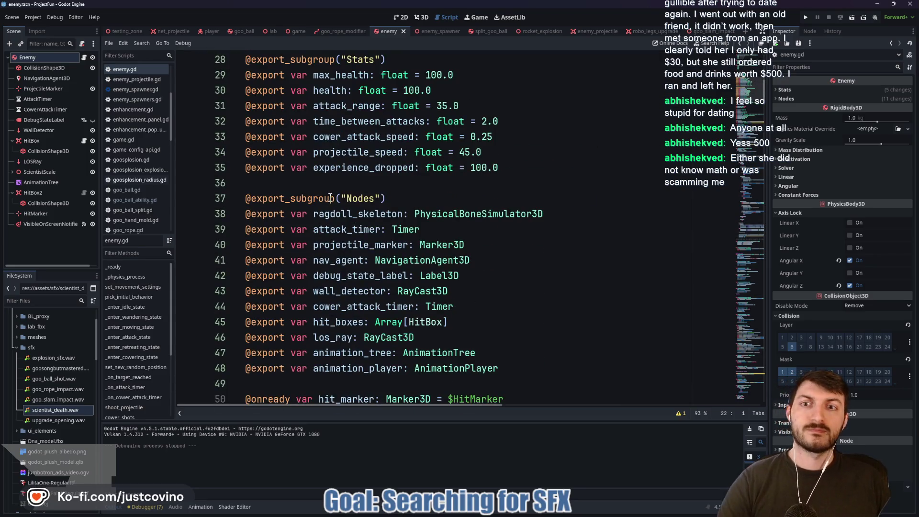
scroll(337, 191, down, 5)
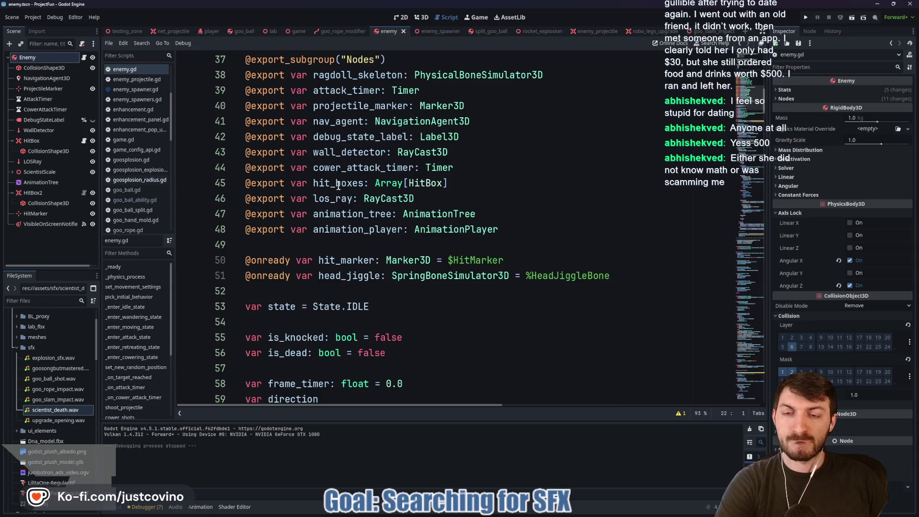
scroll(335, 202, down, 7)
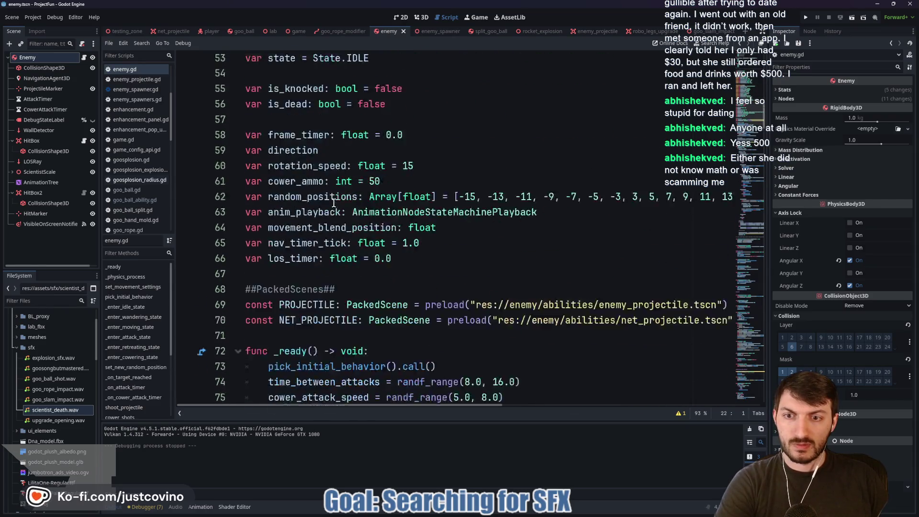
scroll(327, 192, down, 3)
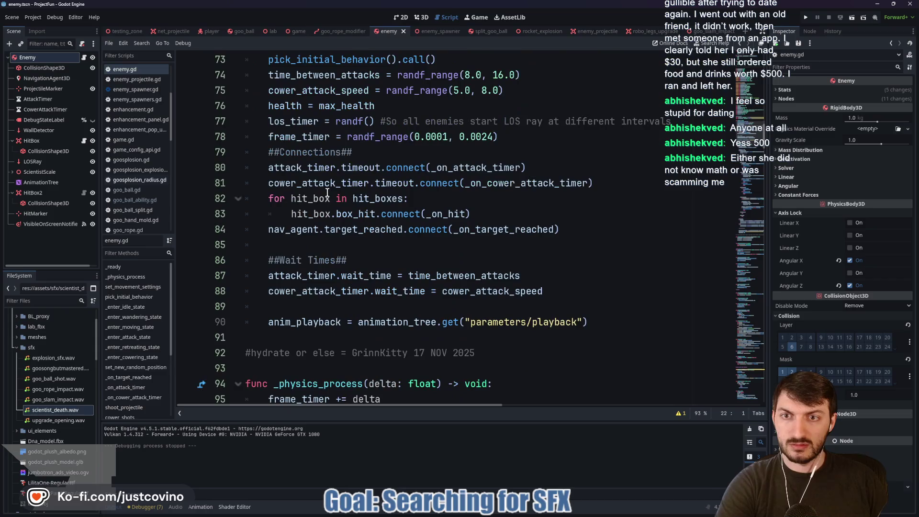
scroll(326, 192, down, 2)
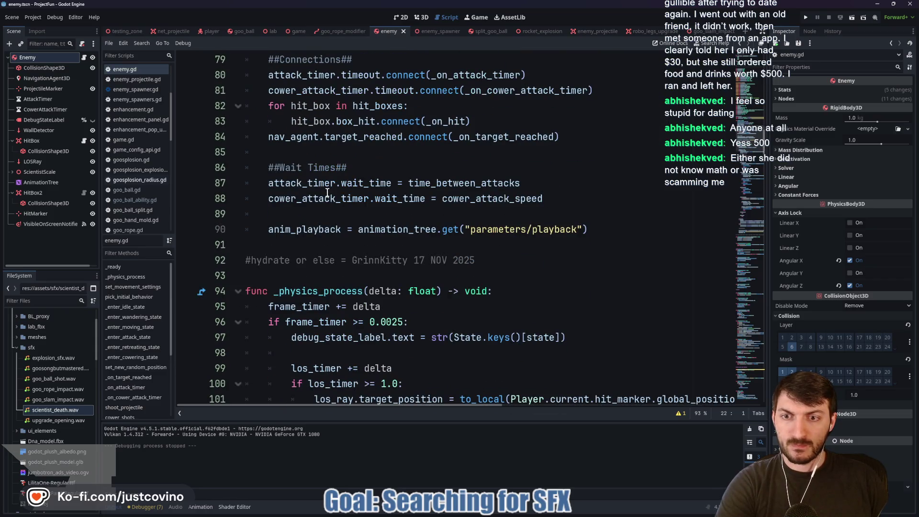
scroll(326, 192, down, 2)
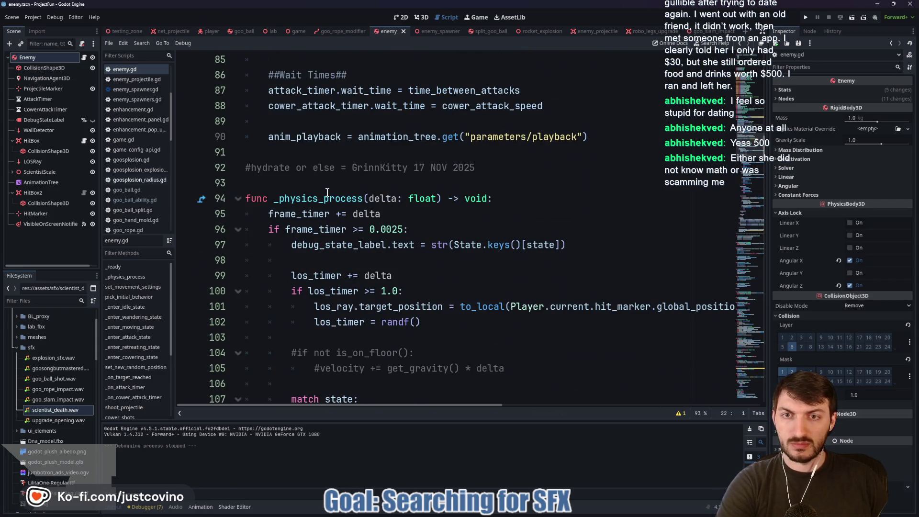
scroll(326, 192, down, 2)
scroll(326, 192, down, 20)
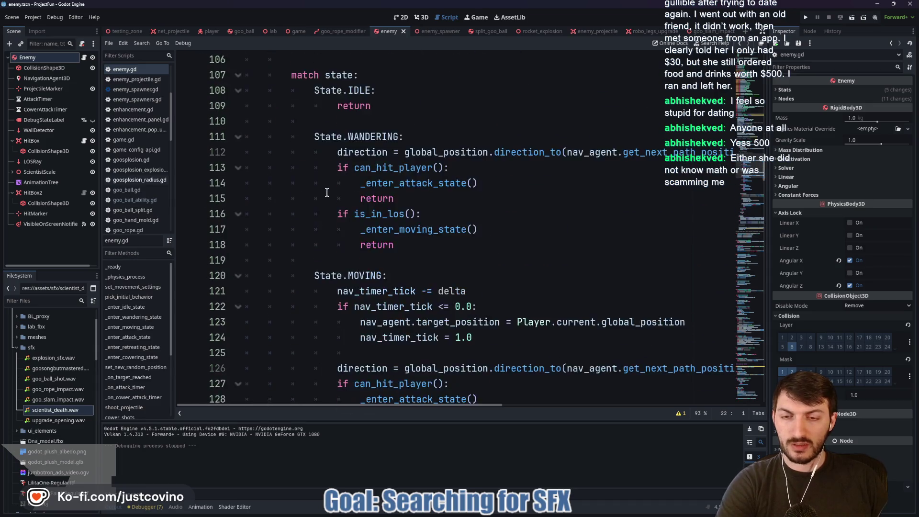
scroll(325, 196, down, 5)
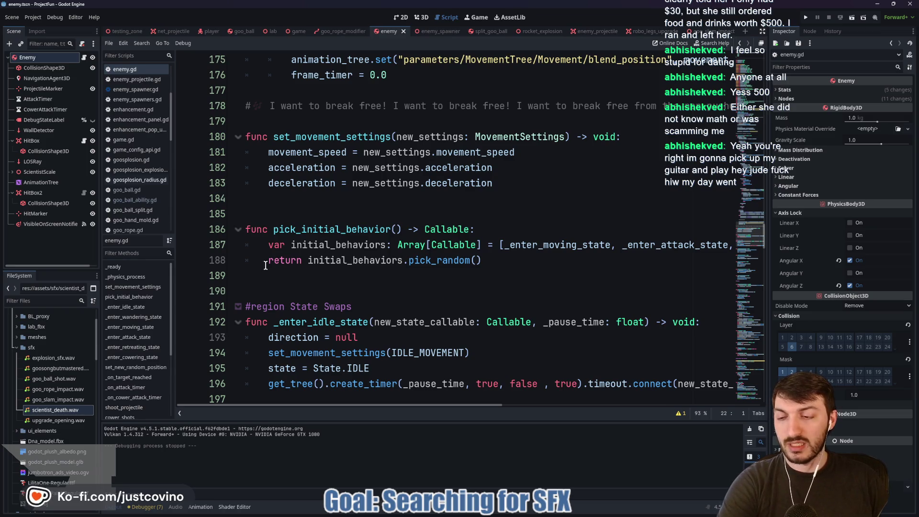
Step: Copy the project path of scientist_death.wav from the FileSystem dock
right_click(57, 413)
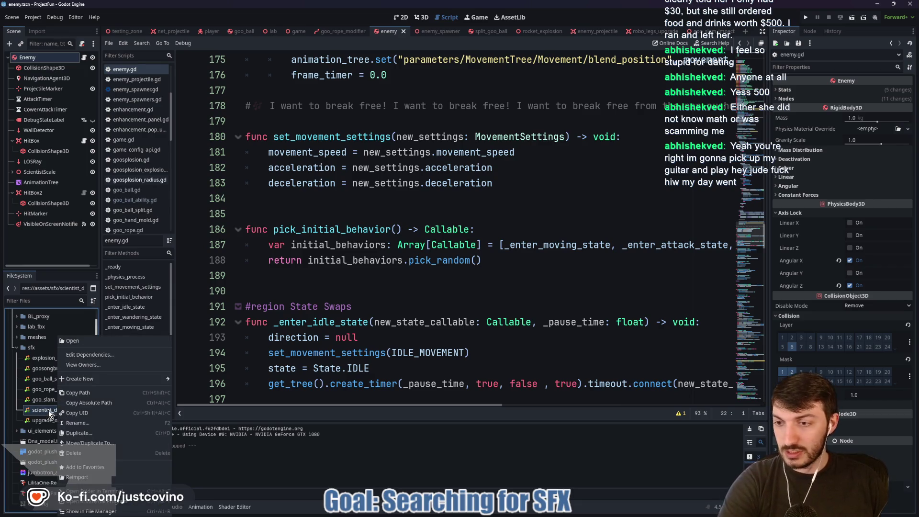
click(78, 392)
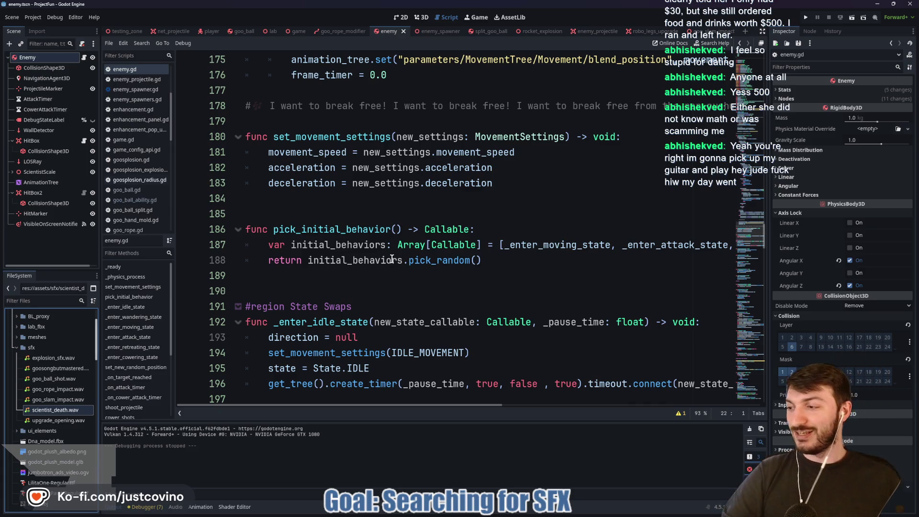
scroll(364, 235, down, 3)
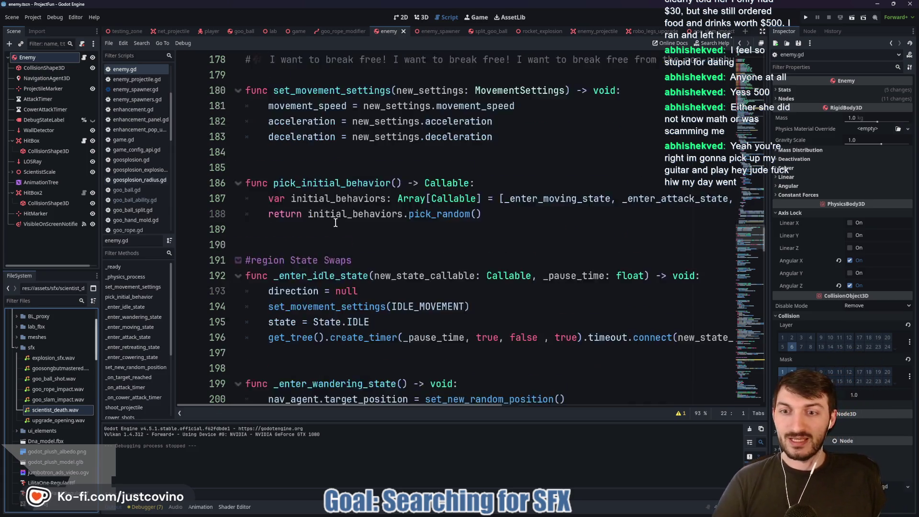
scroll(337, 231, down, 10)
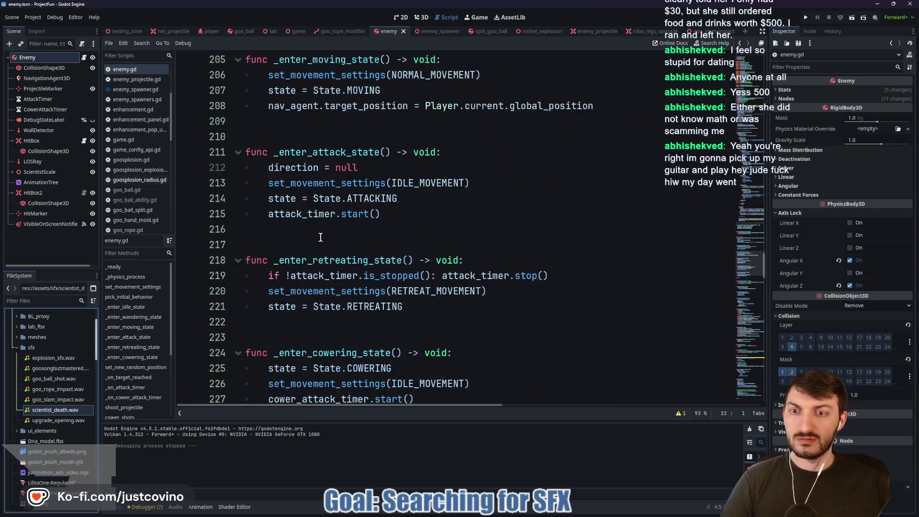
scroll(344, 234, down, 5)
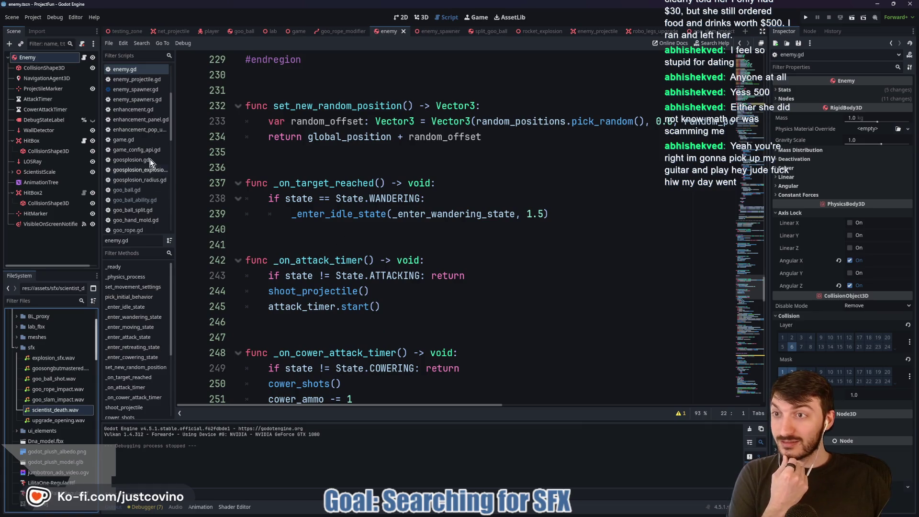
scroll(199, 290, down, 2)
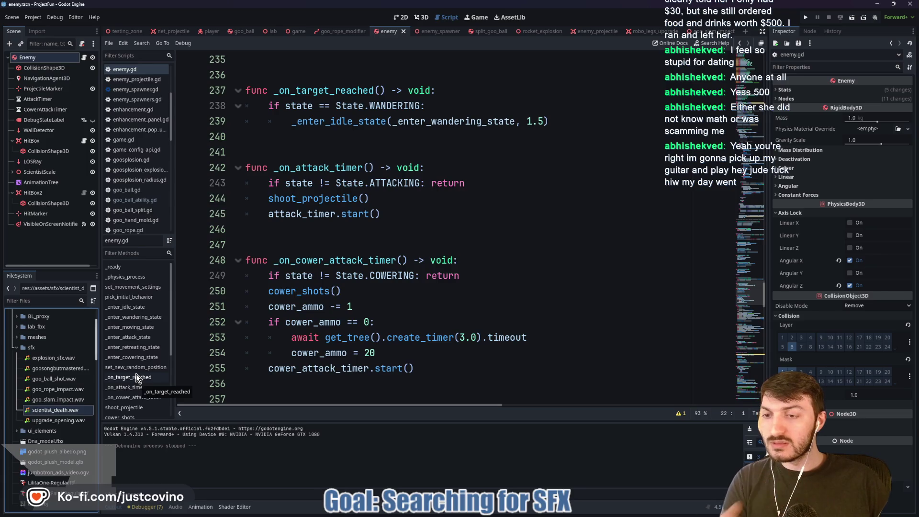
scroll(137, 375, down, 3)
scroll(137, 372, down, 1)
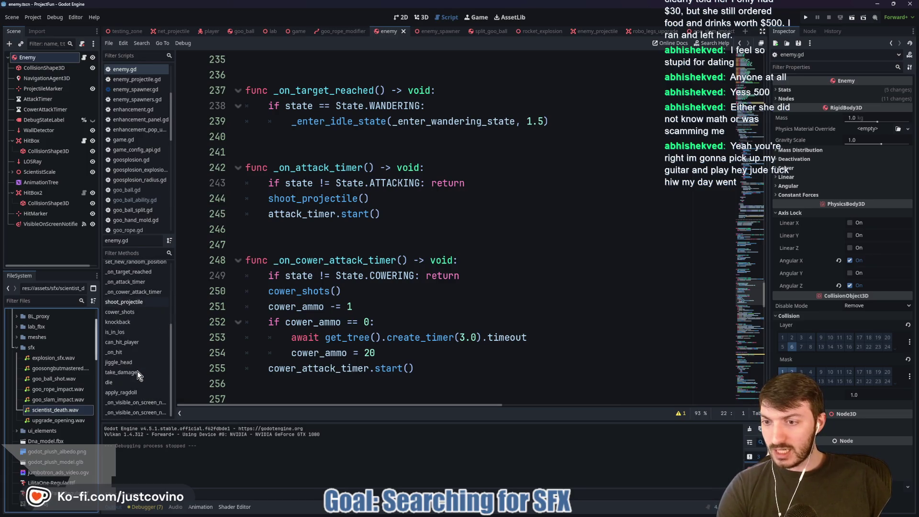
Step: Make SoundManager.play_sfx("res://assets/sfx/scientist_death.wav") the first line of die() and save enemy.gd
click(115, 382)
click(424, 233)
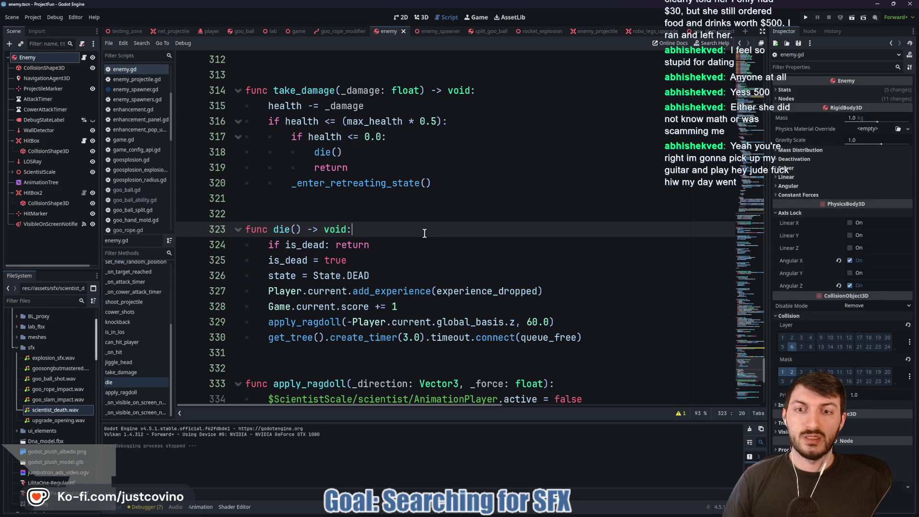
key(Return)
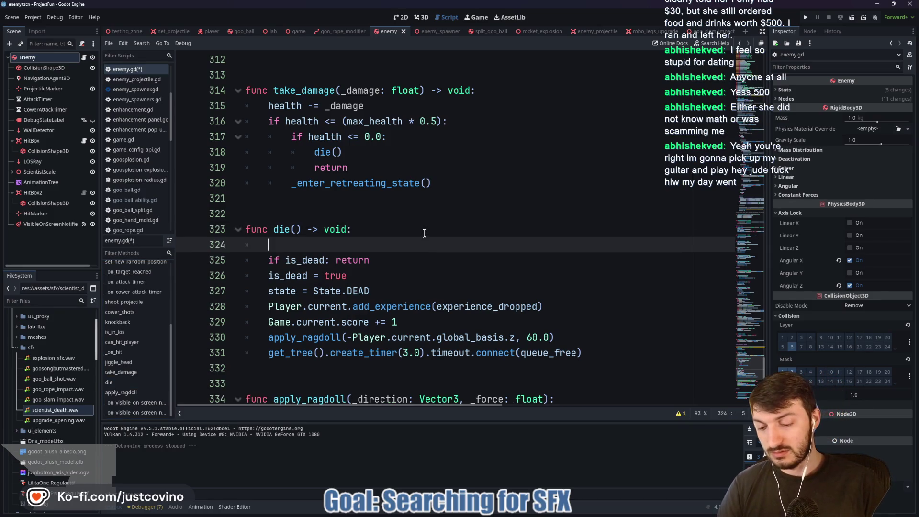
text(Sound)
key(Return)
text(.play)
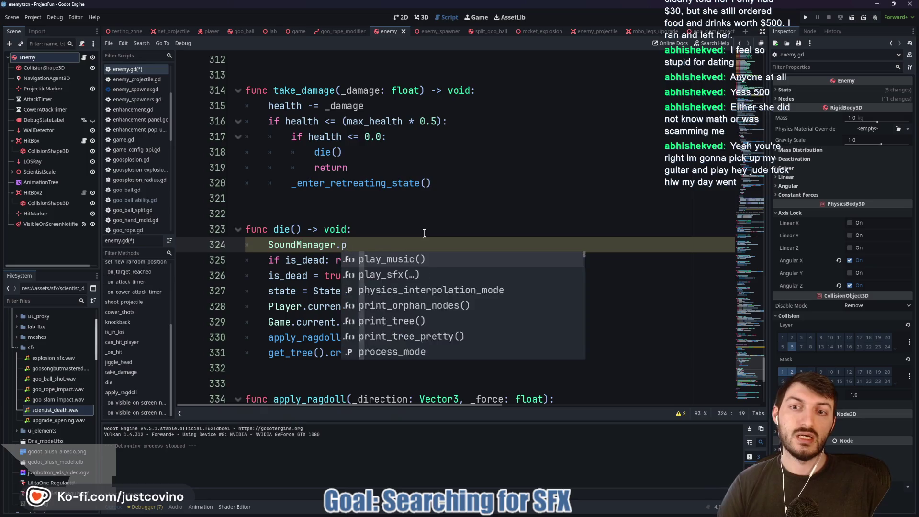
key(Down)
key(Return)
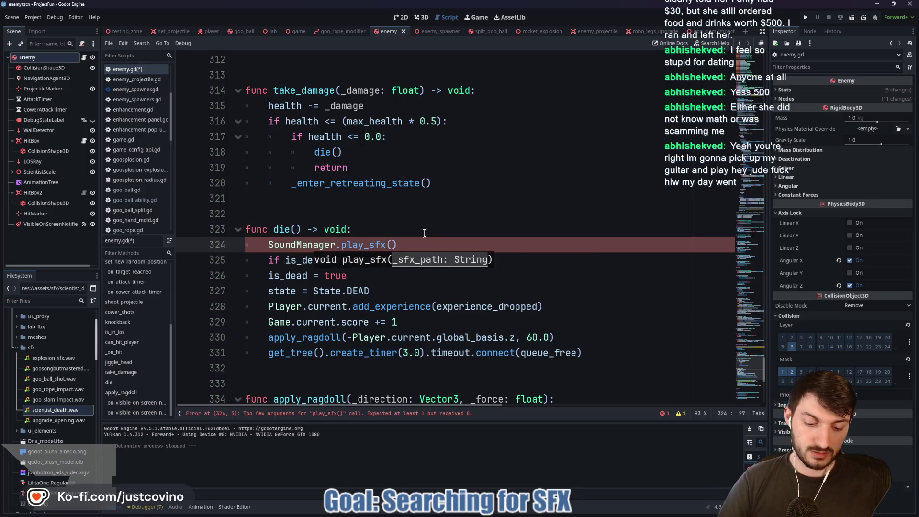
text(")
text(res://assets/sfx/scientist_death.wav)
key(End)
key(ctrl+s)
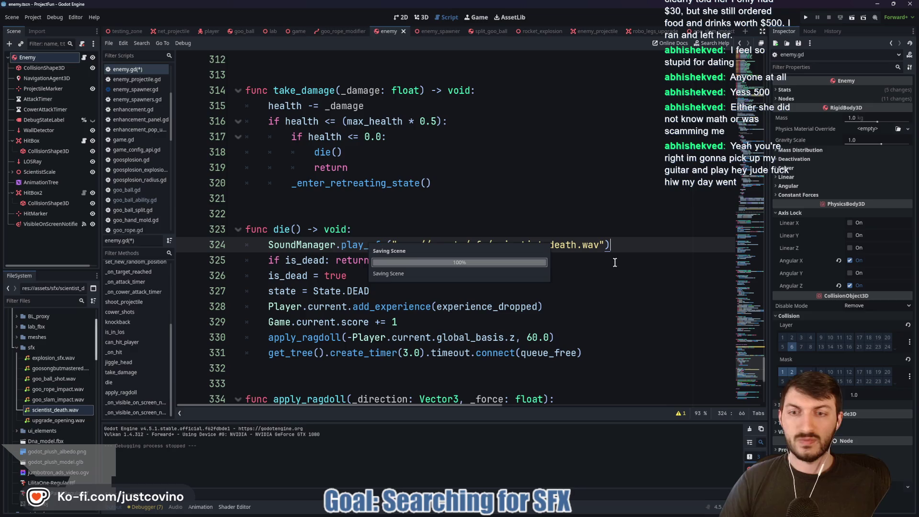
click(515, 514)
Step: Commit the 19 changed files to main as 'new sfx who dis' and push to origin
drag(627, 325, 514, 118)
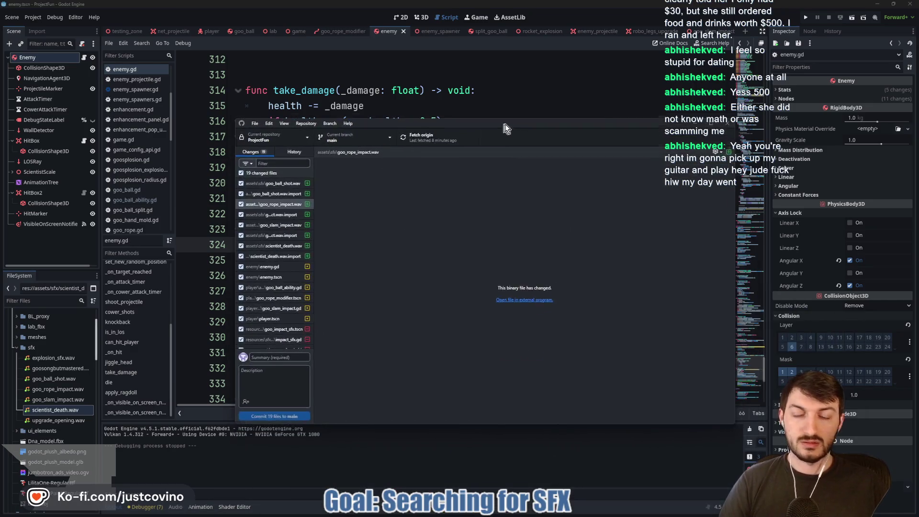
click(286, 351)
text(r sfx whoosh)
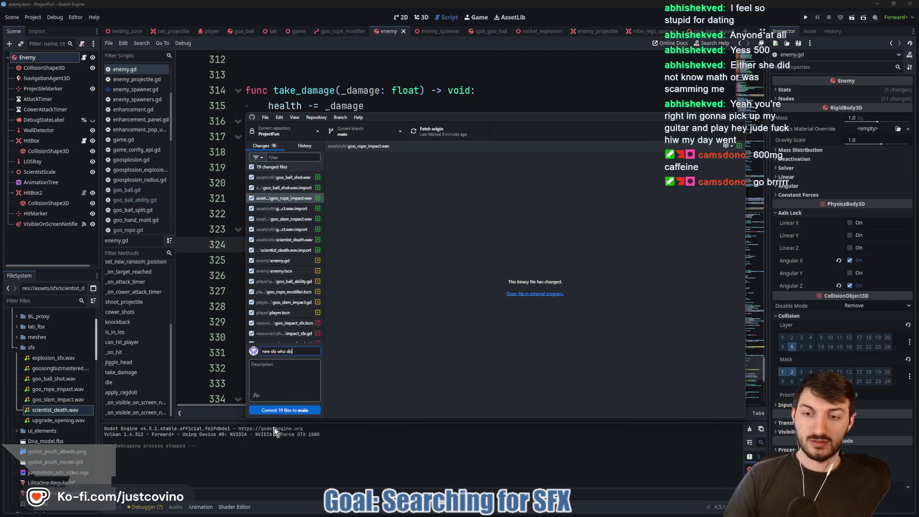
click(290, 410)
click(619, 215)
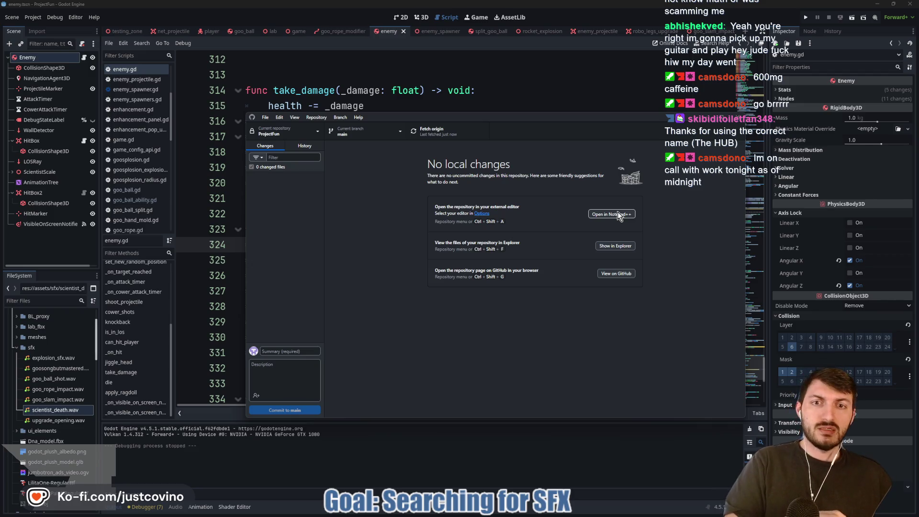
key(alt+Tab)
scroll(365, 233, down, 4)
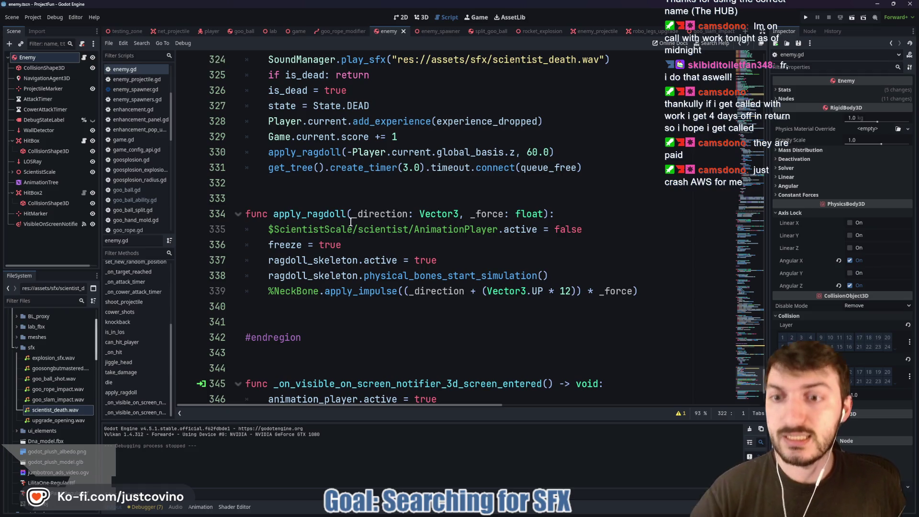
Step: Check the empty lines around lines 333–344 of enemy.gd and save
click(307, 196)
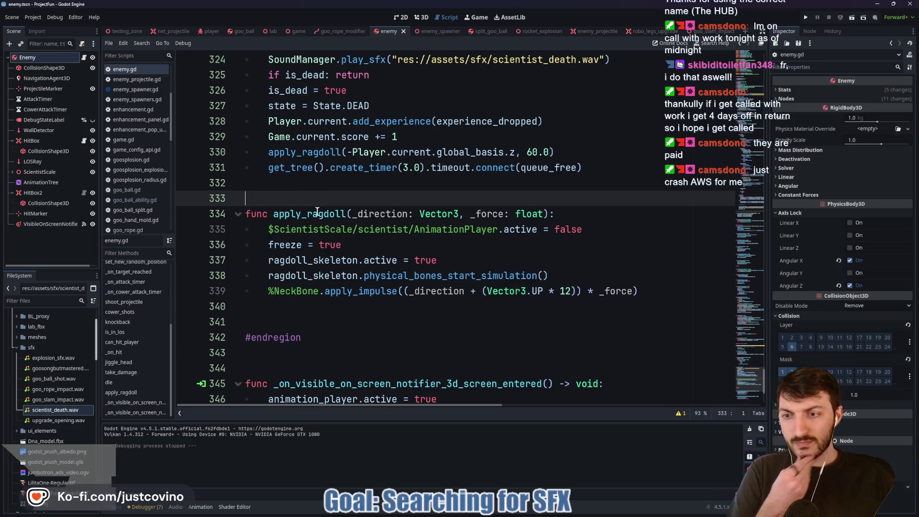
scroll(321, 216, down, 1)
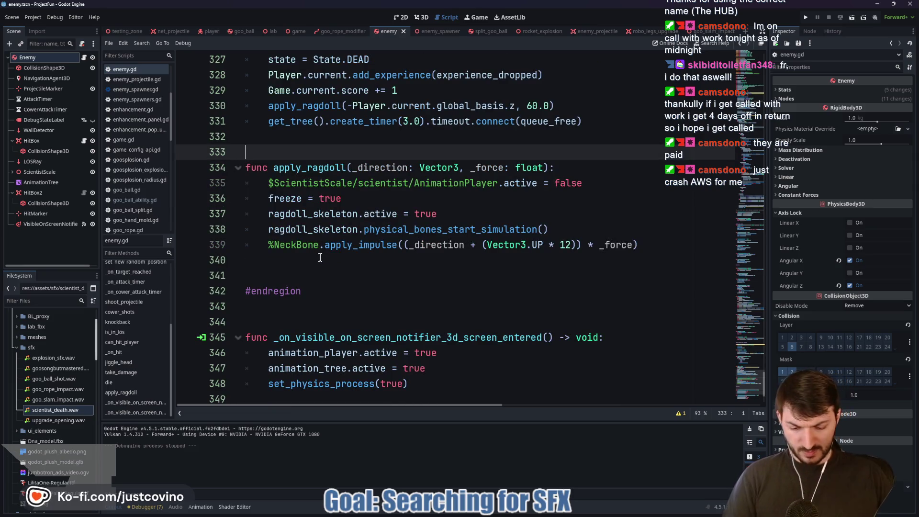
click(318, 259)
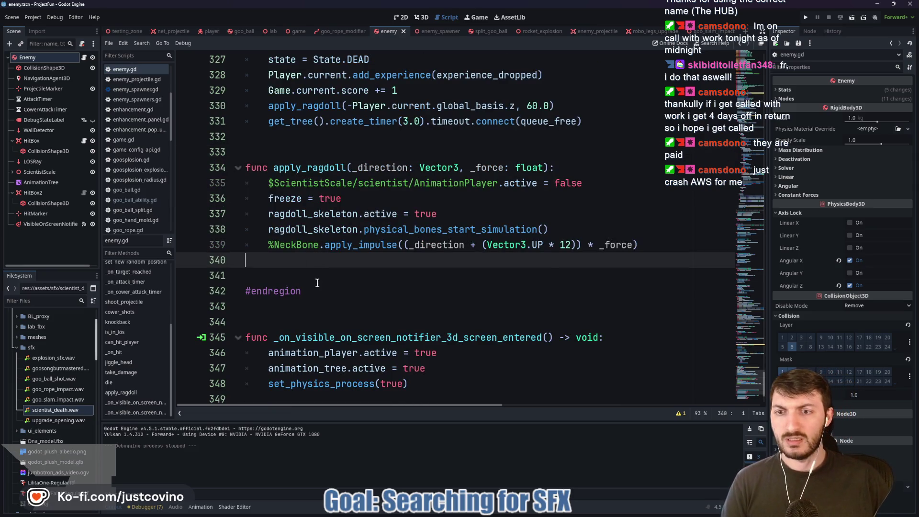
scroll(342, 275, down, 2)
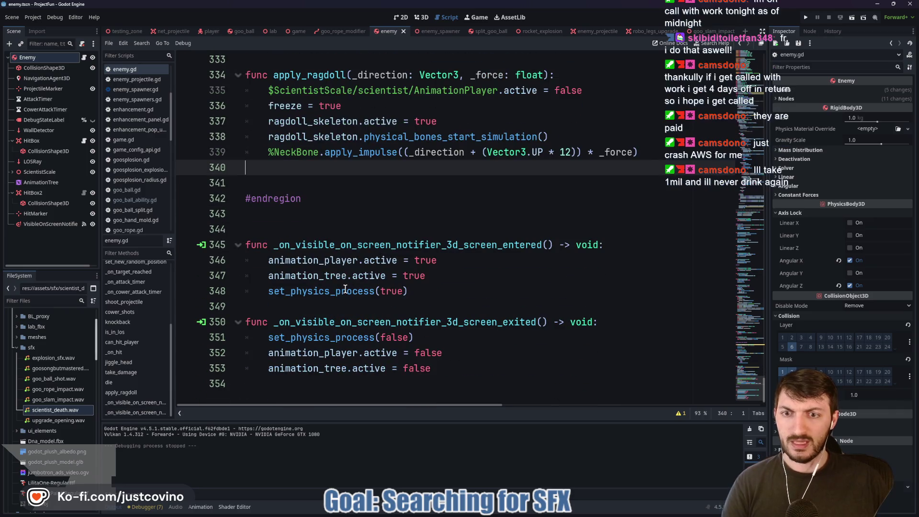
click(302, 225)
key(ctrl+s)
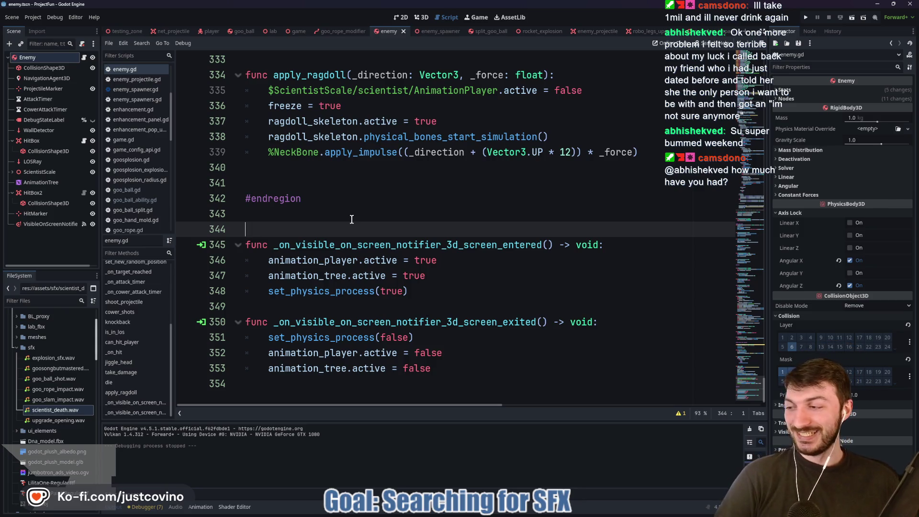
Step: Delete the extra blank line 341 and add a blank line after line 348
click(317, 212)
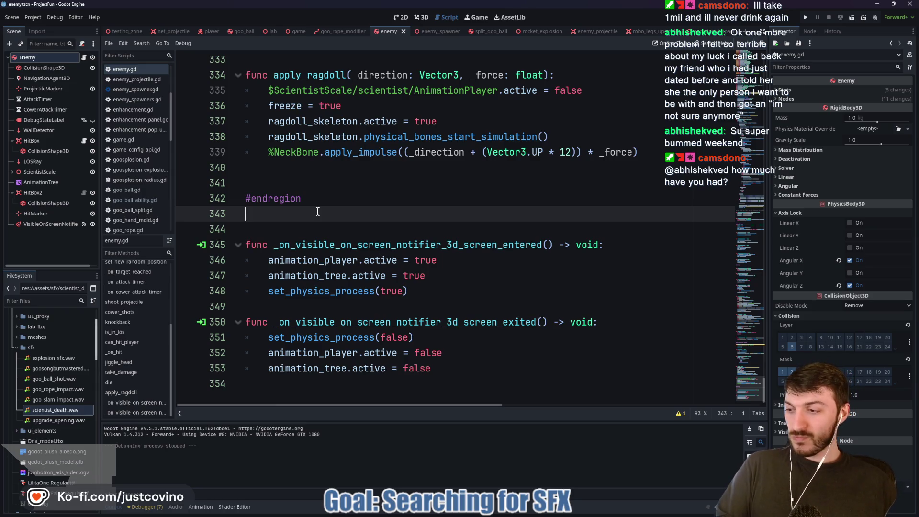
click(282, 181)
key(BackSpace)
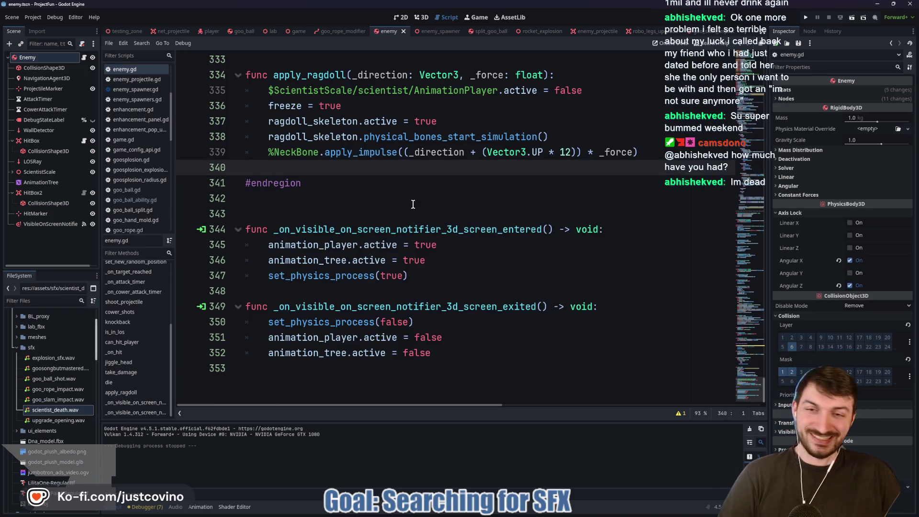
click(326, 218)
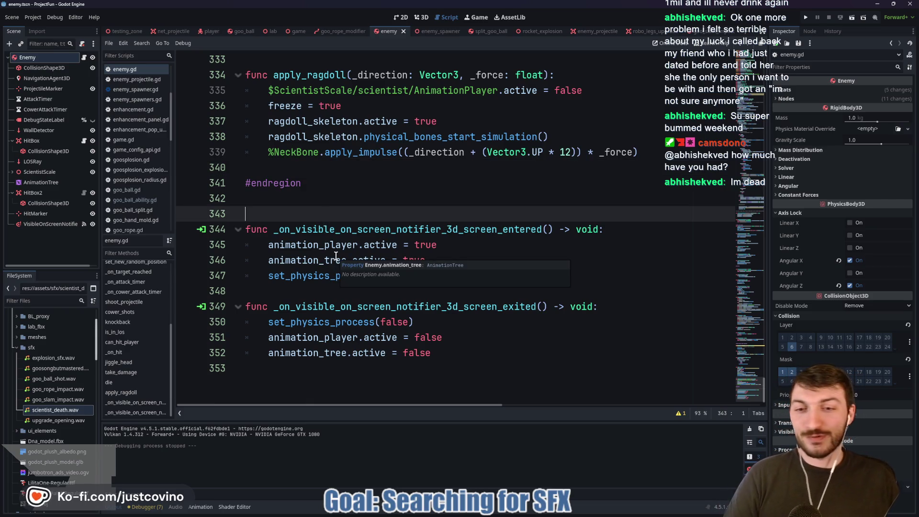
click(300, 289)
key(Return)
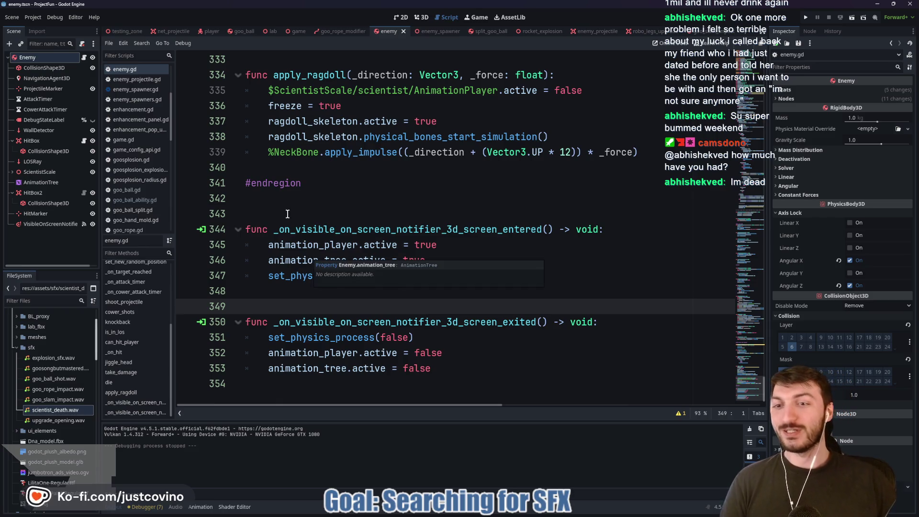
Step: Check the empty lines from 343 up to 299 and save enemy.gd again
click(311, 214)
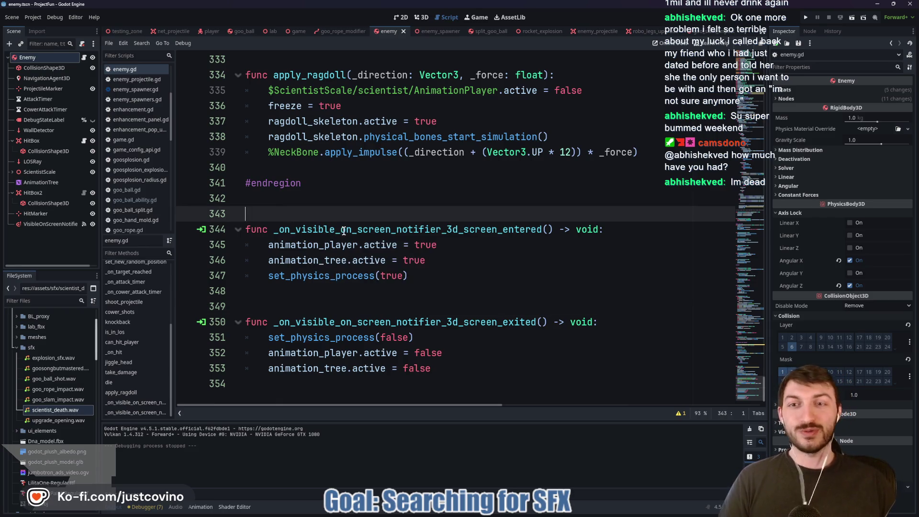
scroll(343, 231, up, 3)
click(348, 153)
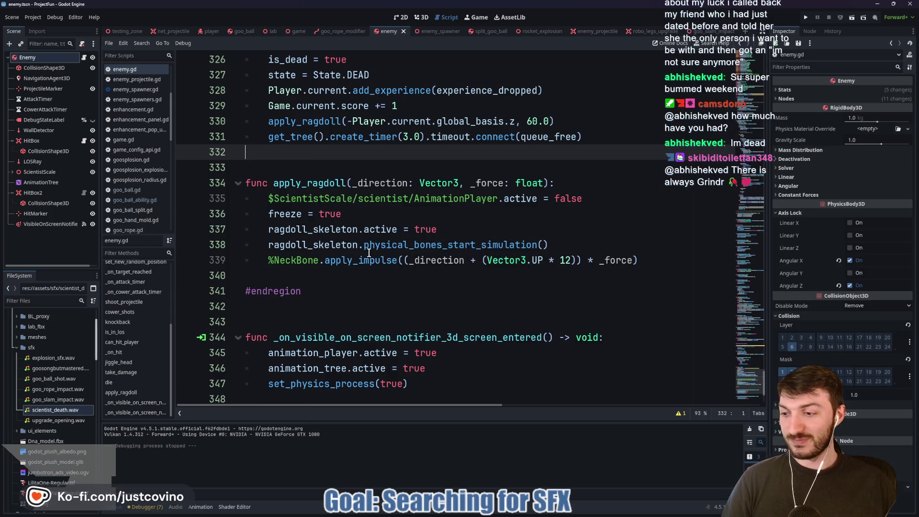
scroll(369, 253, up, 4)
click(312, 169)
scroll(335, 211, up, 4)
scroll(343, 220, up, 3)
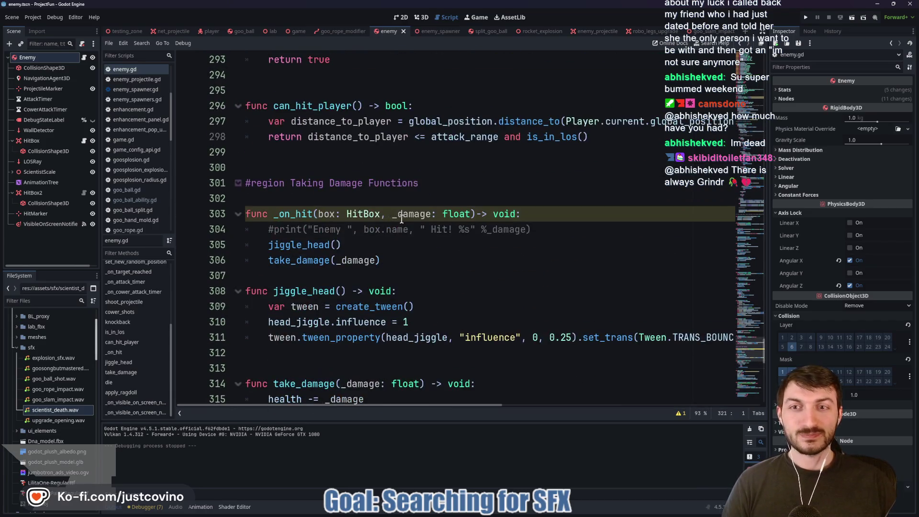
click(352, 157)
key(ctrl+s)
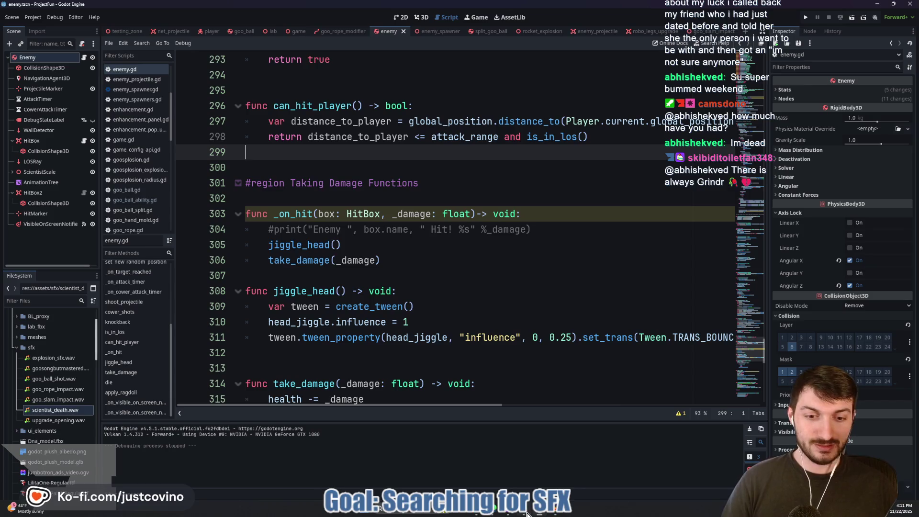
Step: Look back up enemy.gd past line 285, then switch to the goo_slam_impact.gd script
mouse_move(525, 513)
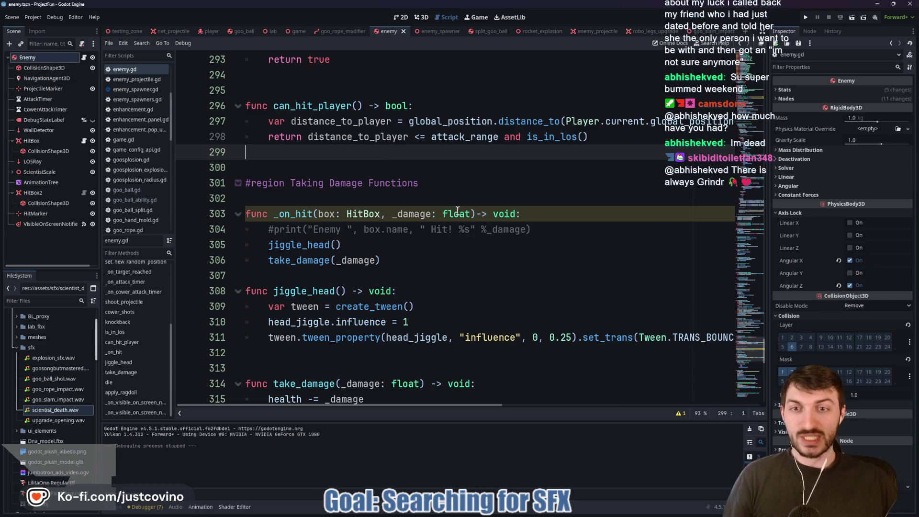
key(Up)
key(Up)
key(Up)
scroll(431, 230, up, 3)
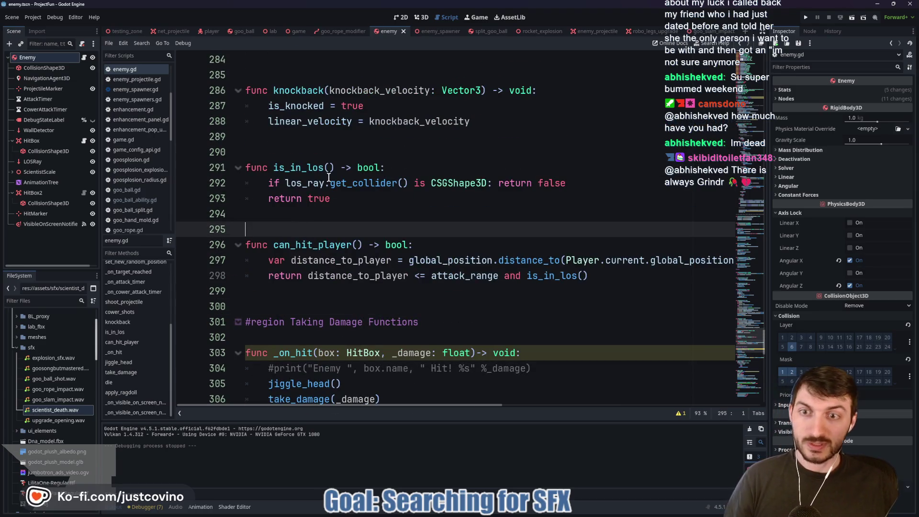
scroll(328, 178, up, 4)
click(326, 261)
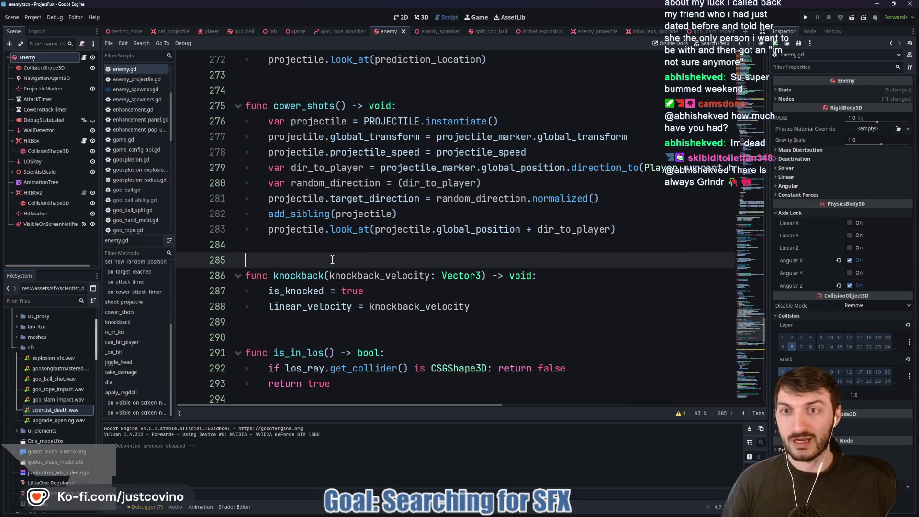
scroll(334, 263, up, 10)
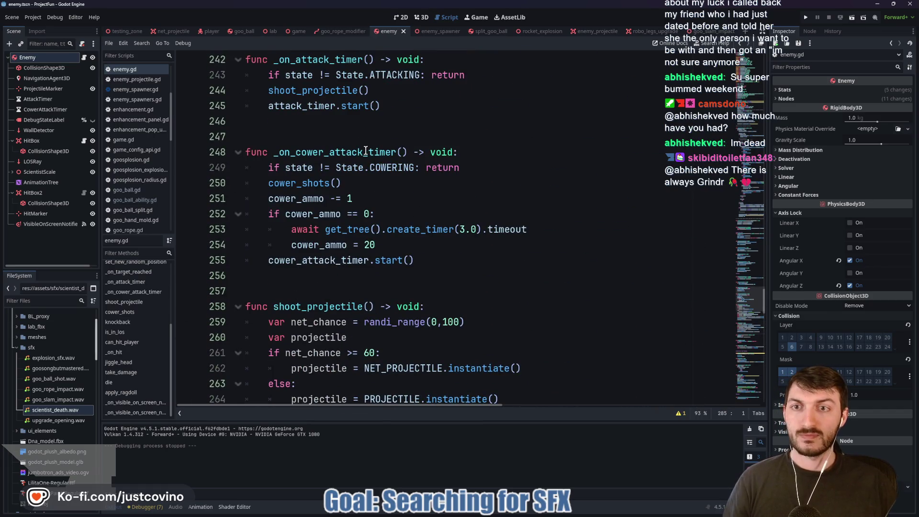
scroll(366, 151, up, 6)
click(717, 30)
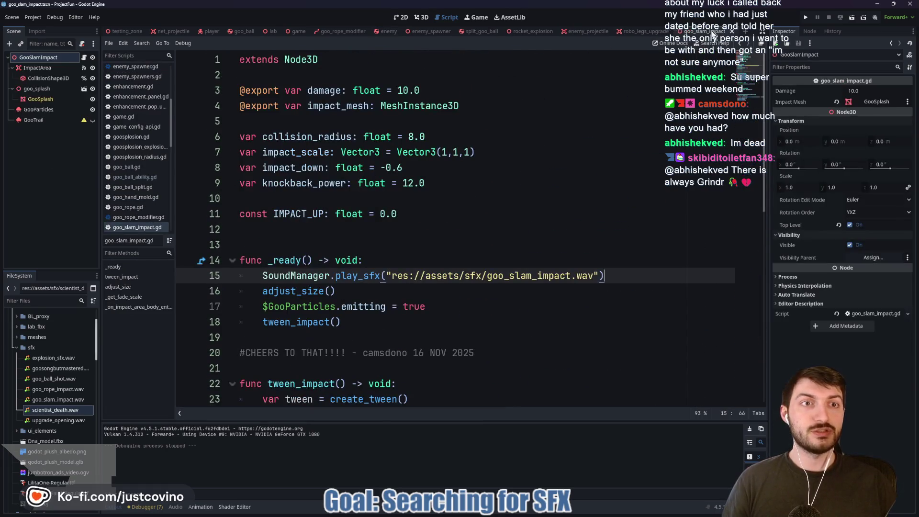
Step: Start a debug run of the project from the goo_slam_impact scene
click(366, 228)
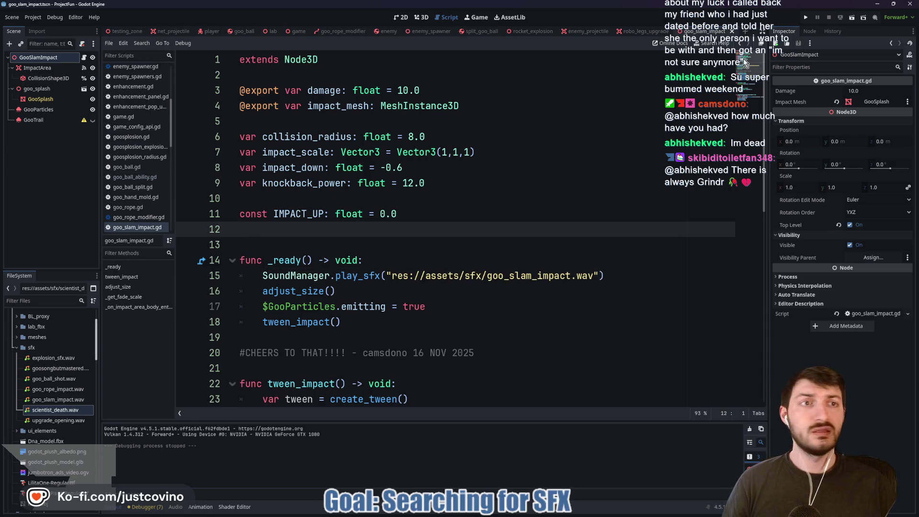
click(807, 16)
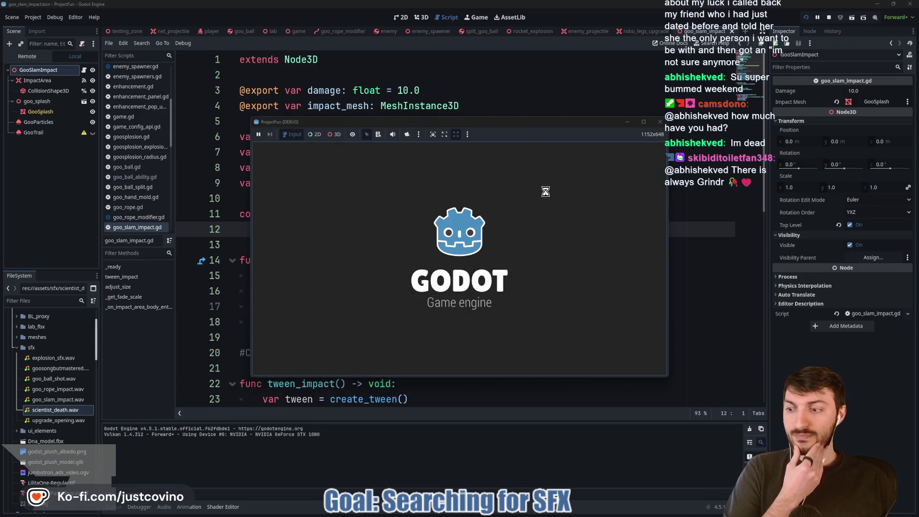
Step: Maximize the game window, enter 'test' as the player name, and start playing
click(643, 123)
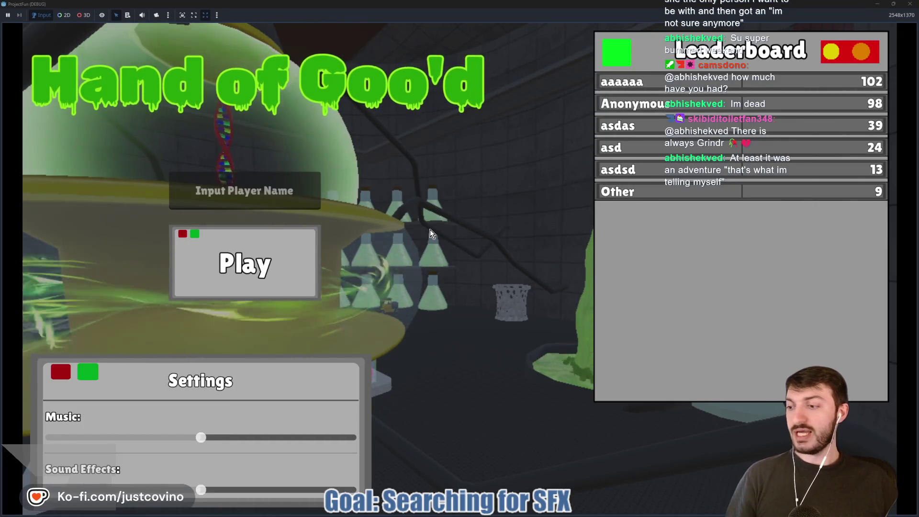
click(265, 190)
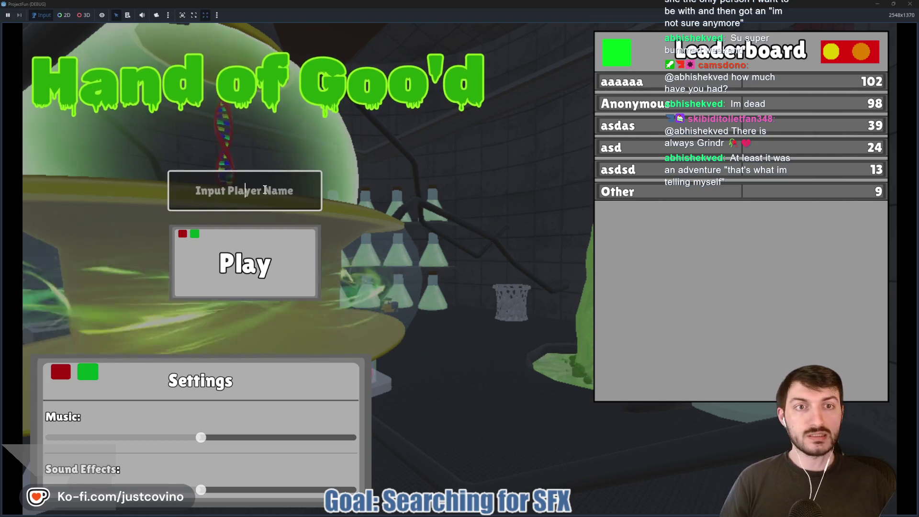
text(test)
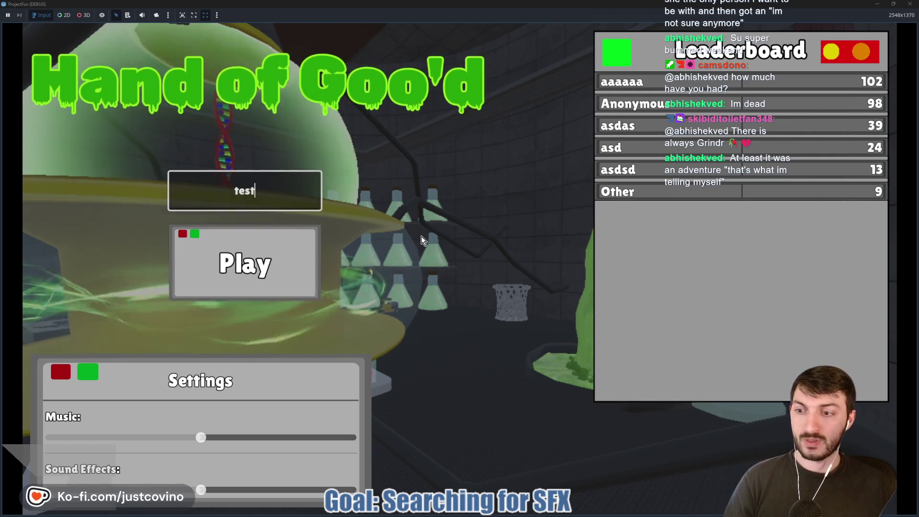
click(262, 271)
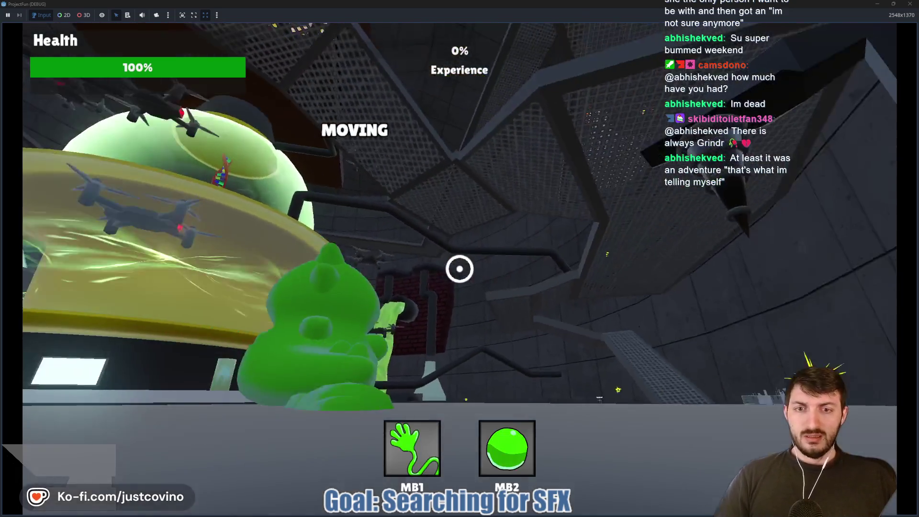
Step: Swing through the level and throw goo balls and a goo slam at the scientists
click(459, 269)
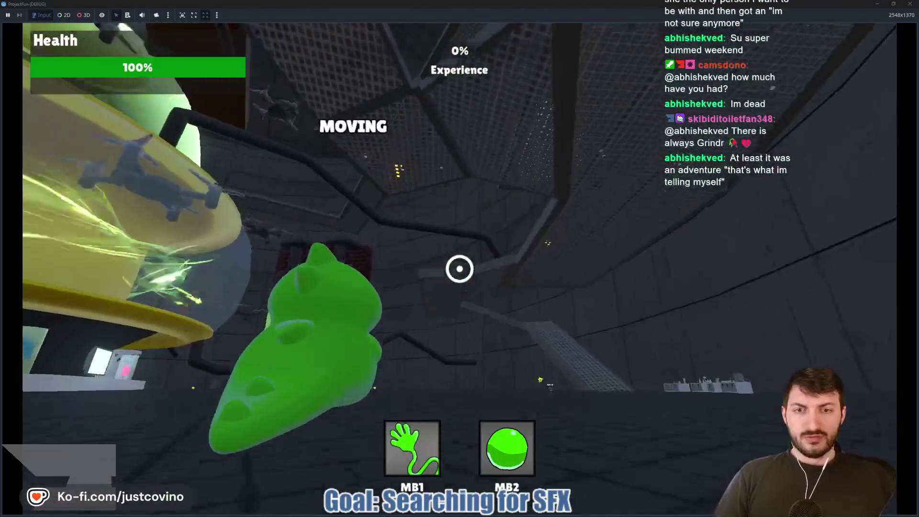
click(459, 268)
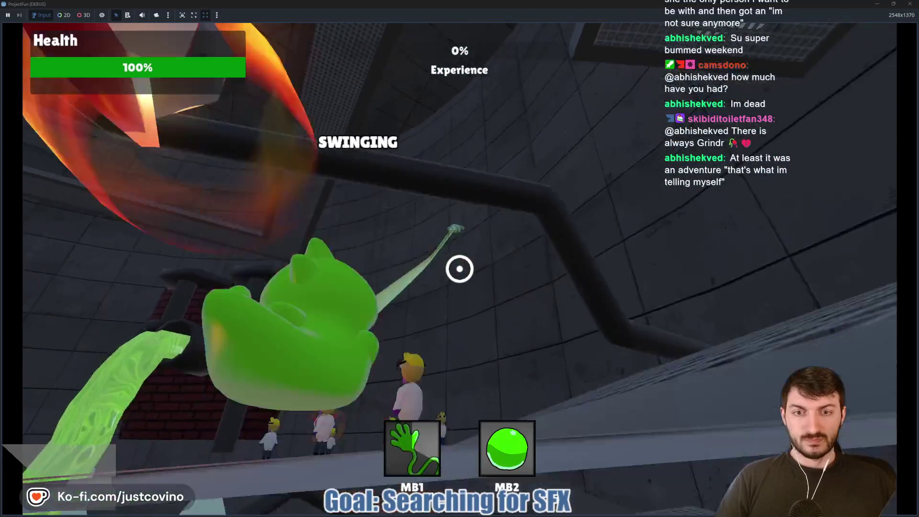
right_click(460, 269)
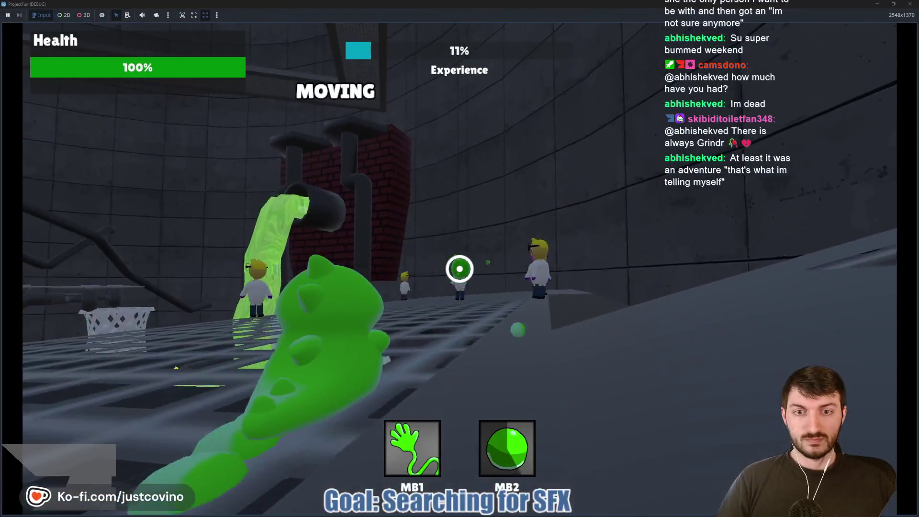
right_click(460, 268)
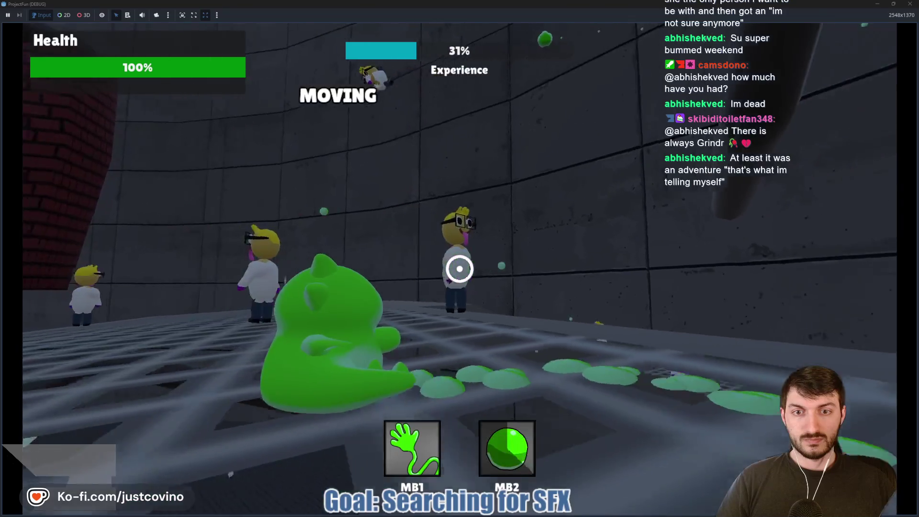
right_click(460, 268)
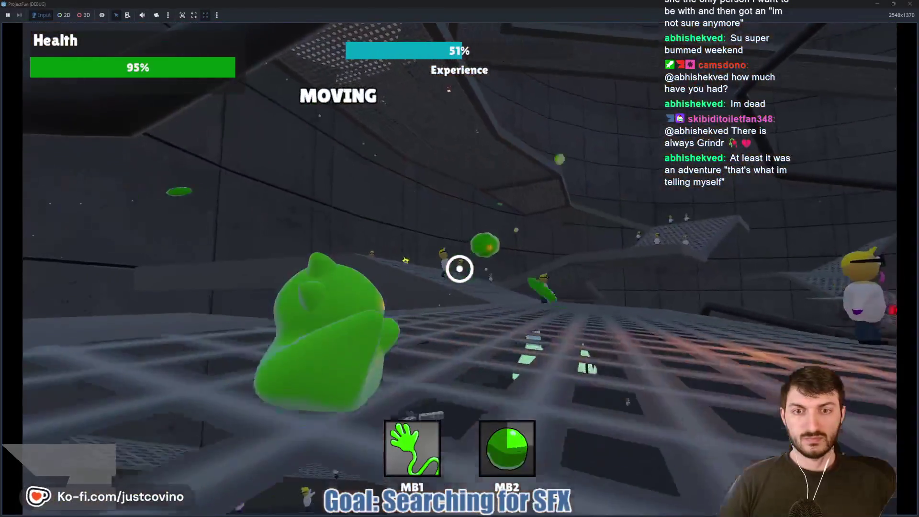
right_click(459, 268)
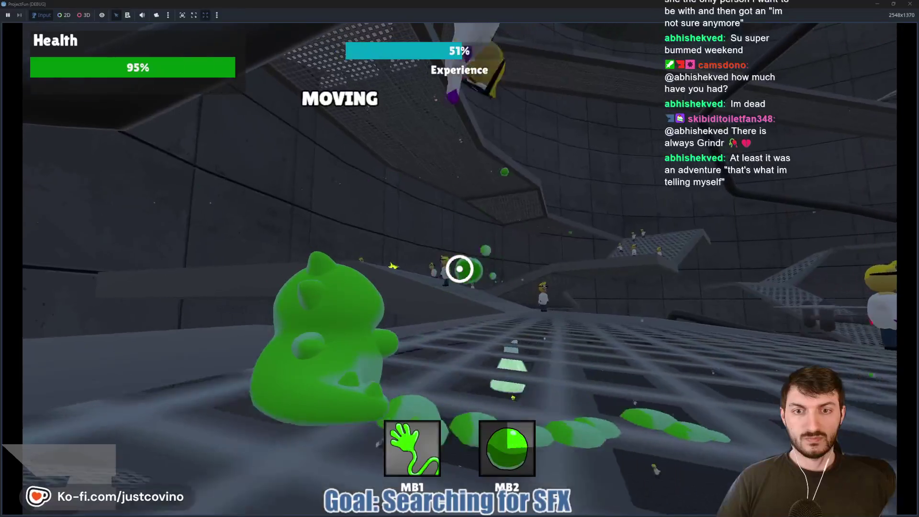
right_click(459, 268)
right_click(460, 269)
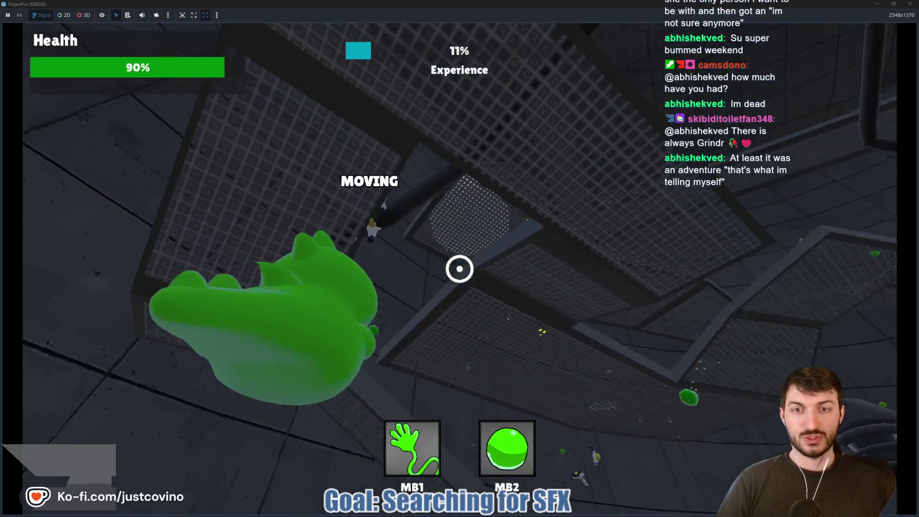
click(459, 268)
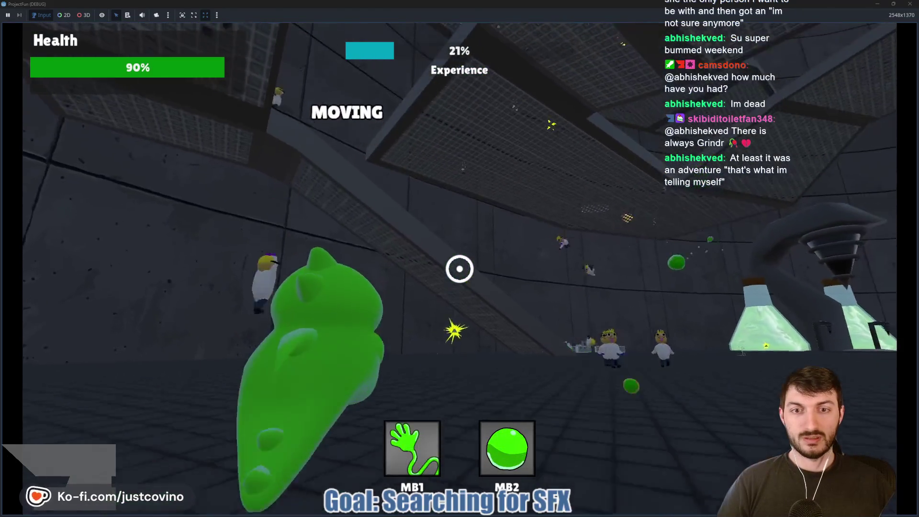
click(459, 268)
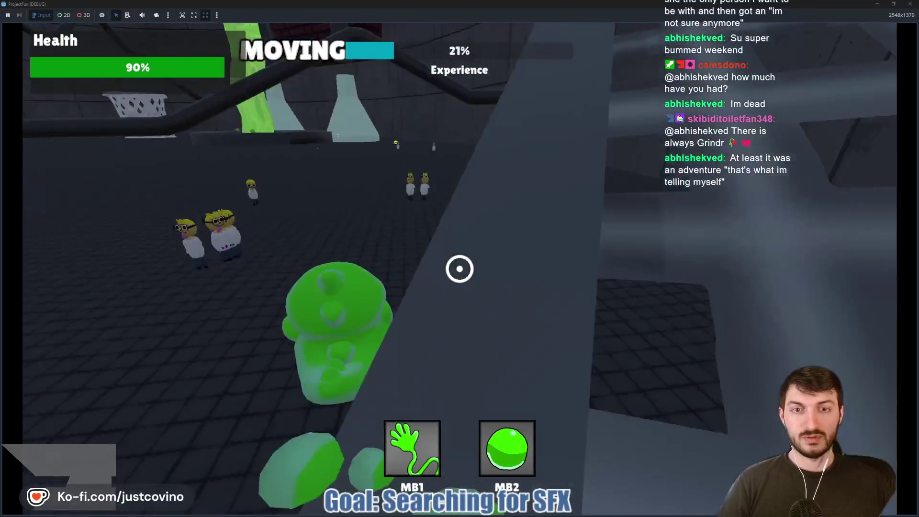
click(459, 268)
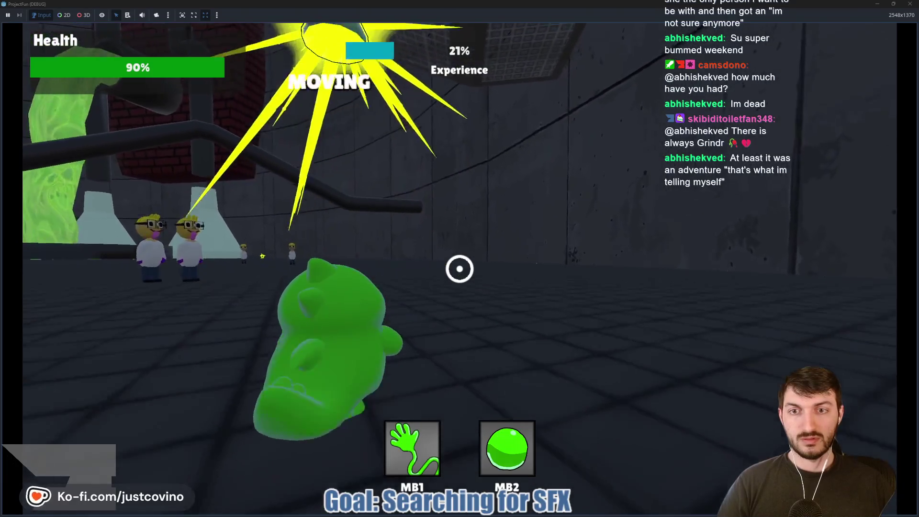
right_click(460, 268)
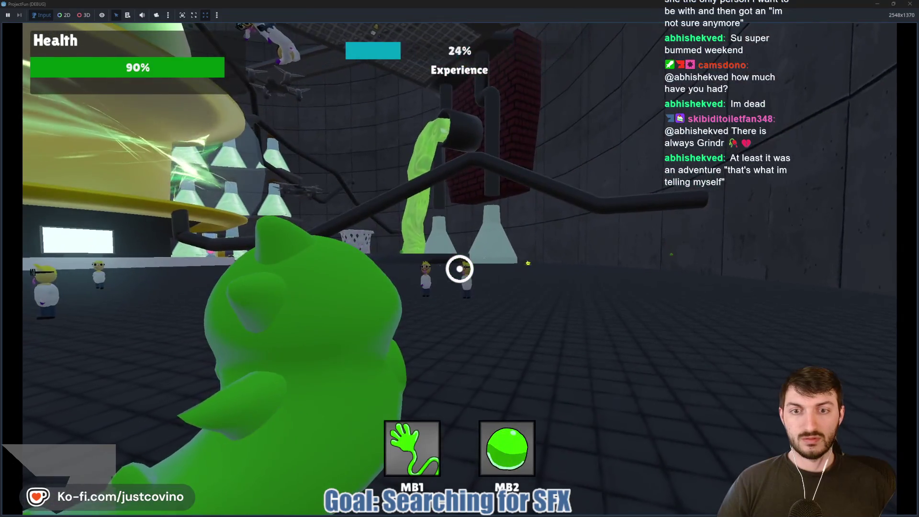
Step: Pick the Goo Slam Size and Extra Bounces upgrades, keep attacking, then stop the game with F8
click(458, 293)
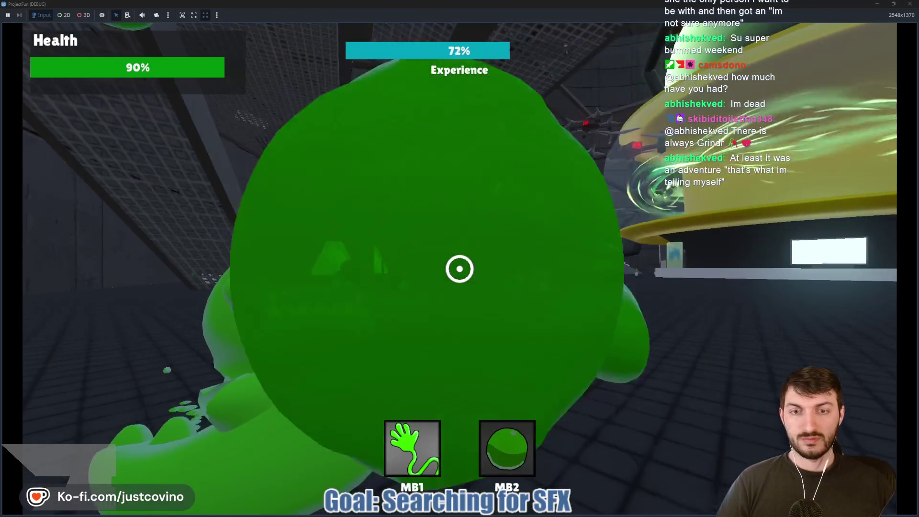
right_click(459, 268)
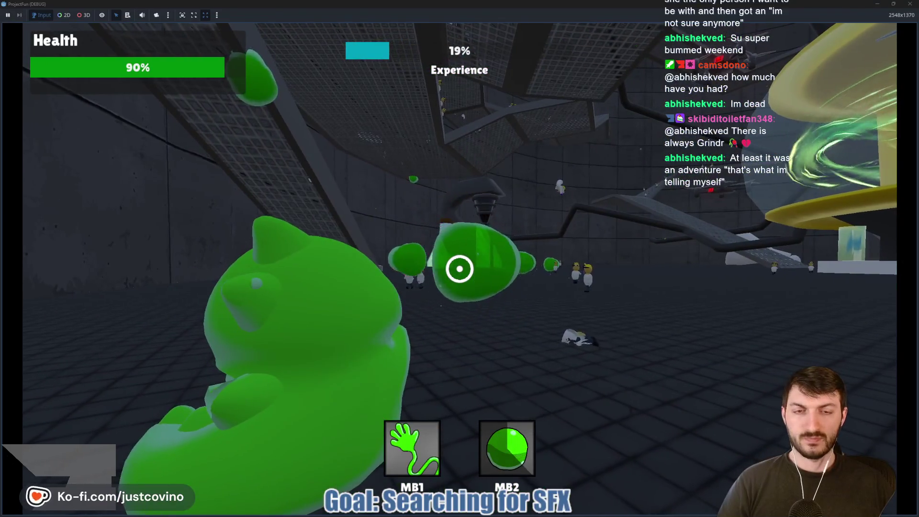
click(336, 293)
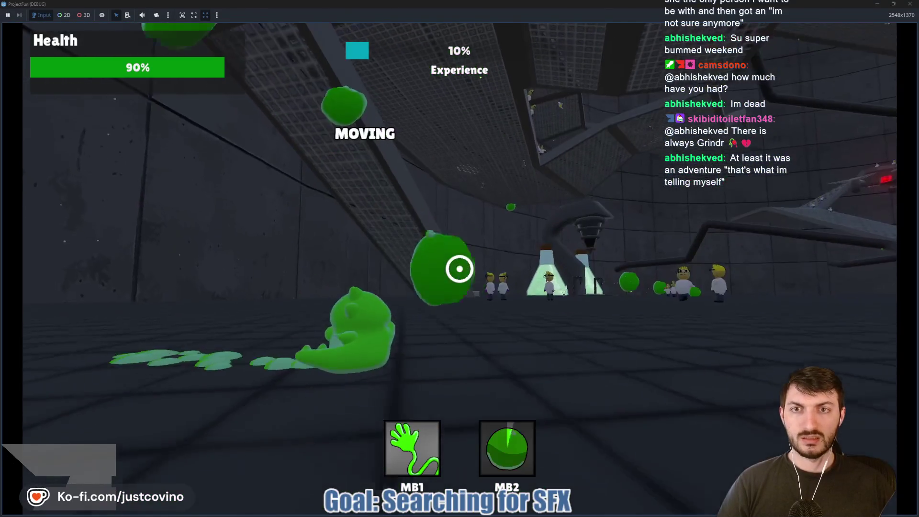
right_click(459, 268)
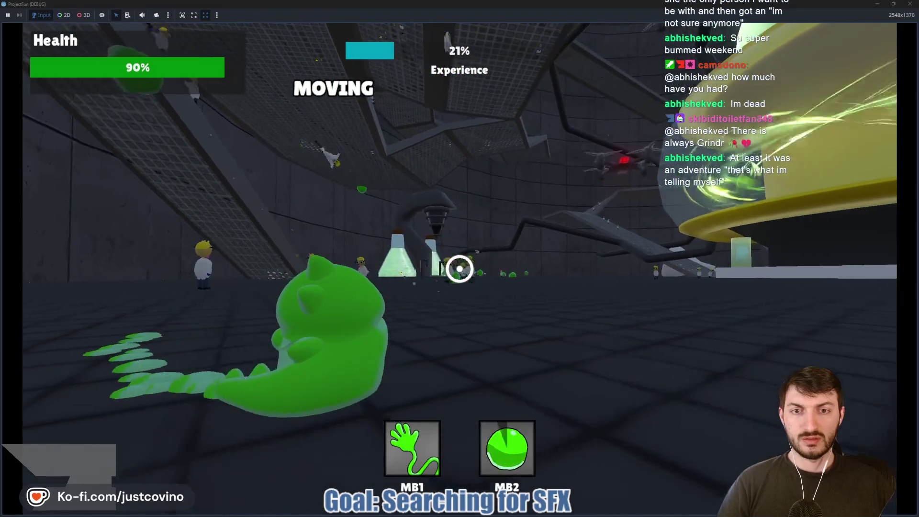
key(w)
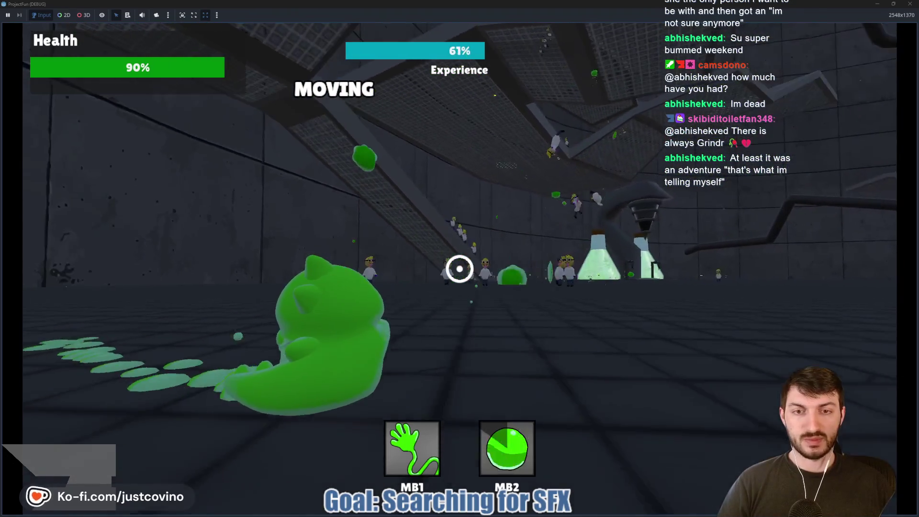
key(F8)
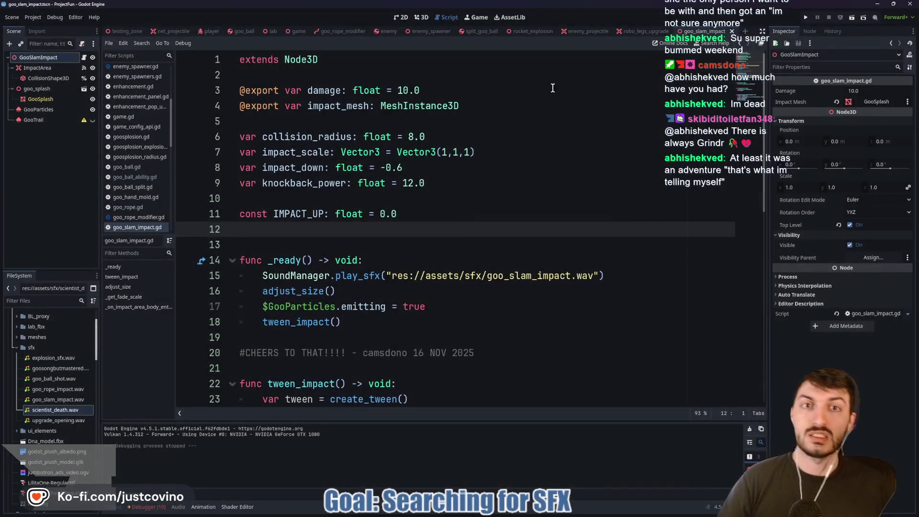
Step: In the goo_ball scene, edit the Obliterator's Lifespan and save the scene
click(239, 31)
click(877, 89)
text(10)
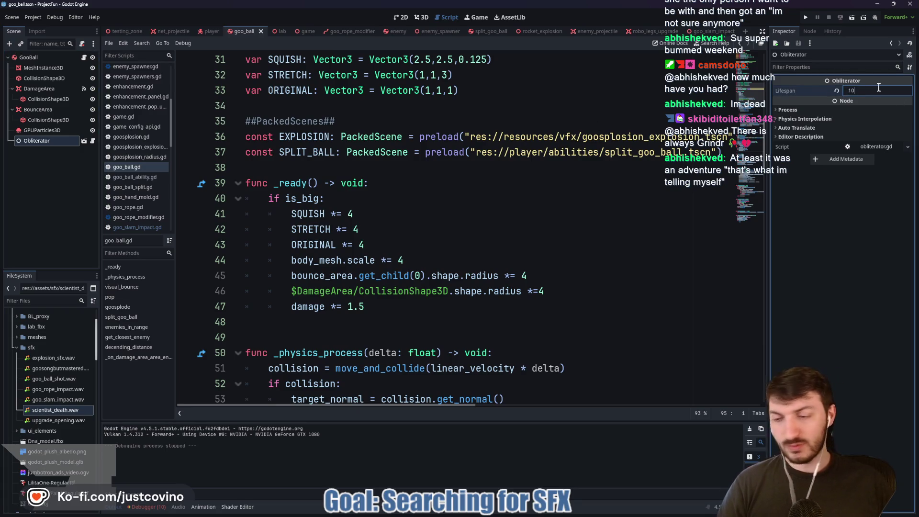
click(503, 196)
key(ctrl+s)
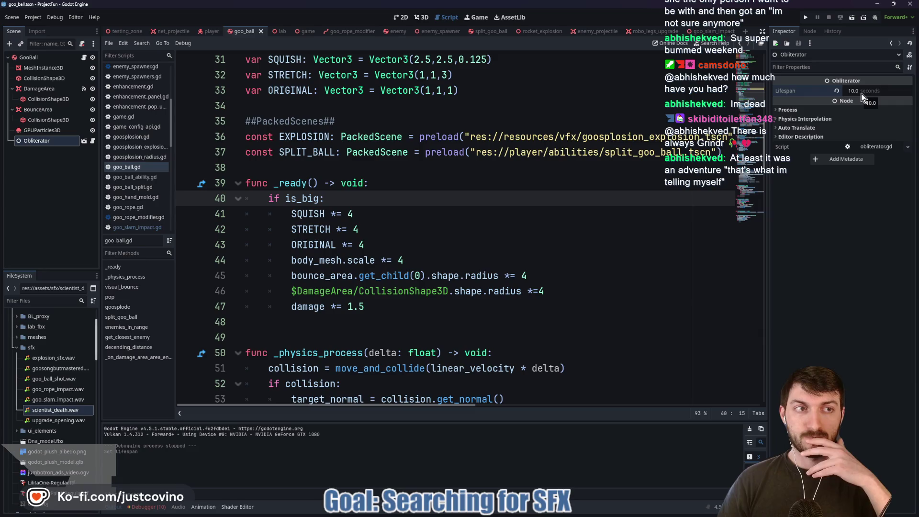
Step: Change the Obliterator's Lifespan to 12.0 seconds and bring up the SFX Engine library
click(861, 92)
text(12)
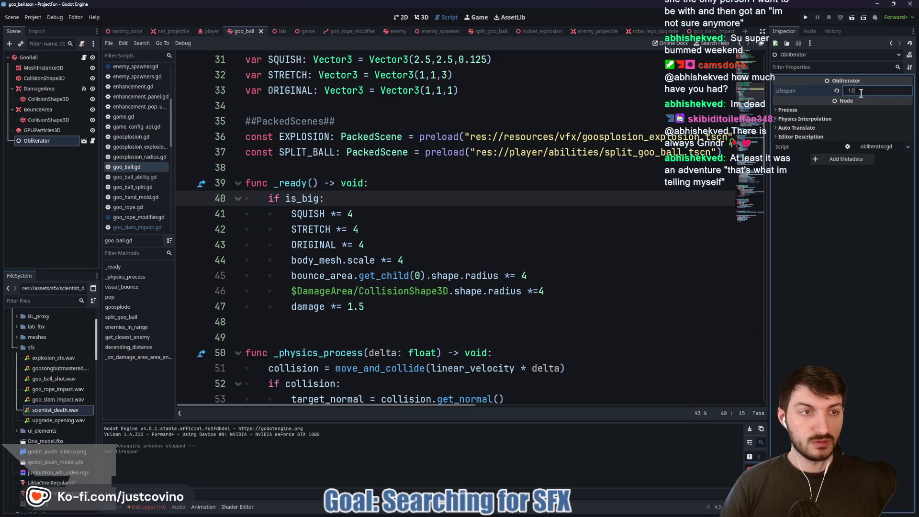
click(521, 199)
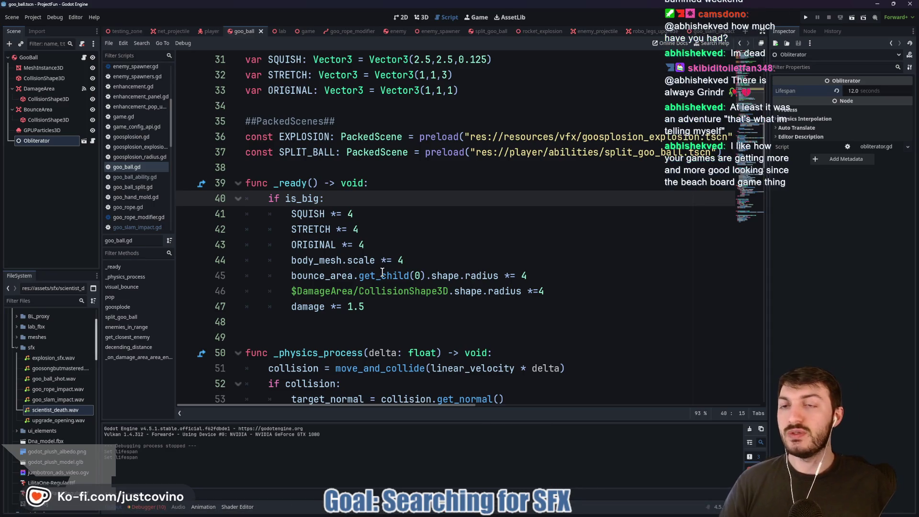
click(497, 510)
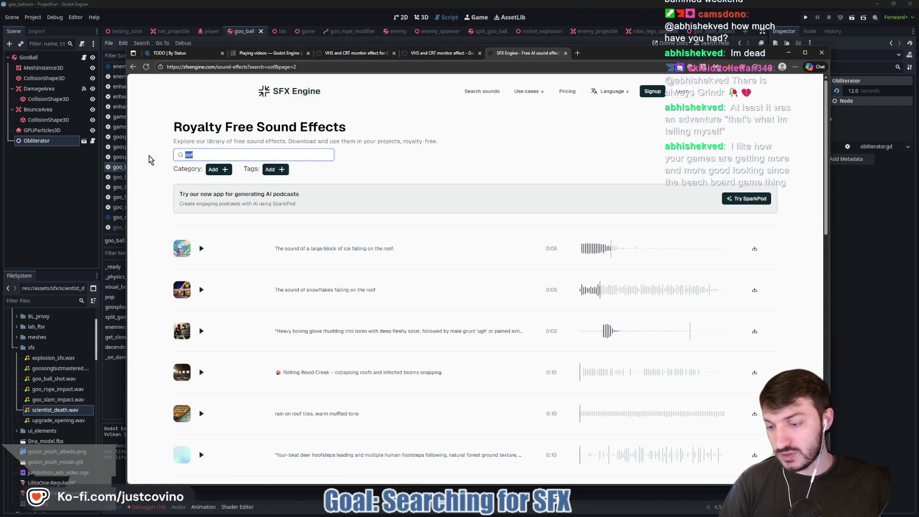
Step: Search SFX Engine for 'squeek' (no results) and close both VHS and CRT monitor effect tabs
text(so)
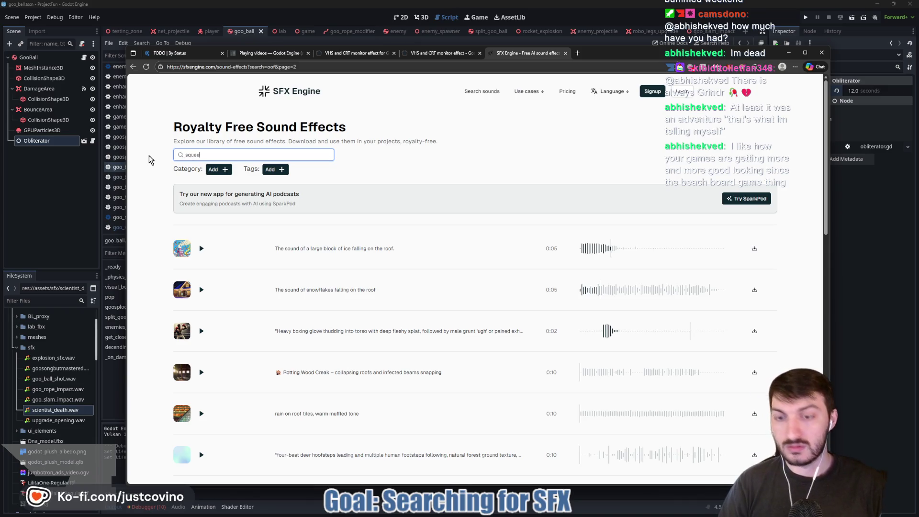
text(k)
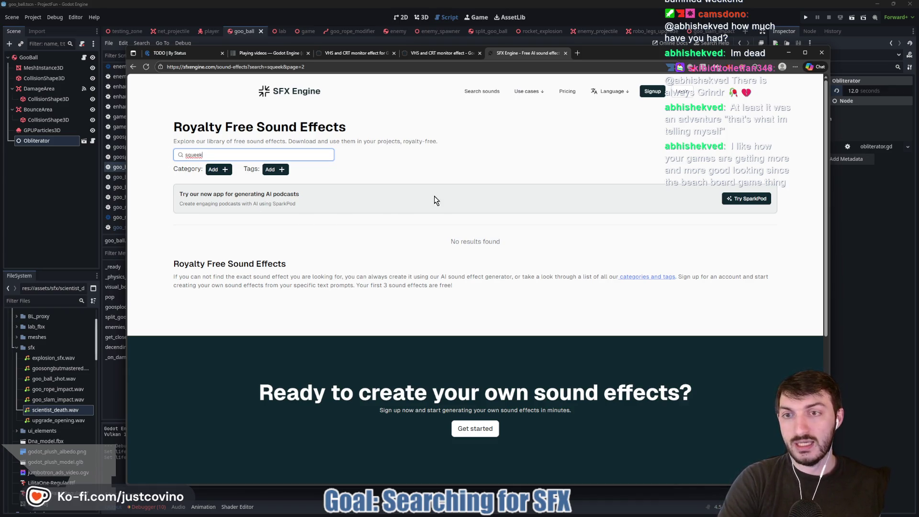
click(200, 154)
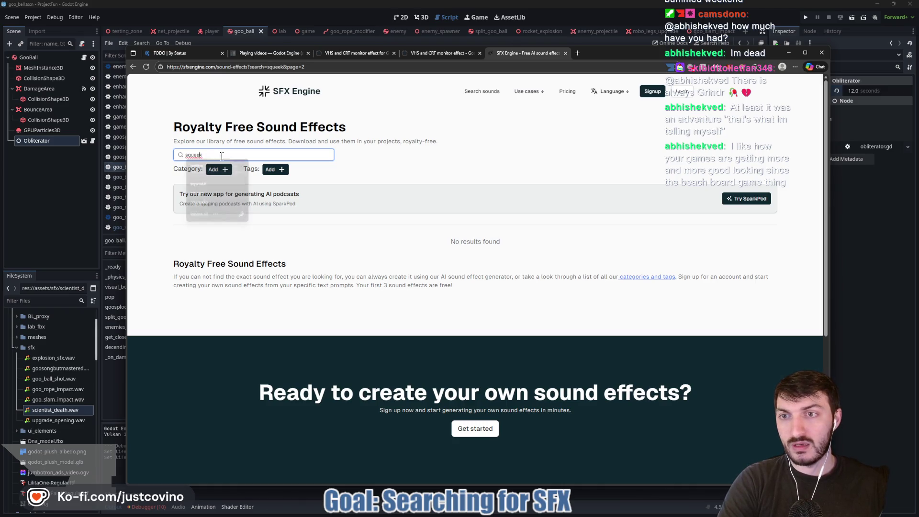
key(BackSpace)
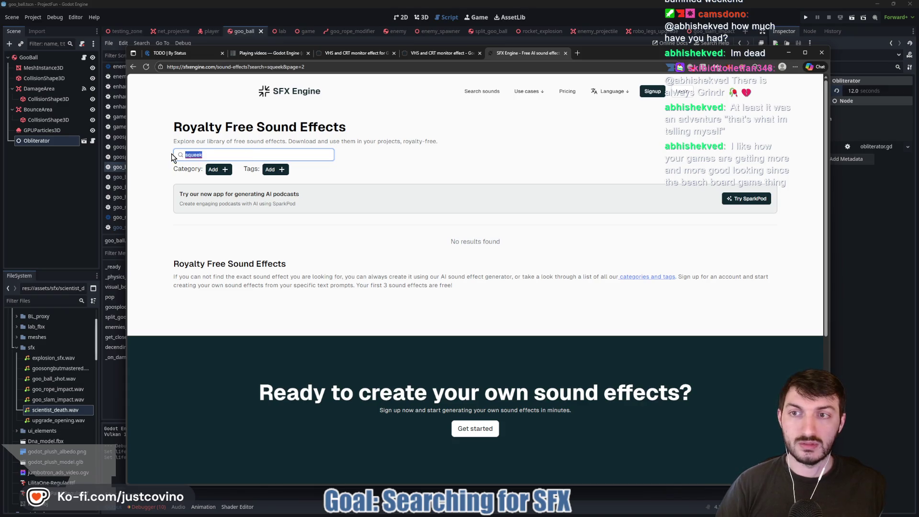
click(393, 53)
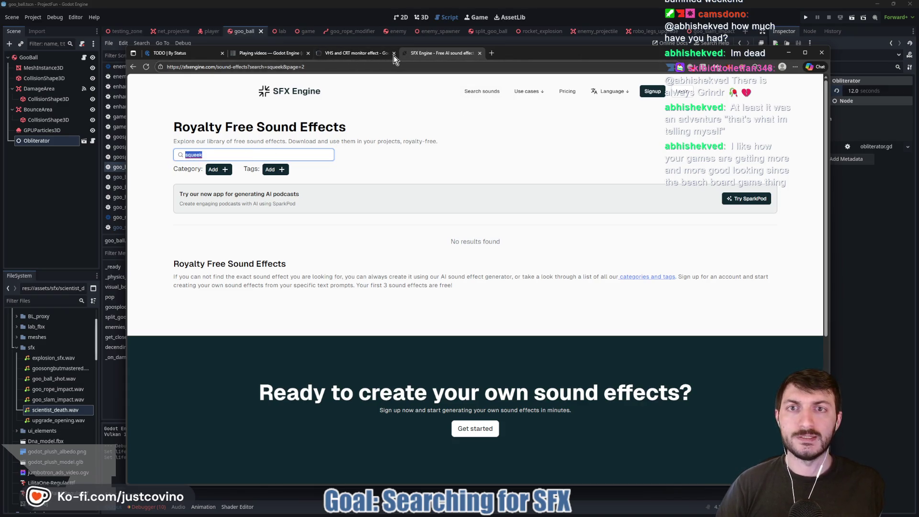
click(394, 53)
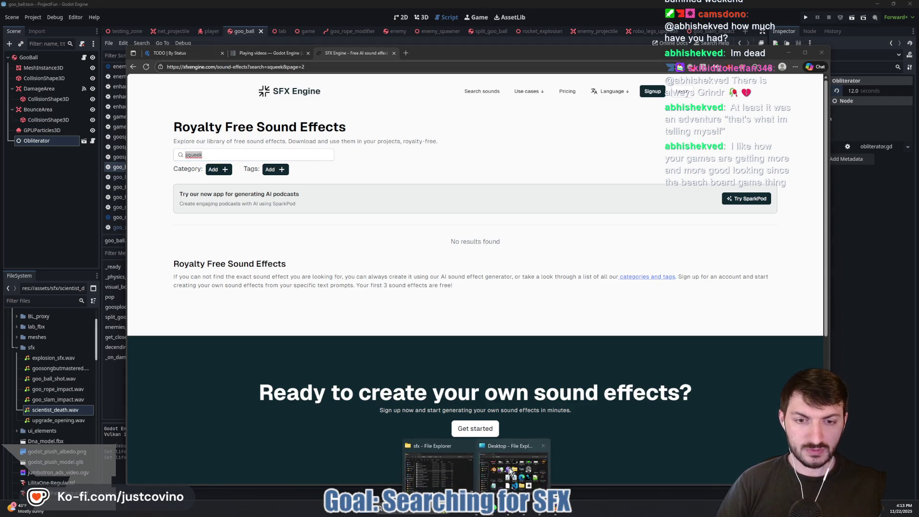
Step: Open the GameAssets > FilmCow Recorded SFX sound folder in File Explorer
click(477, 466)
scroll(306, 219, up, 10)
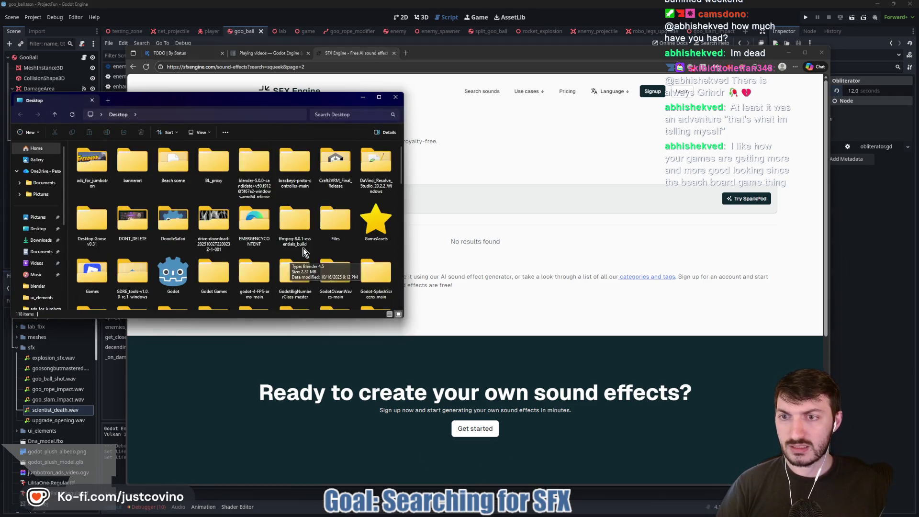
double_click(382, 221)
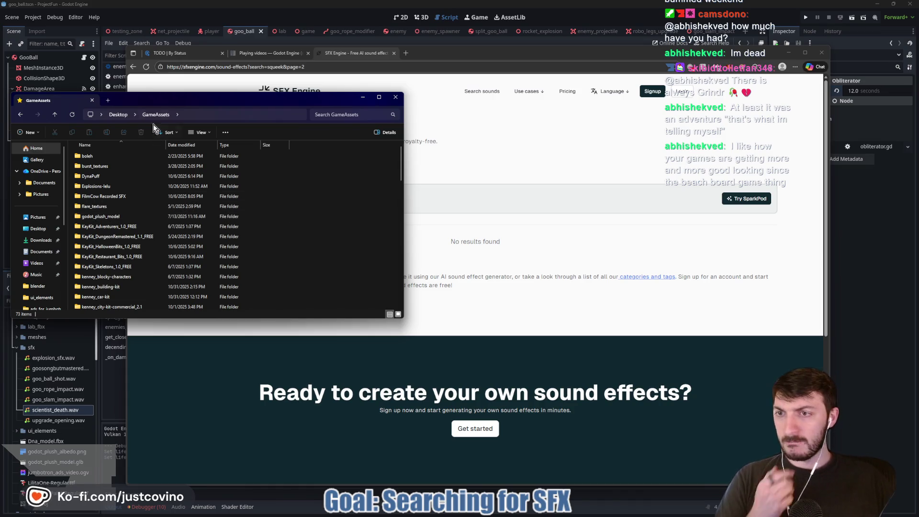
drag(162, 104, 427, 86)
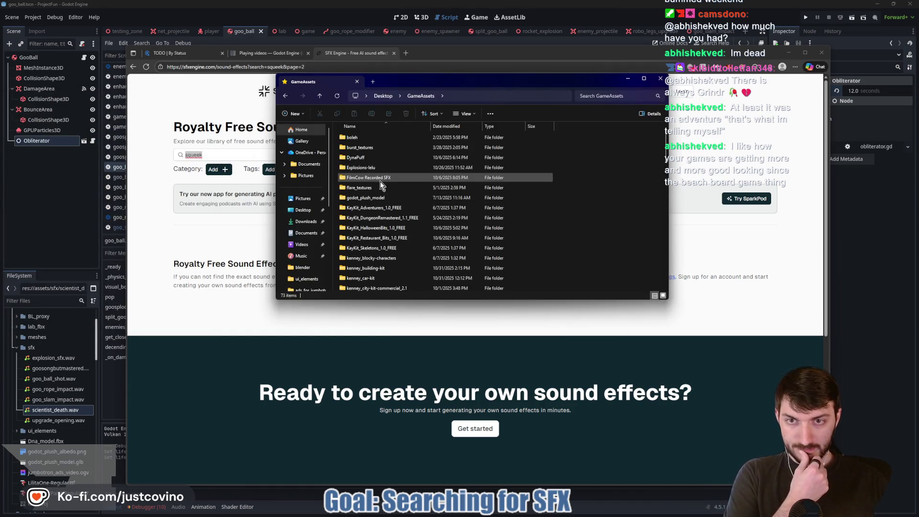
double_click(376, 177)
double_click(365, 137)
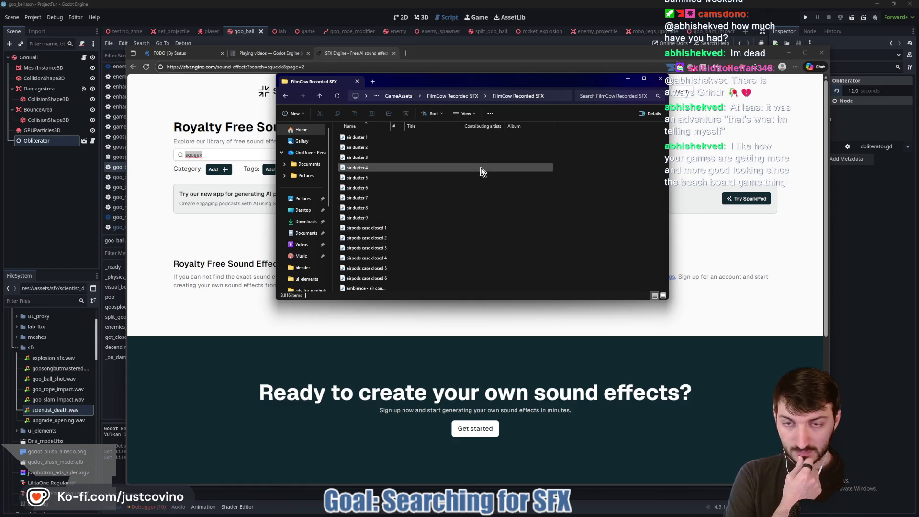
scroll(467, 185, down, 15)
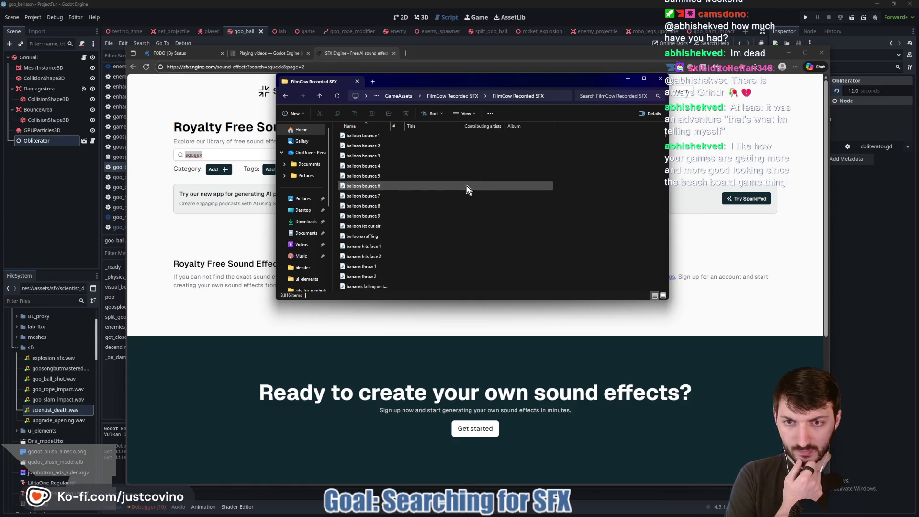
scroll(466, 189, up, 5)
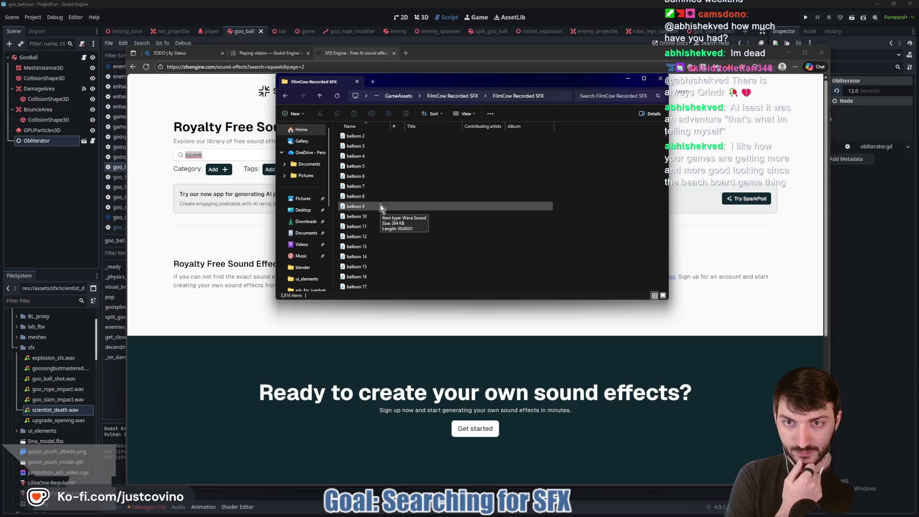
scroll(376, 211, up, 1)
Step: Preview the balloon 1 through balloon 5 recordings
double_click(366, 206)
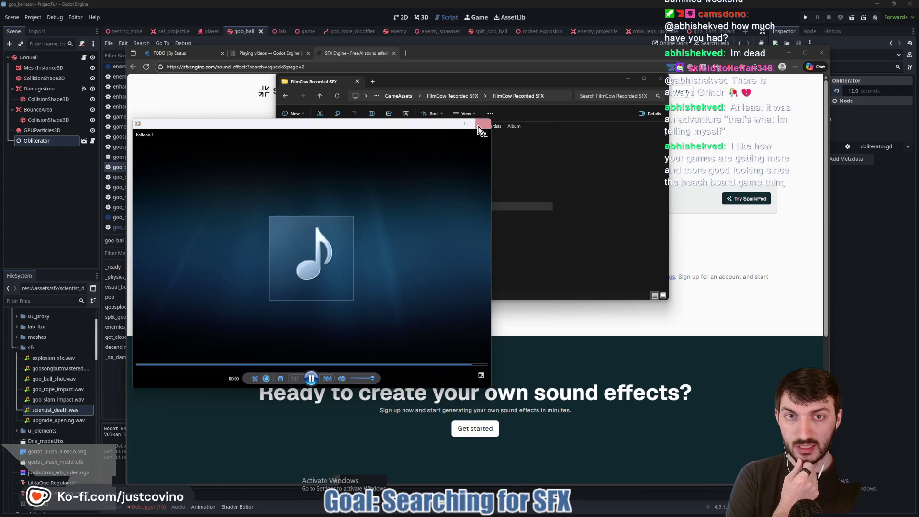
click(481, 125)
double_click(378, 219)
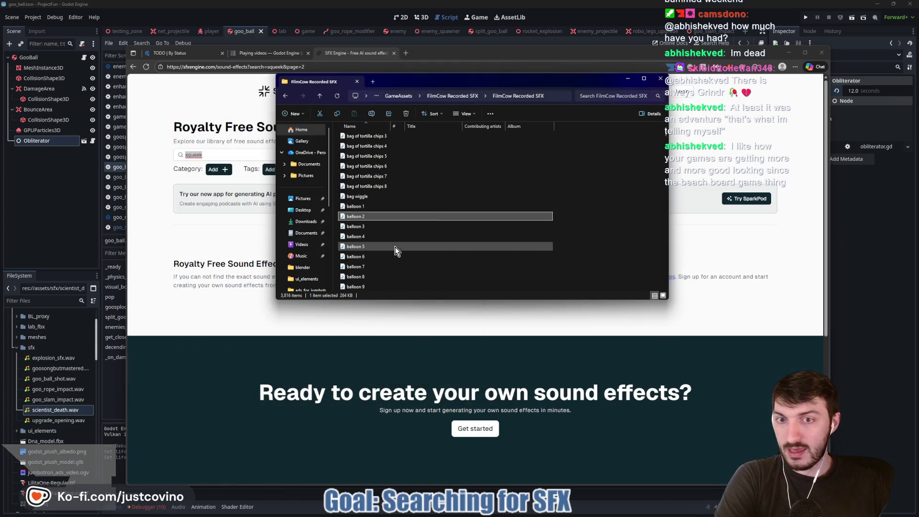
double_click(371, 226)
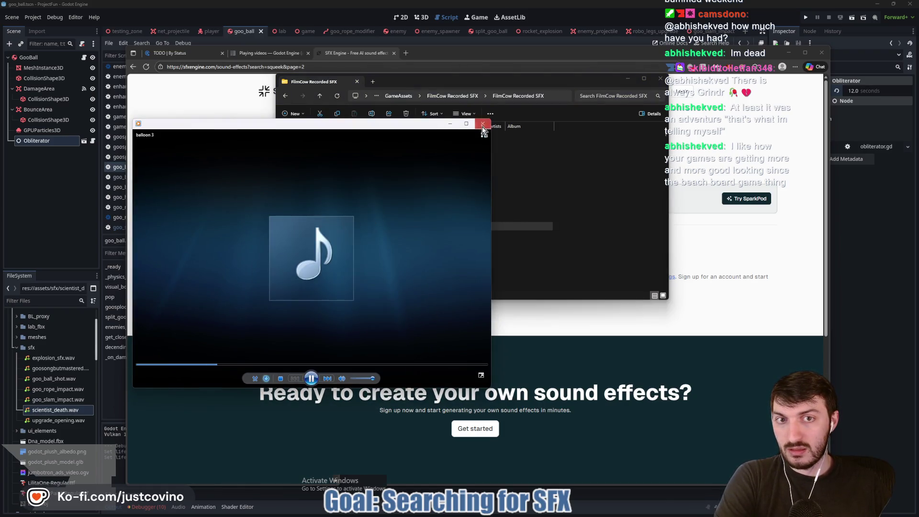
click(482, 130)
click(370, 145)
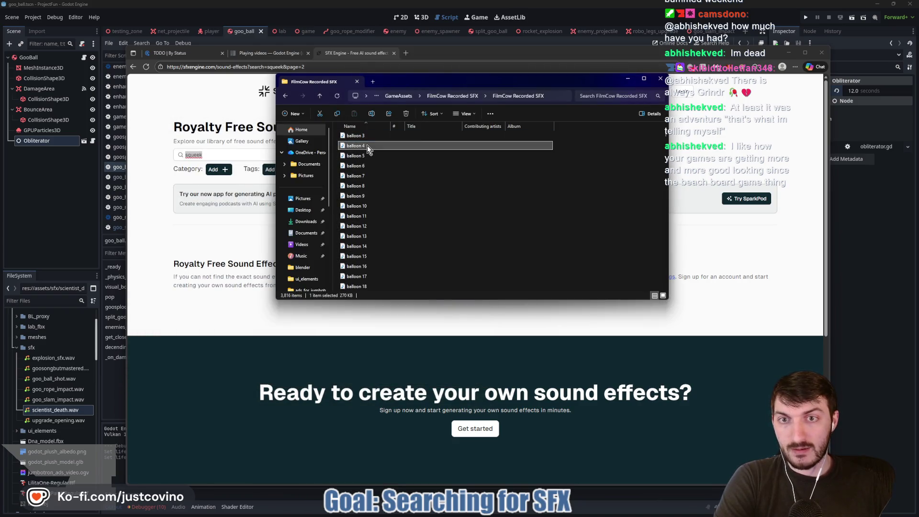
double_click(369, 146)
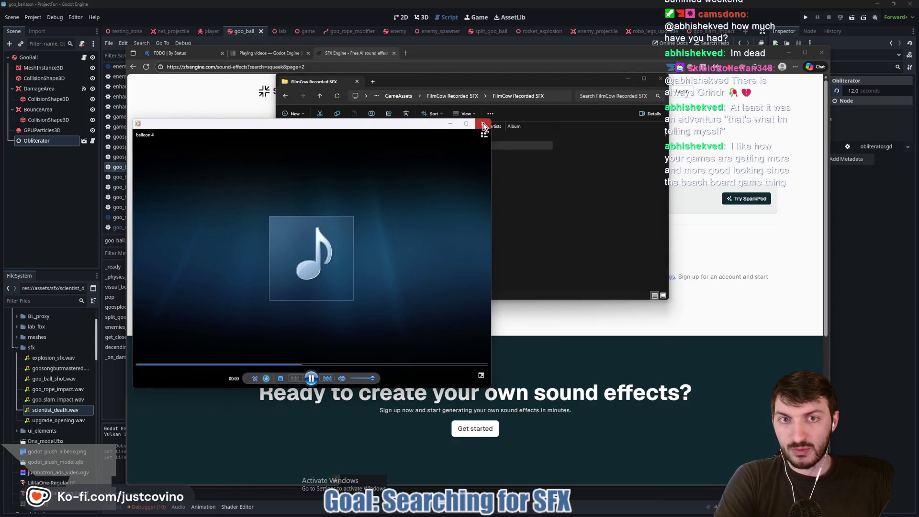
click(483, 126)
double_click(364, 158)
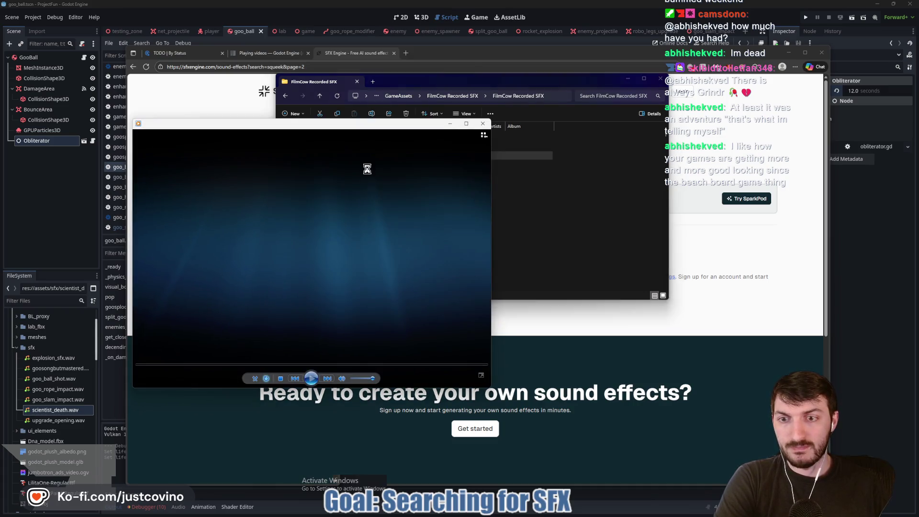
click(482, 123)
Step: Preview the balloon 6 through balloon 9 recordings
click(366, 165)
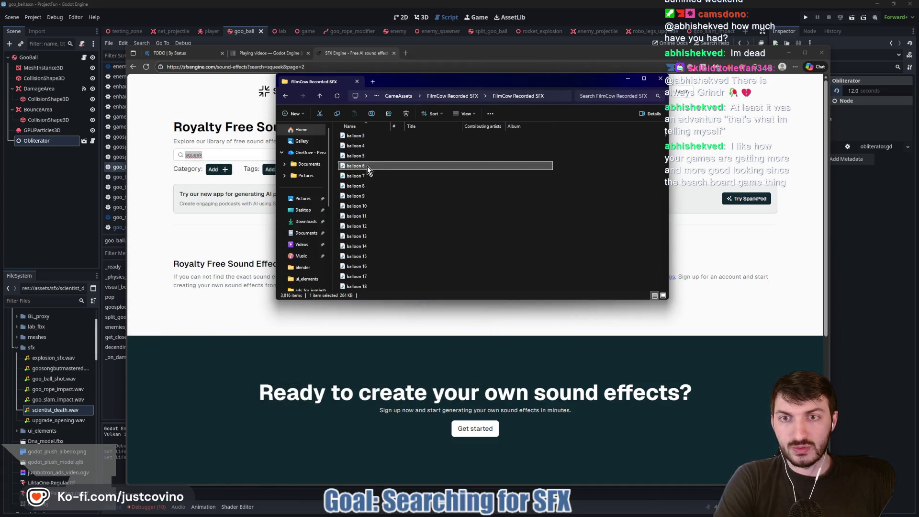
double_click(366, 166)
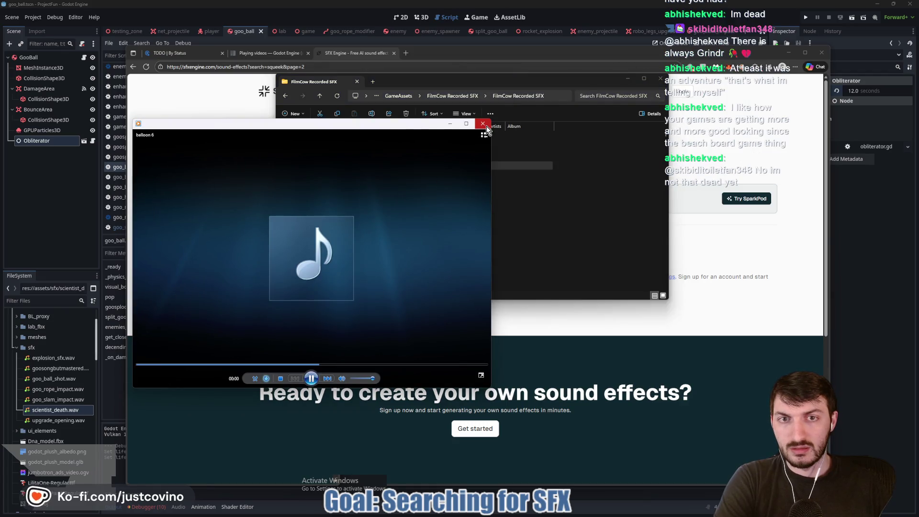
click(483, 124)
double_click(366, 176)
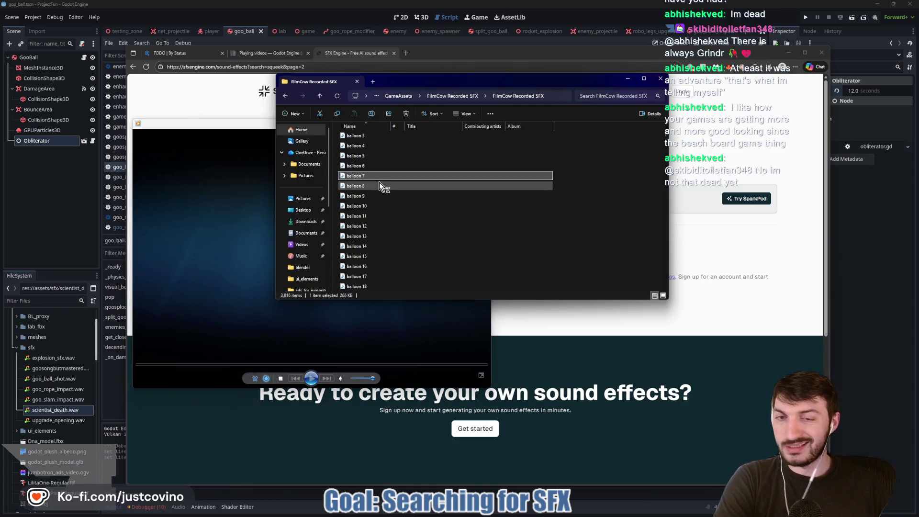
click(482, 123)
click(386, 186)
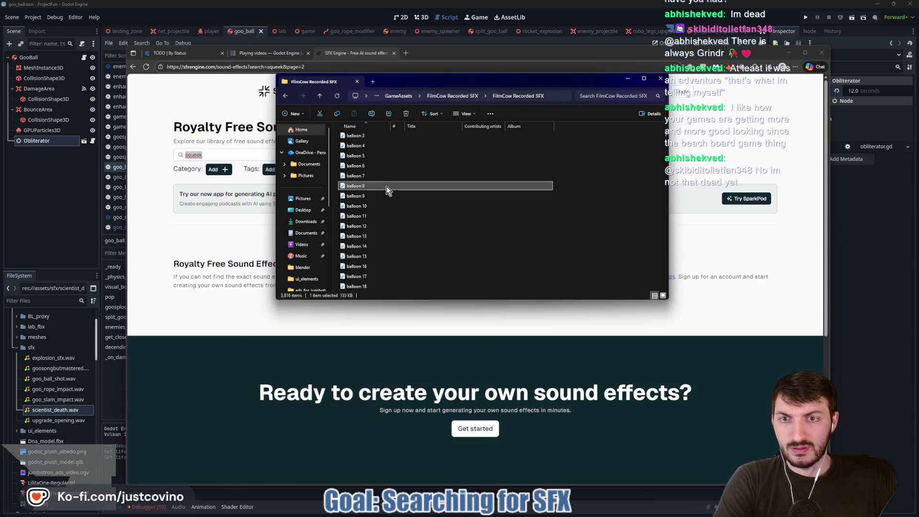
double_click(386, 185)
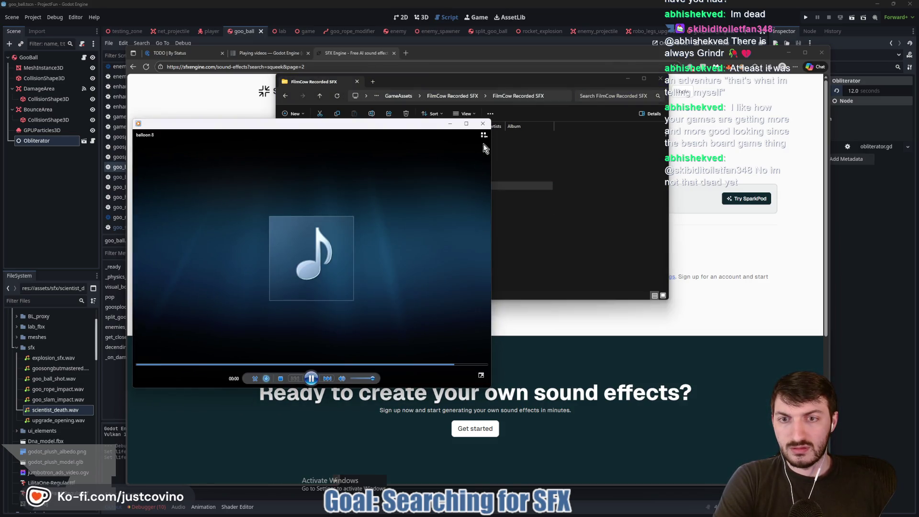
click(482, 123)
double_click(383, 196)
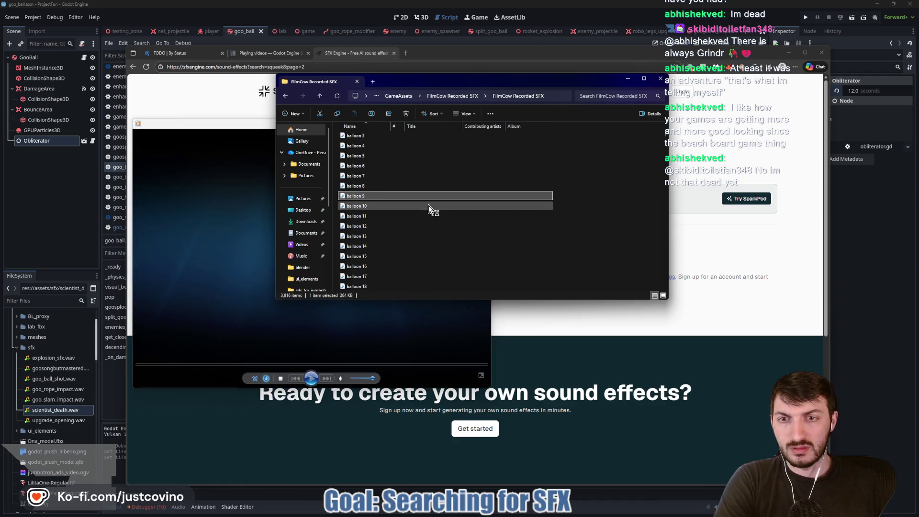
click(482, 125)
Step: Preview balloon bounce 1, balloon bounce 2, balloon 27 and balloon 26
scroll(386, 225, down, 2)
scroll(384, 228, down, 2)
double_click(383, 275)
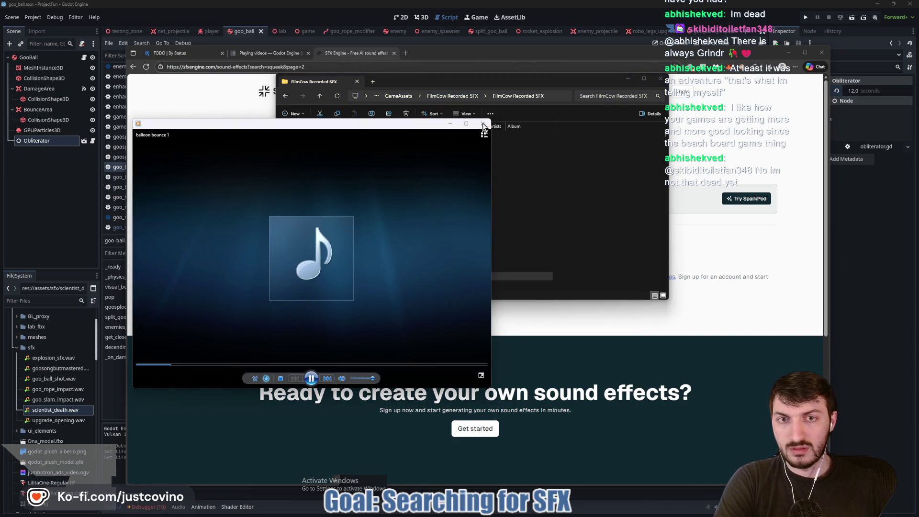
click(482, 123)
double_click(433, 230)
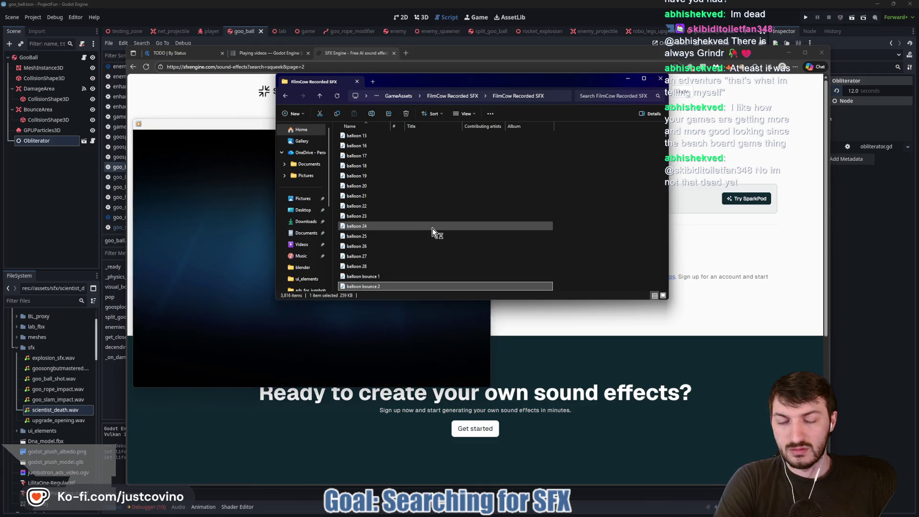
click(482, 126)
double_click(370, 258)
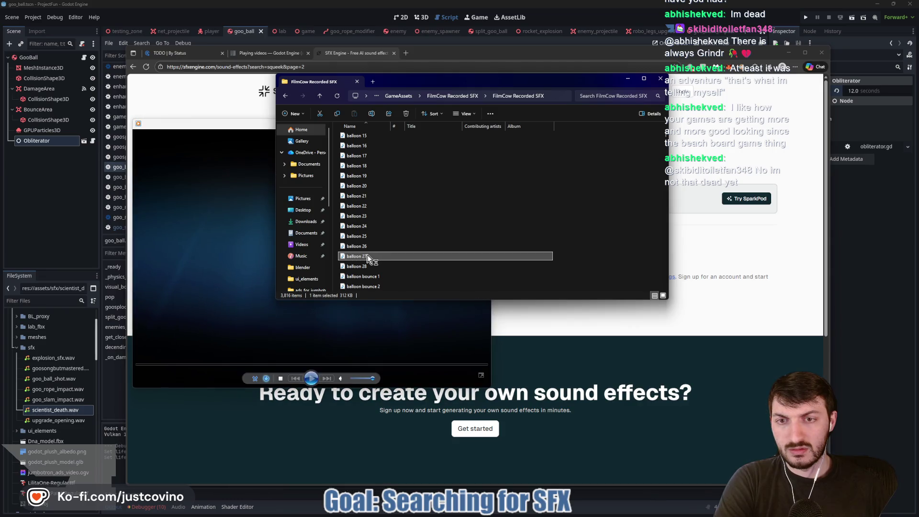
click(495, 143)
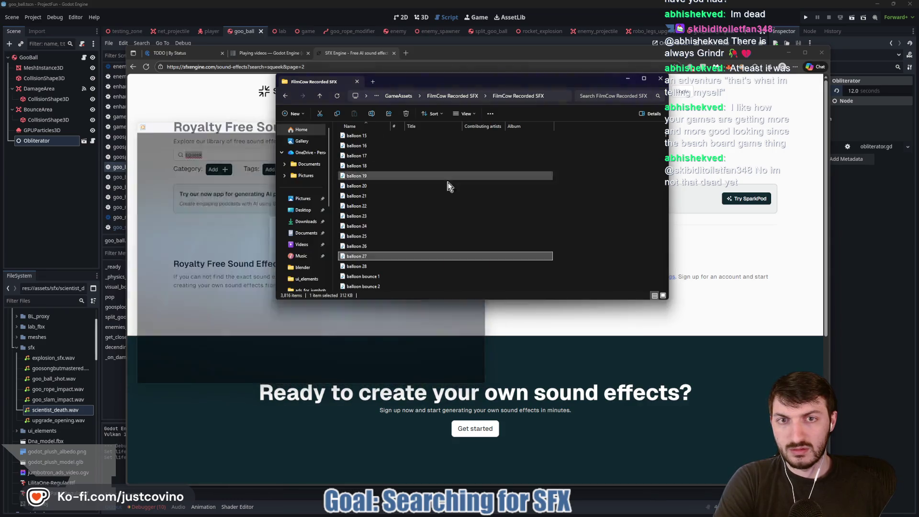
click(383, 245)
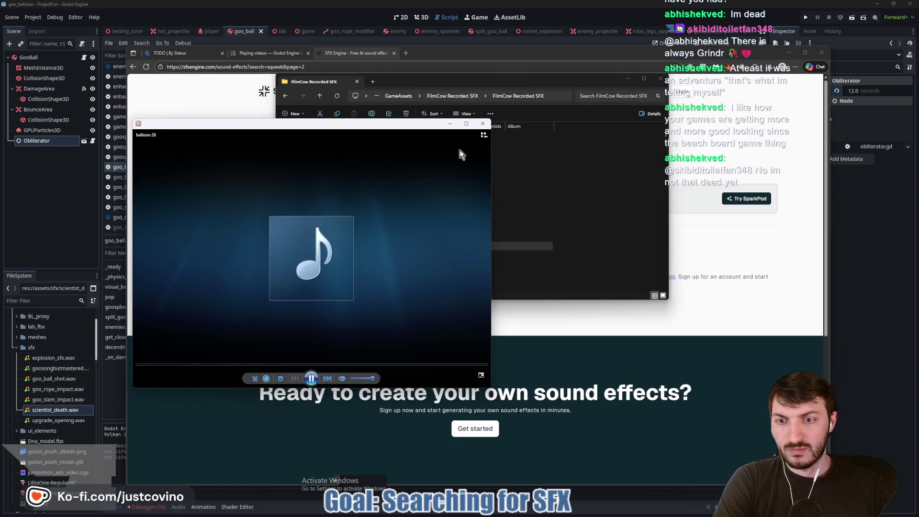
click(489, 124)
scroll(445, 206, down, 5)
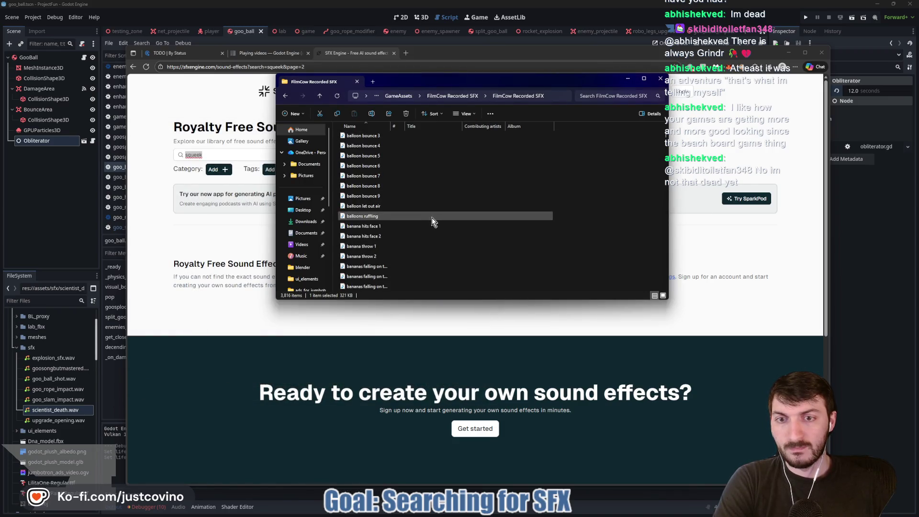
scroll(393, 244, up, 1)
Step: Preview 'balloon let out air', then bring the project's sfx folder to the front
double_click(381, 219)
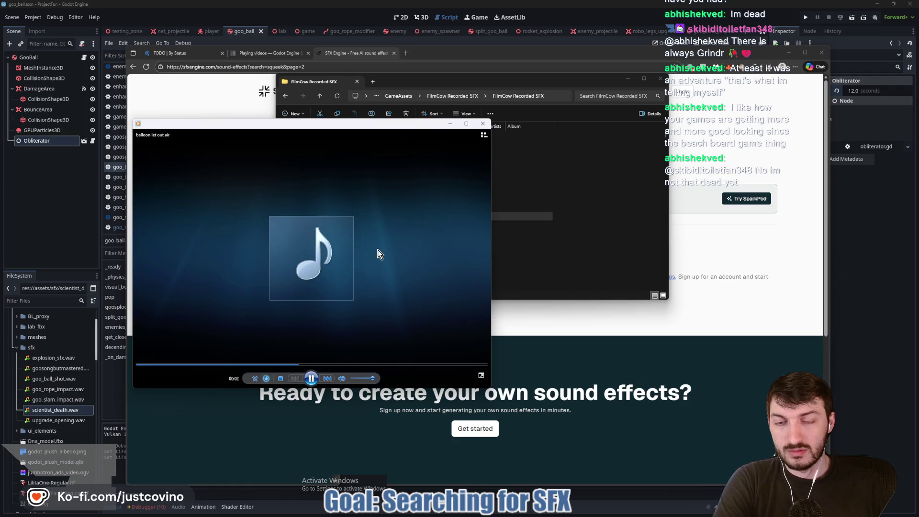
click(312, 378)
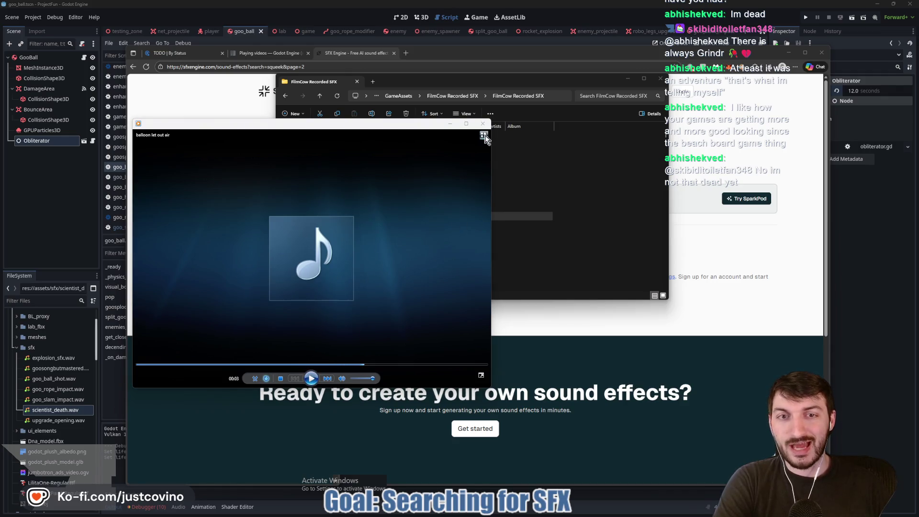
click(482, 123)
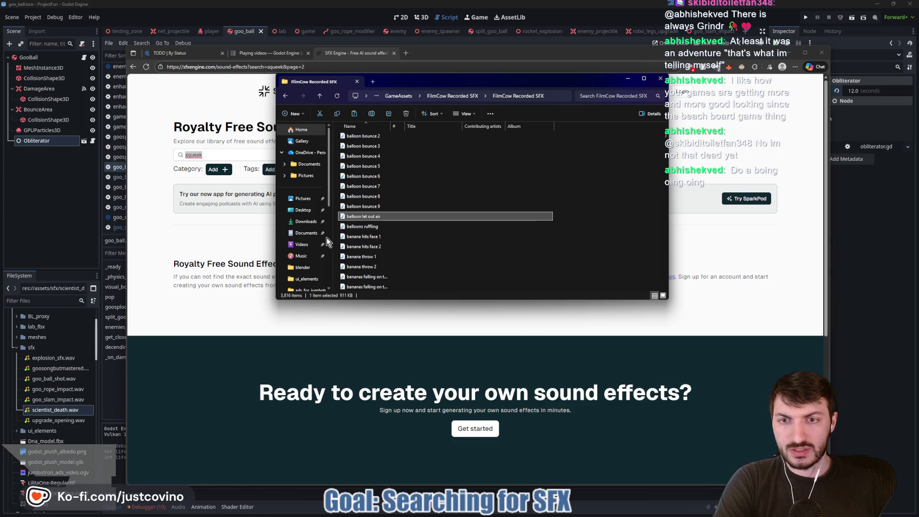
mouse_move(469, 514)
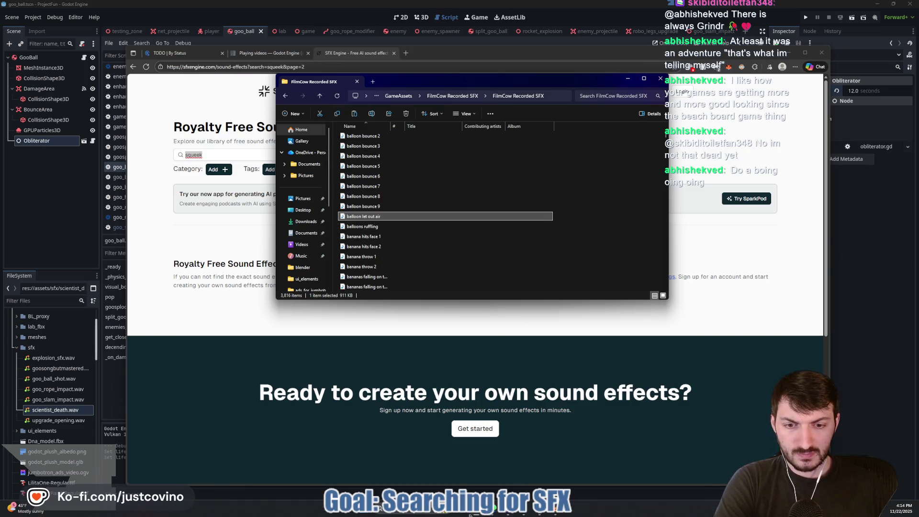
click(477, 467)
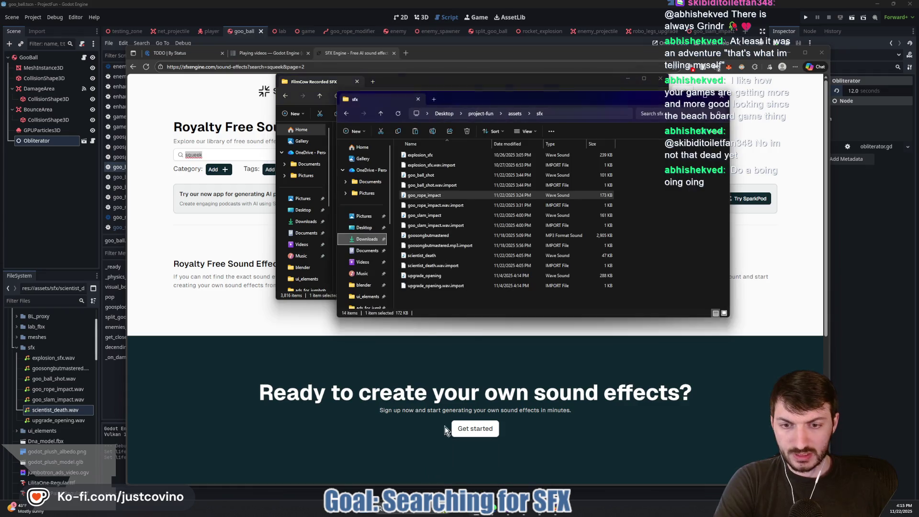
Step: Paste balloon let out air into sfx as goo_size_down, then drag it to the Desktop
click(426, 297)
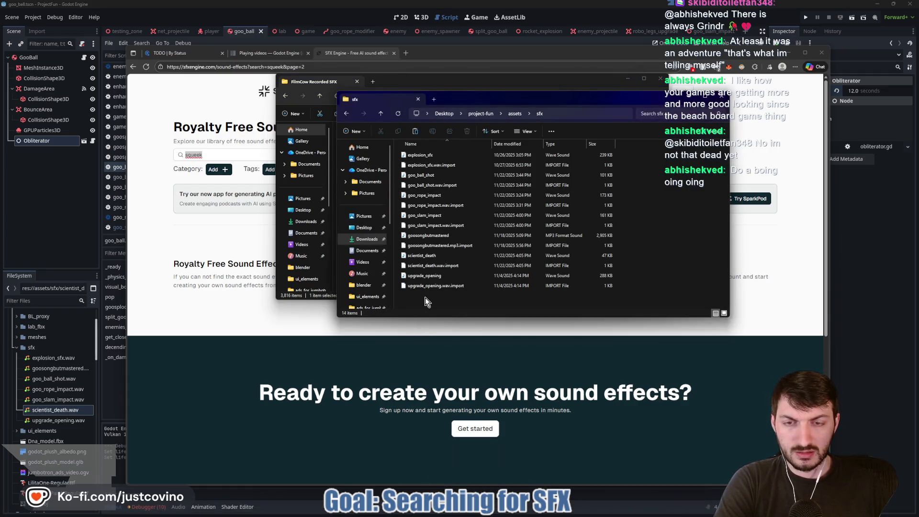
click(417, 134)
click(438, 156)
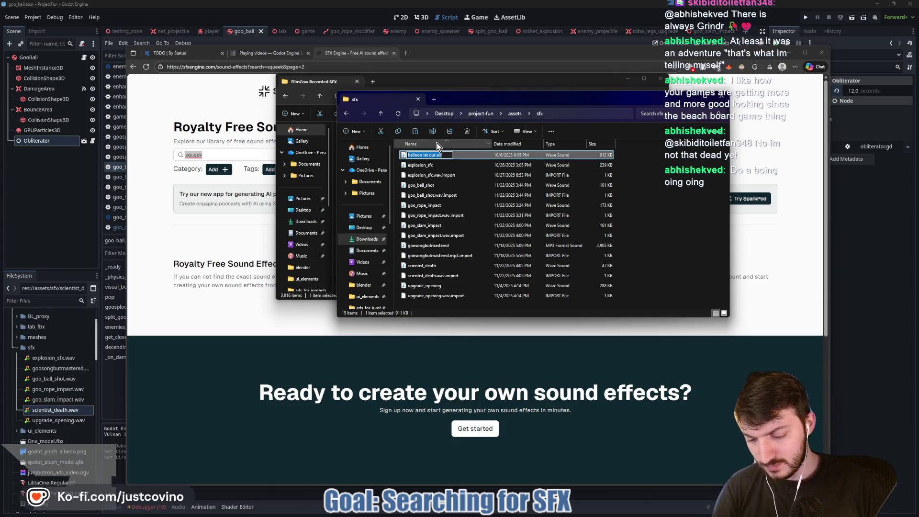
text(goo_size_down)
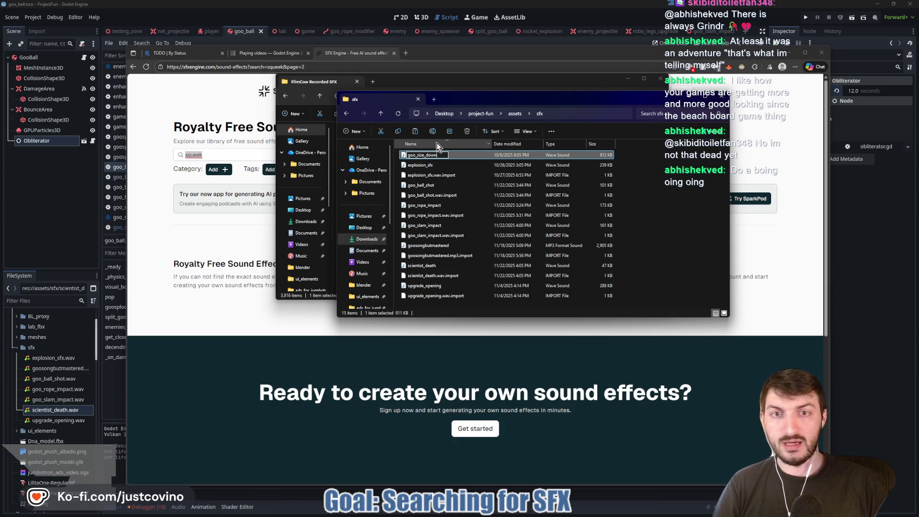
key(Return)
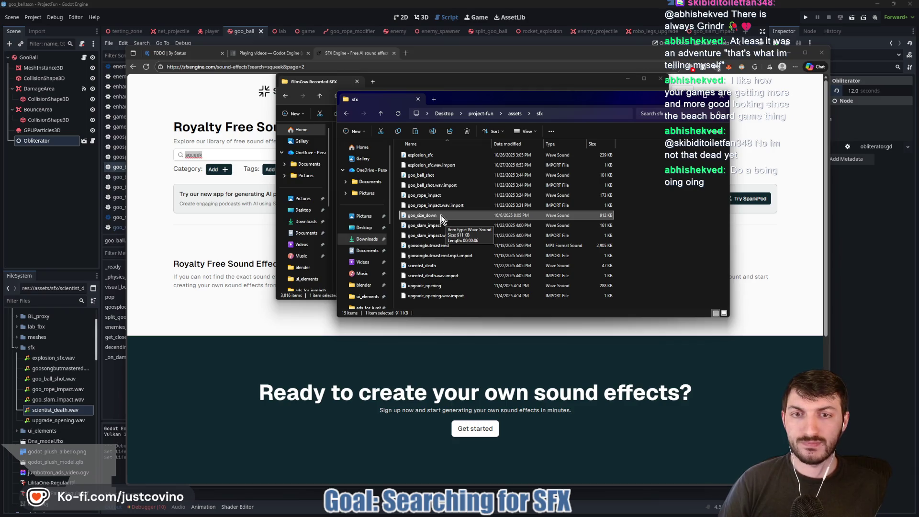
drag(441, 216, 366, 234)
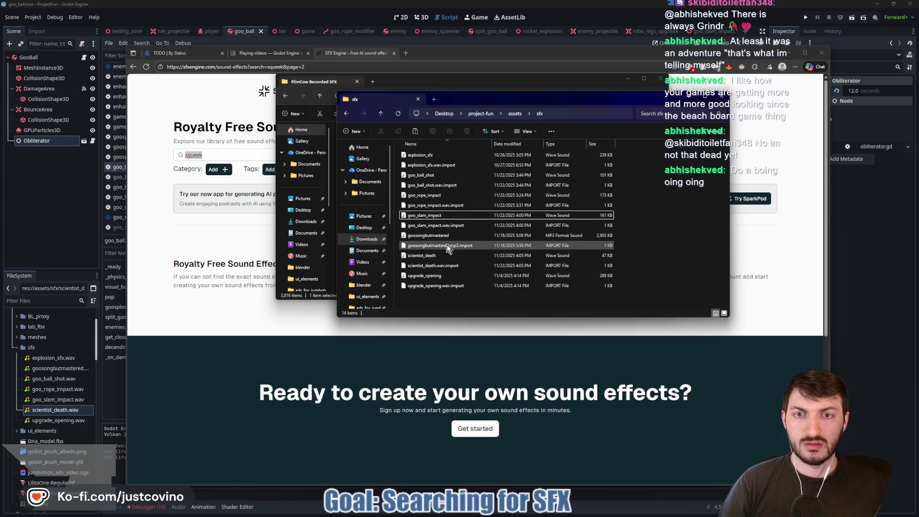
click(321, 89)
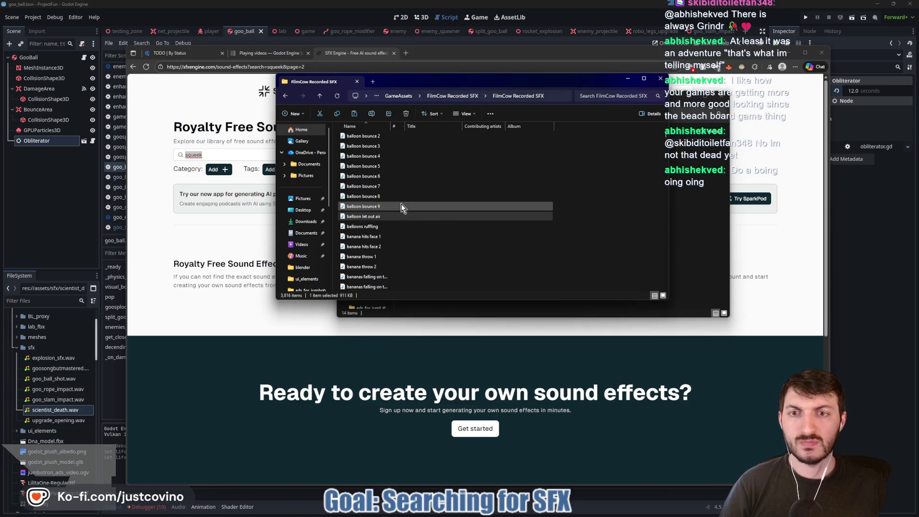
Step: Search FilmCow Recorded SFX for 'balloon' after the 'inflate' search found nothing
click(583, 95)
text(inflate)
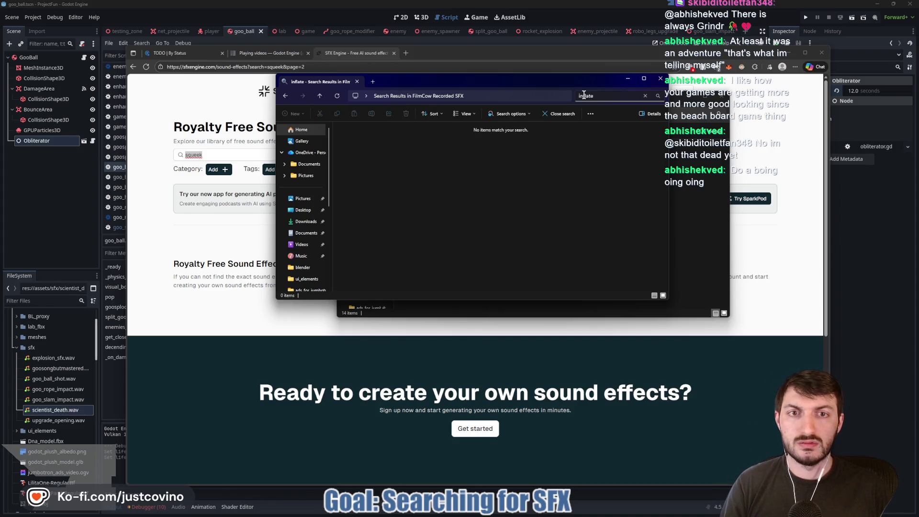
key(ctrl+a)
key(BackSpace)
text(b)
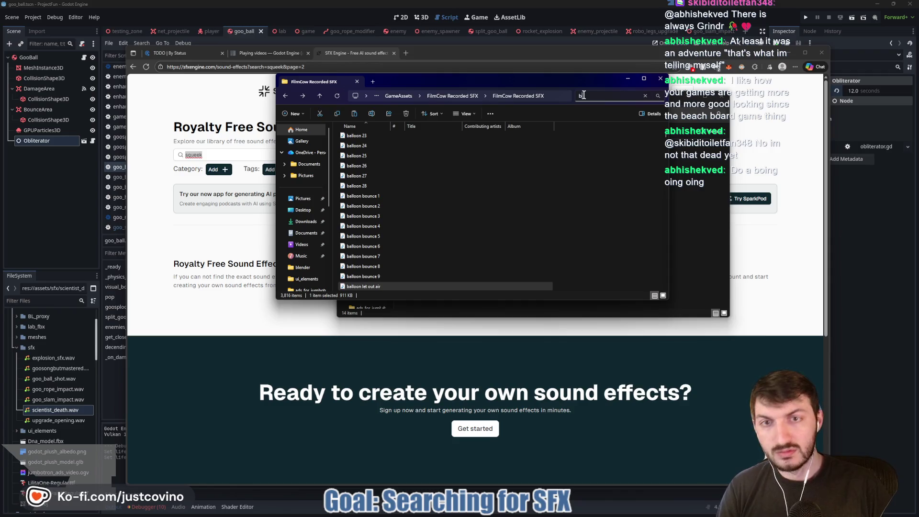
text(alloon)
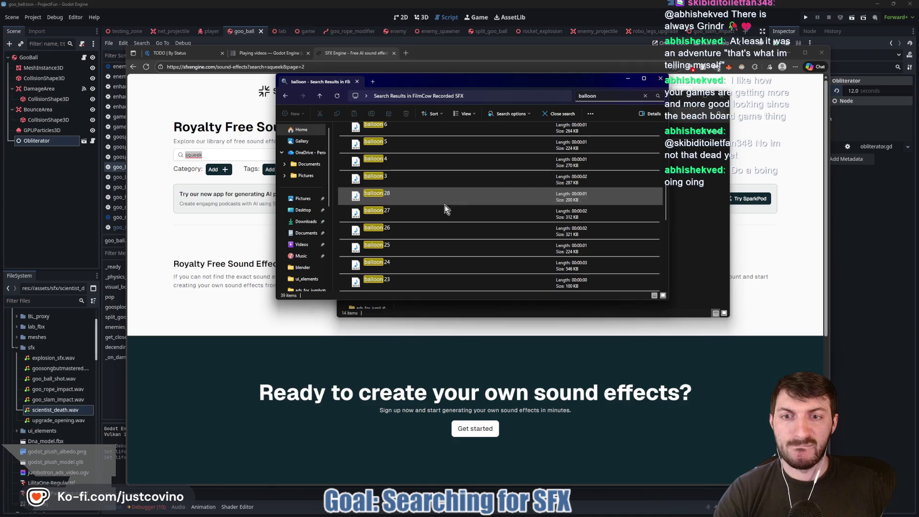
scroll(445, 206, down, 1)
scroll(441, 199, down, 5)
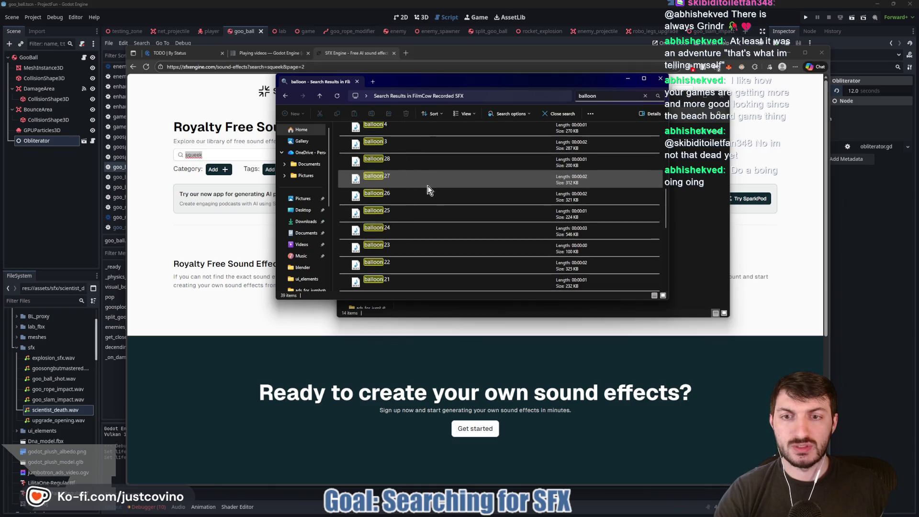
Step: Preview the balloons ruffling, balloon 1, balloon 10 and balloon 11 recordings
double_click(418, 282)
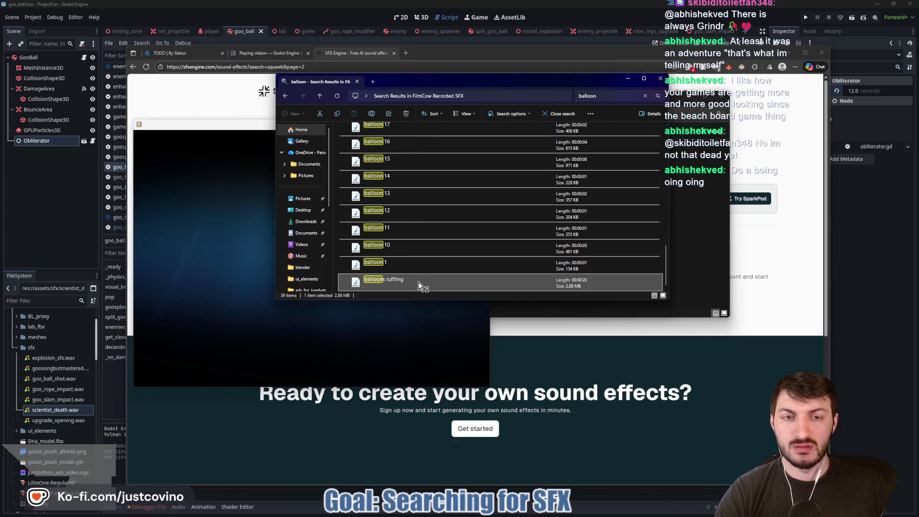
click(482, 126)
double_click(424, 263)
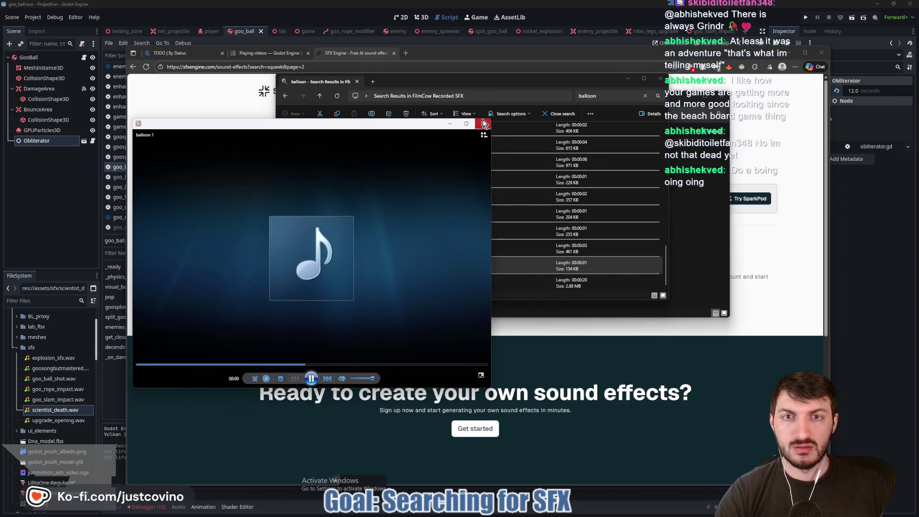
click(415, 252)
double_click(415, 251)
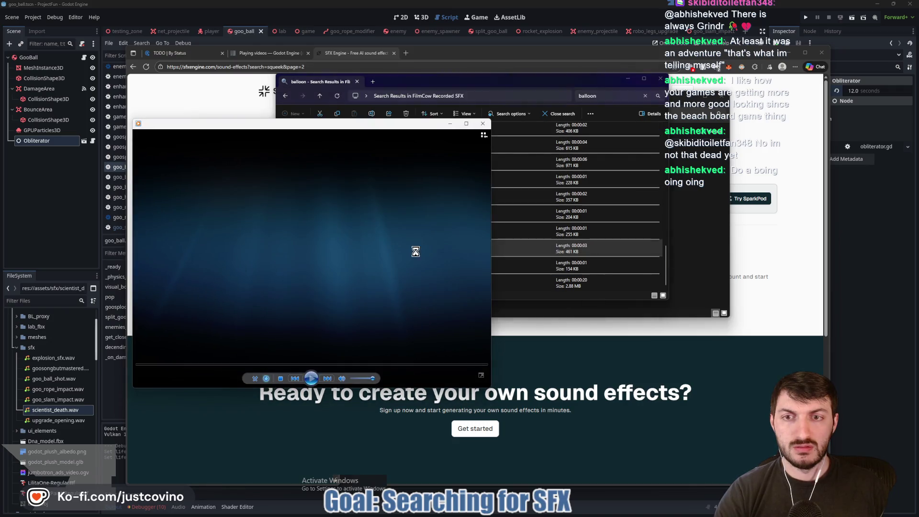
click(483, 127)
click(438, 231)
double_click(438, 233)
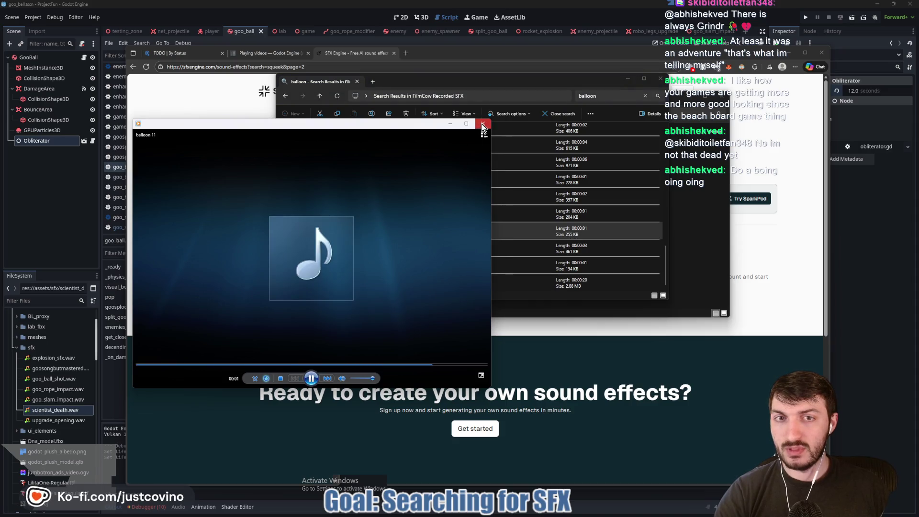
click(482, 124)
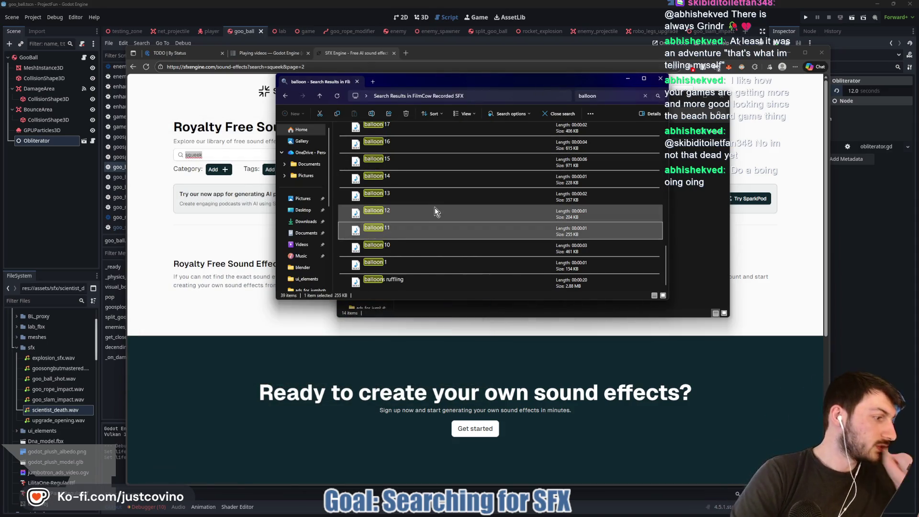
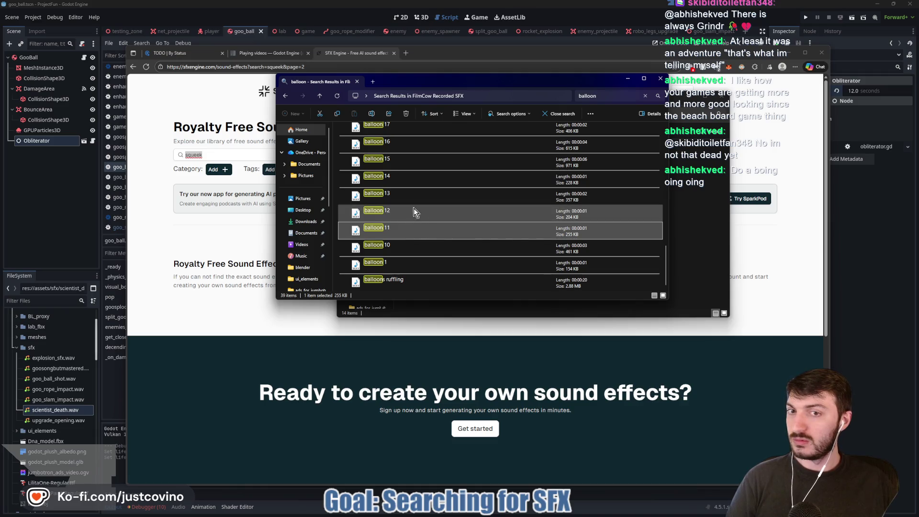
Step: Play and close the balloon 13, 14 and 15 recordings
double_click(406, 196)
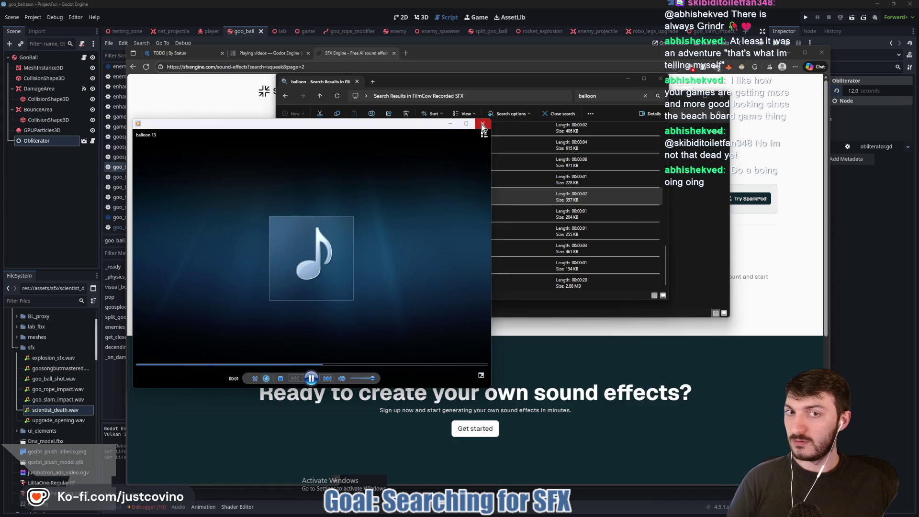
click(482, 123)
double_click(425, 179)
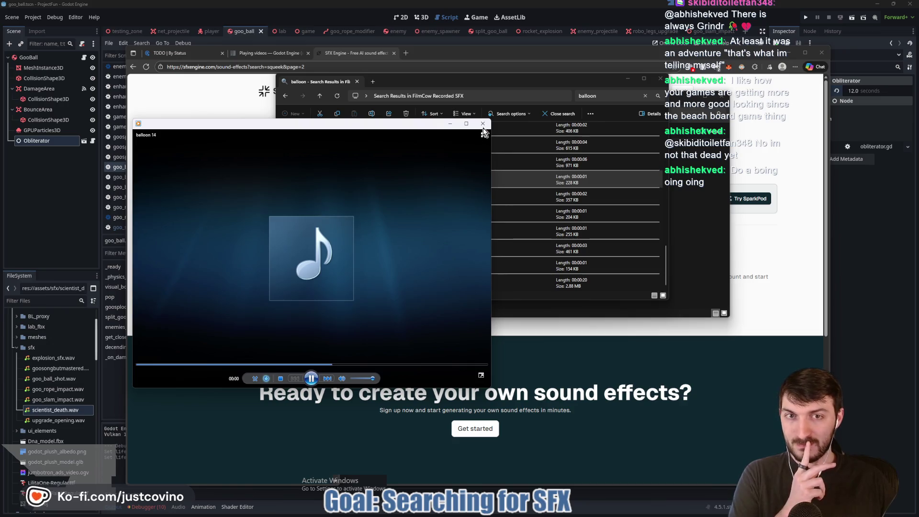
click(483, 124)
double_click(445, 165)
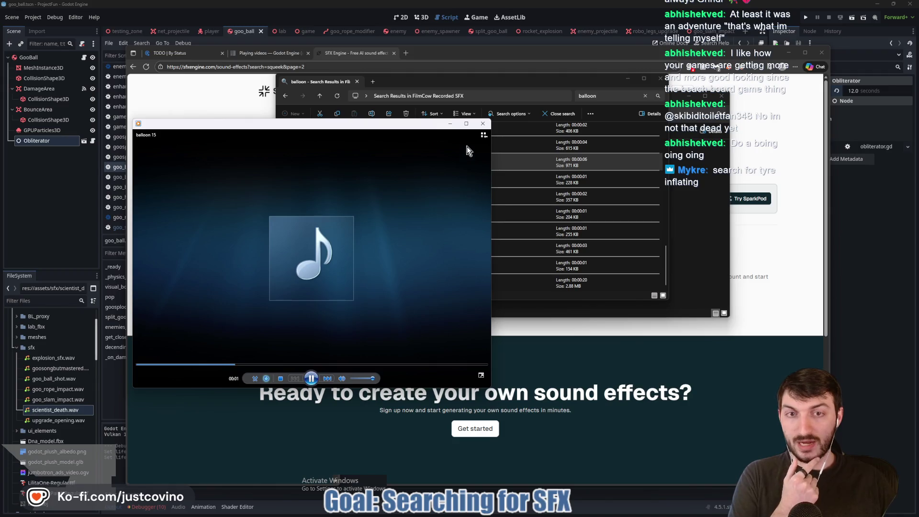
click(482, 123)
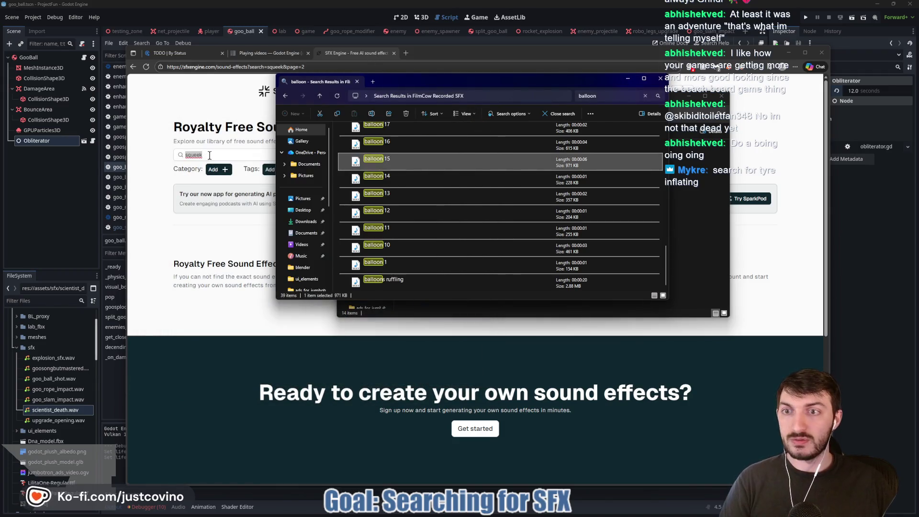
Step: Replace the old squeak search with an 'inflate' search
click(206, 155)
key(BackSpace)
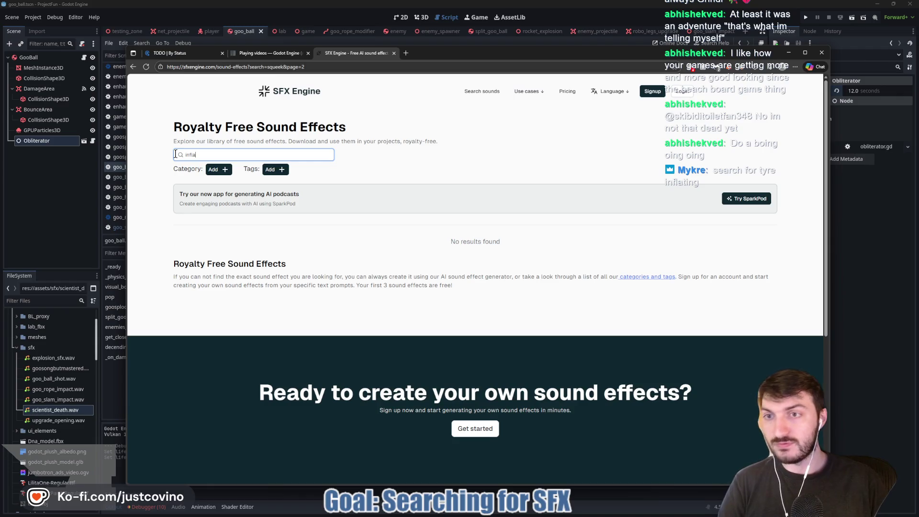
text(te)
key(Return)
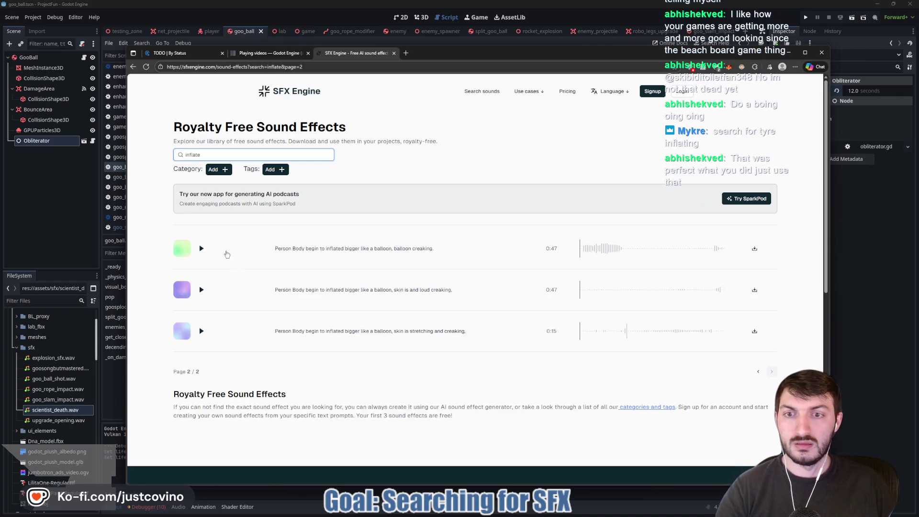
Step: Play and stop each of the three inflate results
click(201, 249)
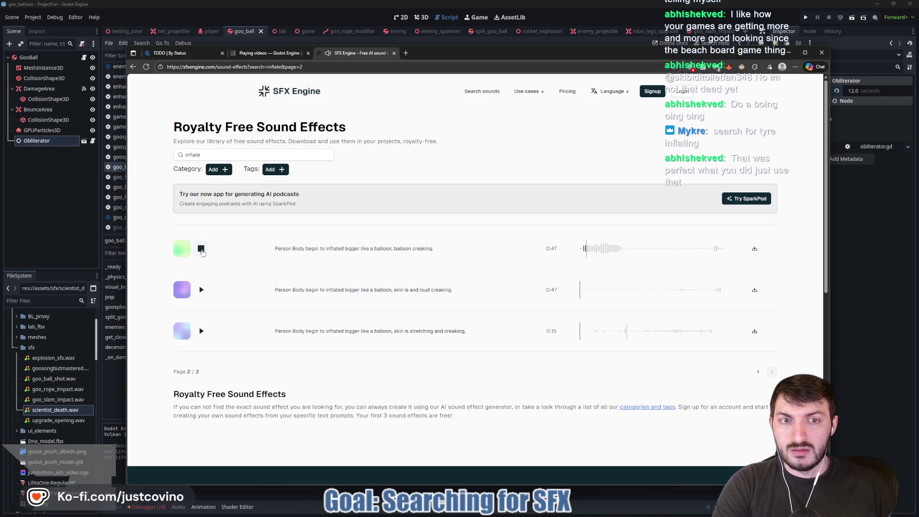
click(201, 252)
click(200, 290)
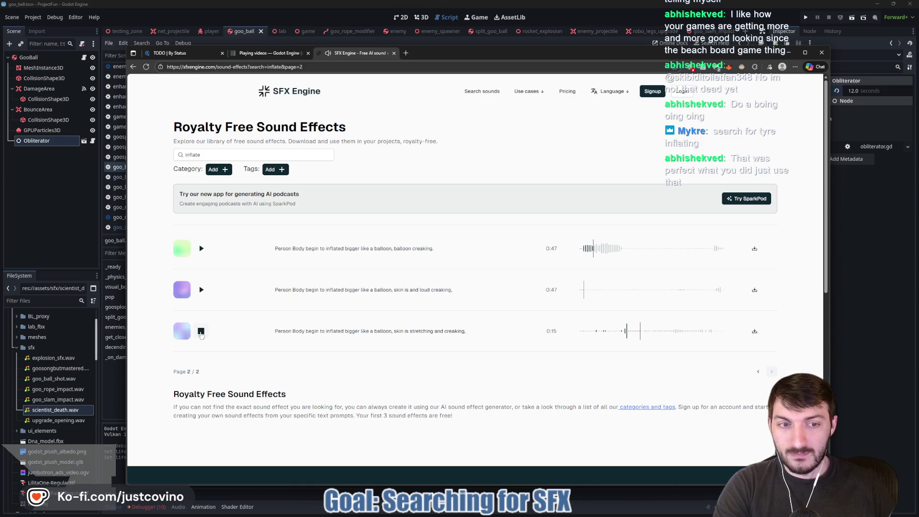
click(200, 331)
Step: Replace the search text with 'balloon' and run the search
click(211, 154)
double_click(189, 154)
text(balloon)
key(Return)
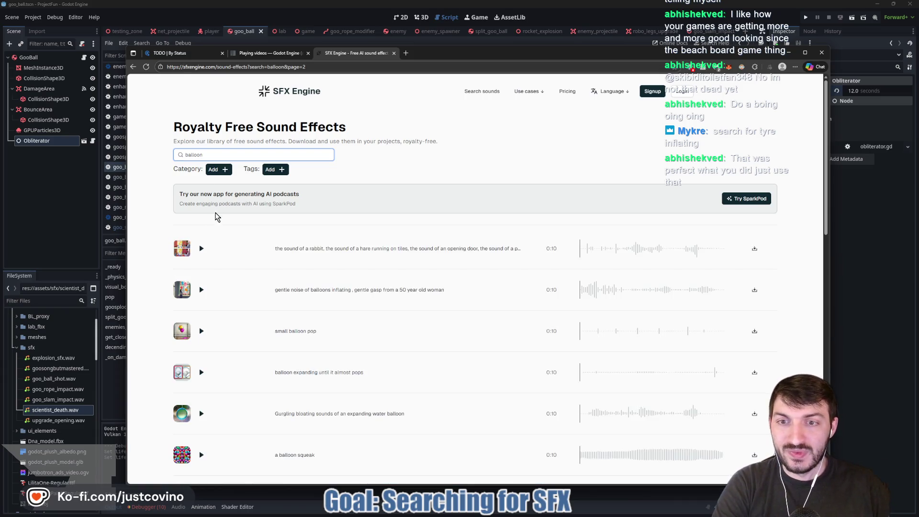
Step: Audition the gentle inflating, almost-pops, gurgling water balloon and balloon squeak sounds
click(201, 289)
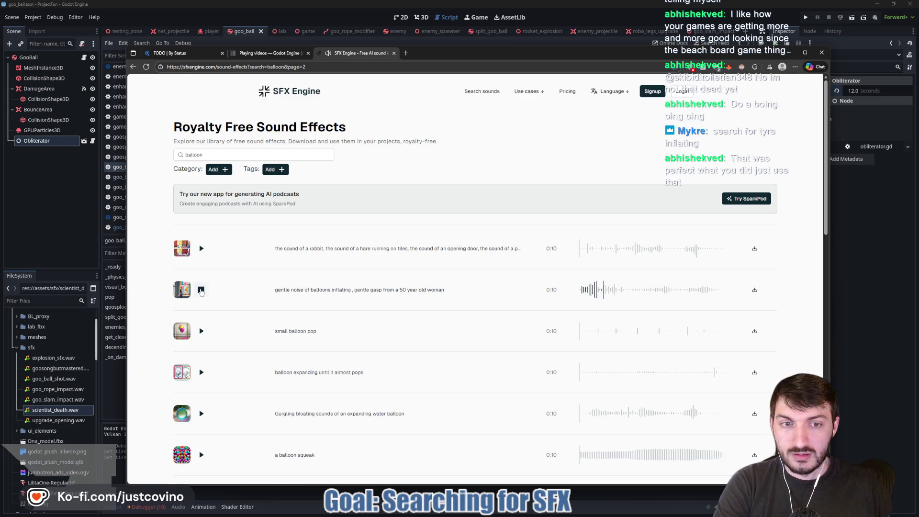
click(201, 291)
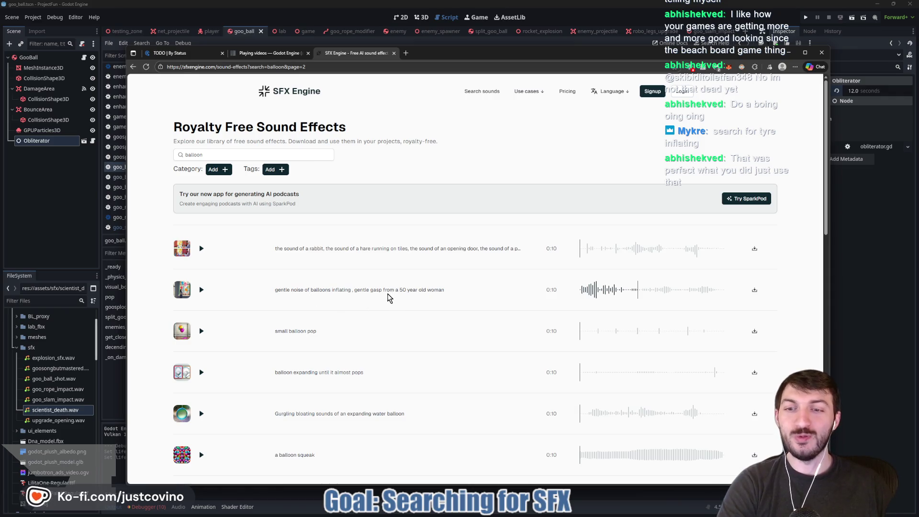
click(203, 372)
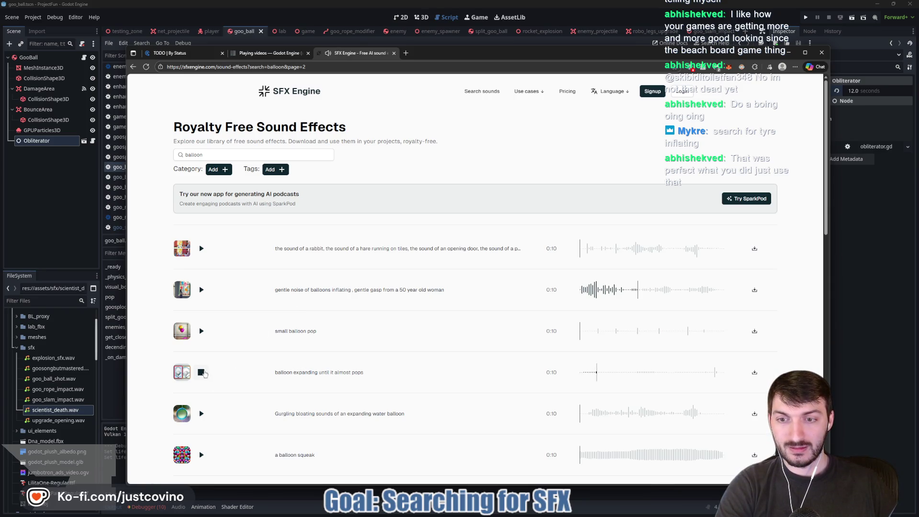
click(202, 373)
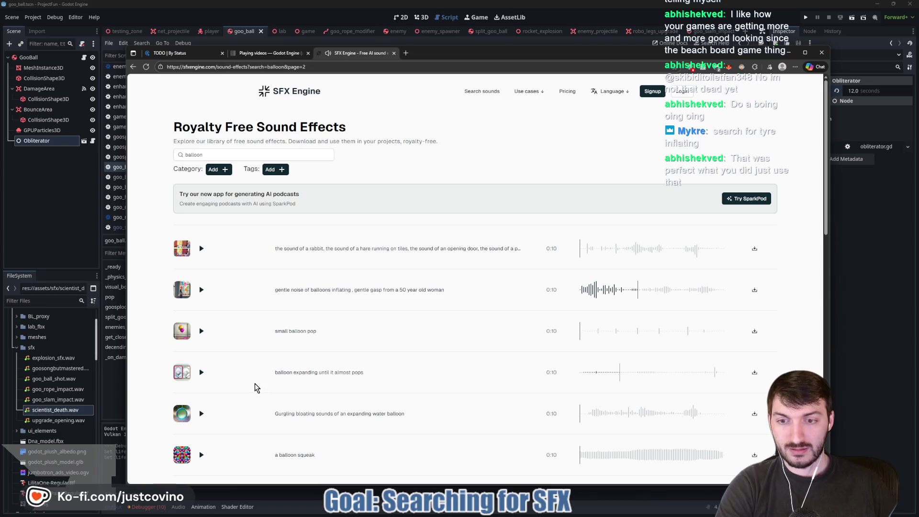
scroll(244, 381, down, 2)
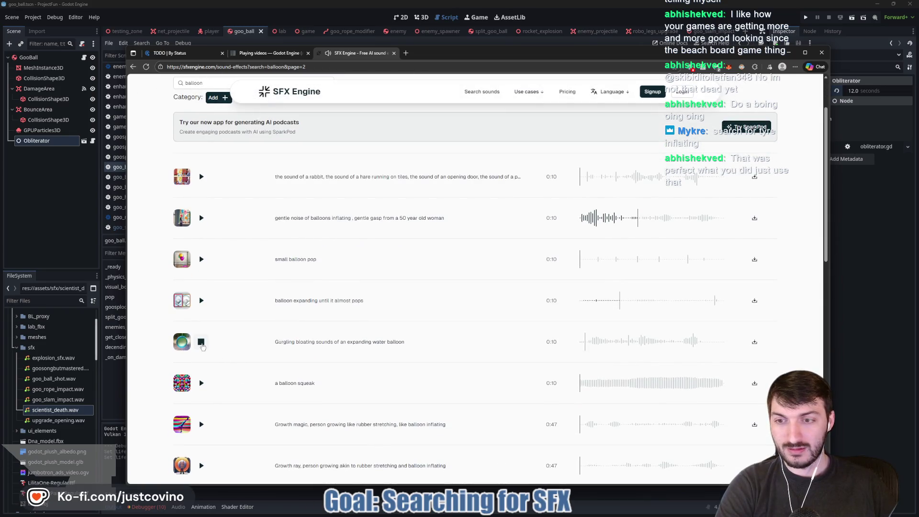
click(201, 343)
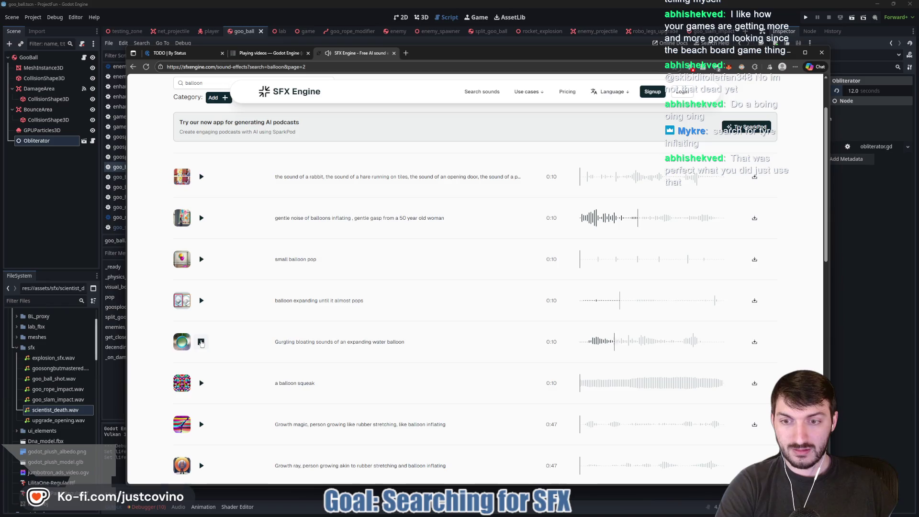
click(201, 383)
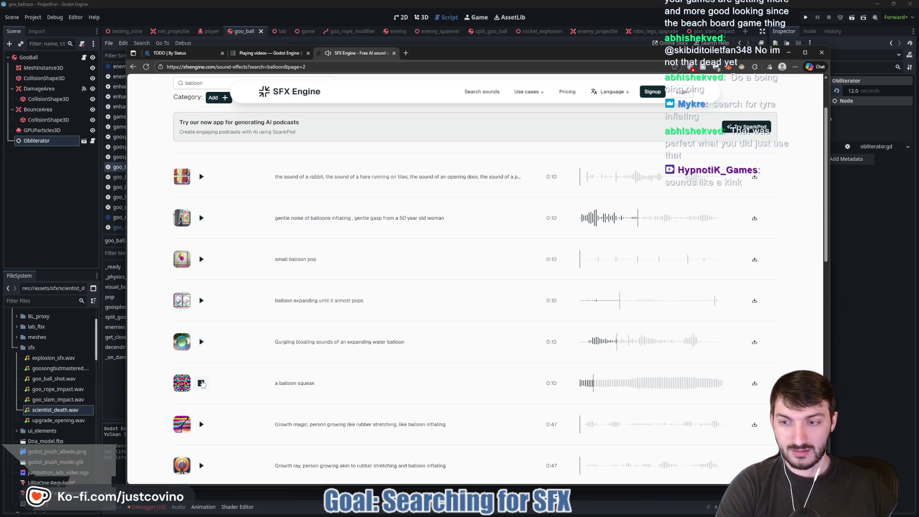
click(200, 383)
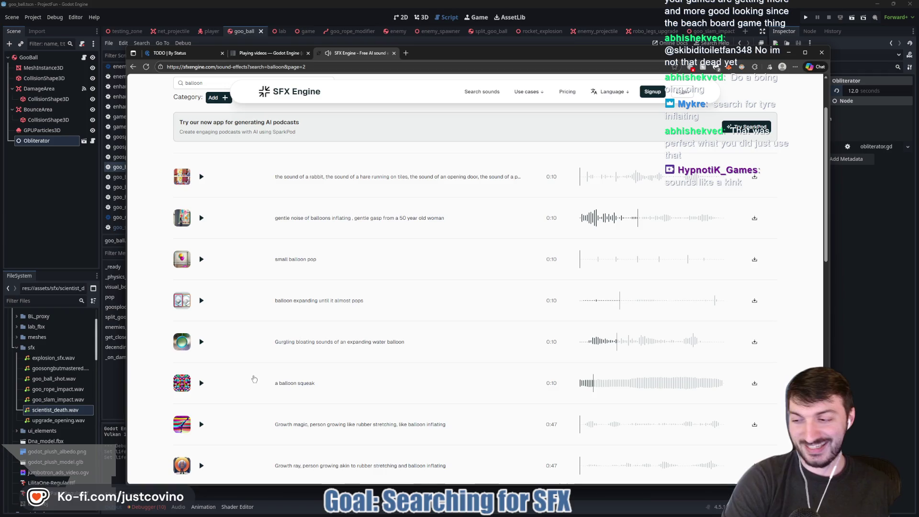
scroll(207, 386, down, 1)
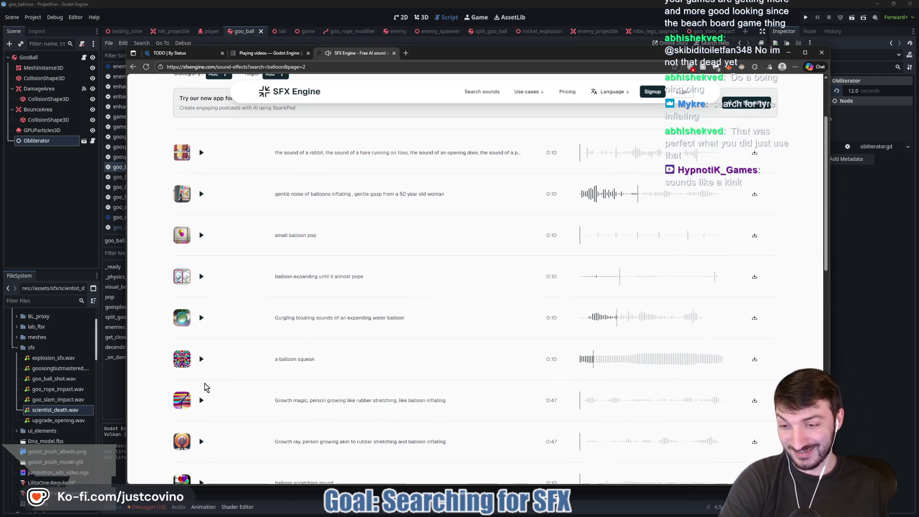
click(201, 359)
click(201, 360)
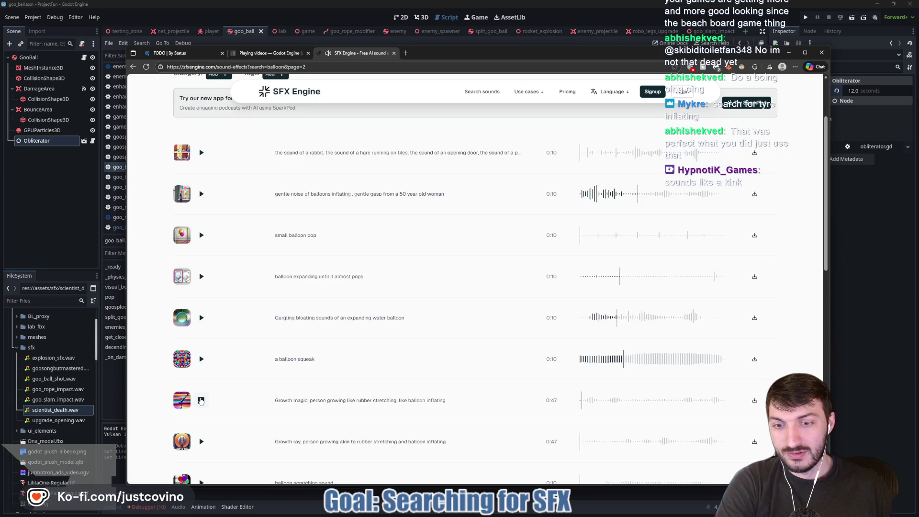
Step: Replay the inflating and almost-pops sounds, then download 'small balloon pop'
scroll(249, 364, down, 3)
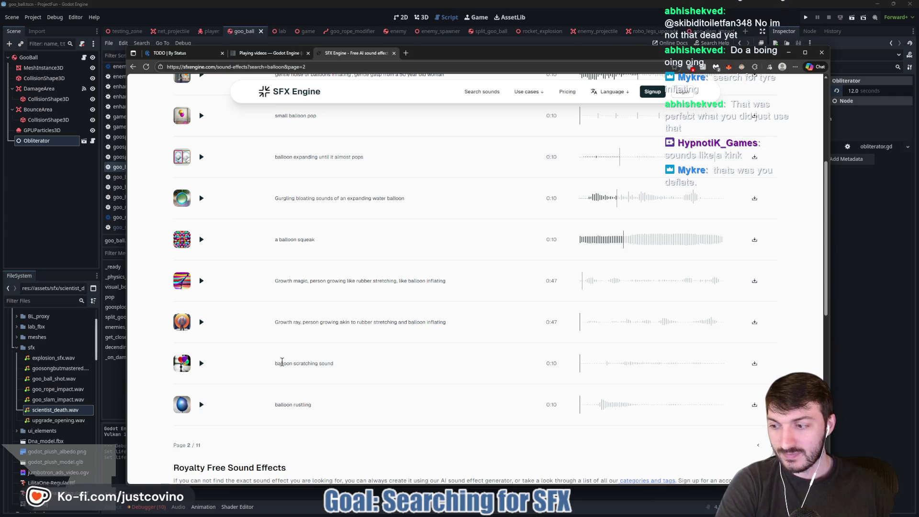
scroll(277, 360, up, 4)
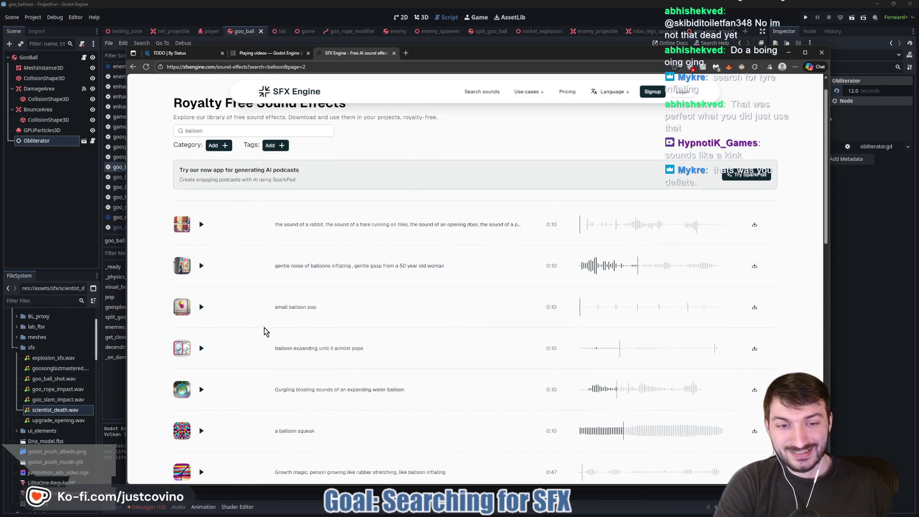
scroll(271, 325, down, 2)
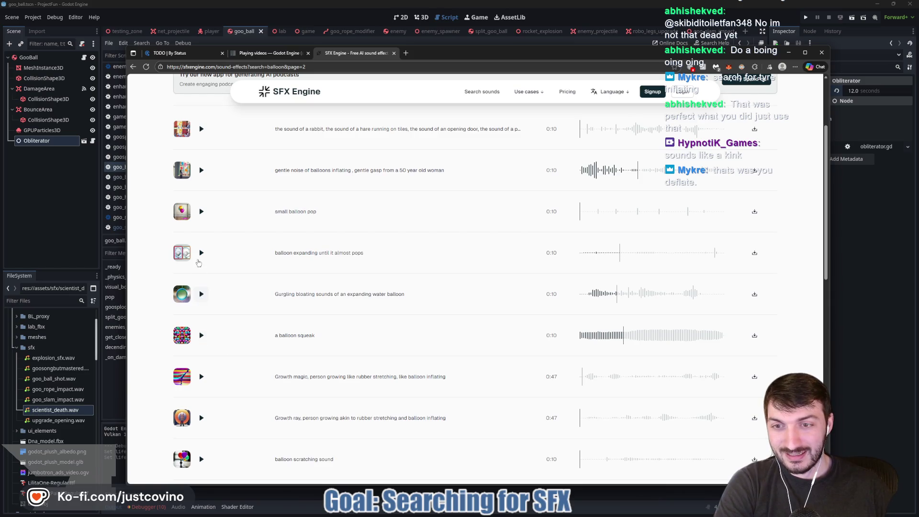
scroll(230, 270, up, 2)
click(201, 266)
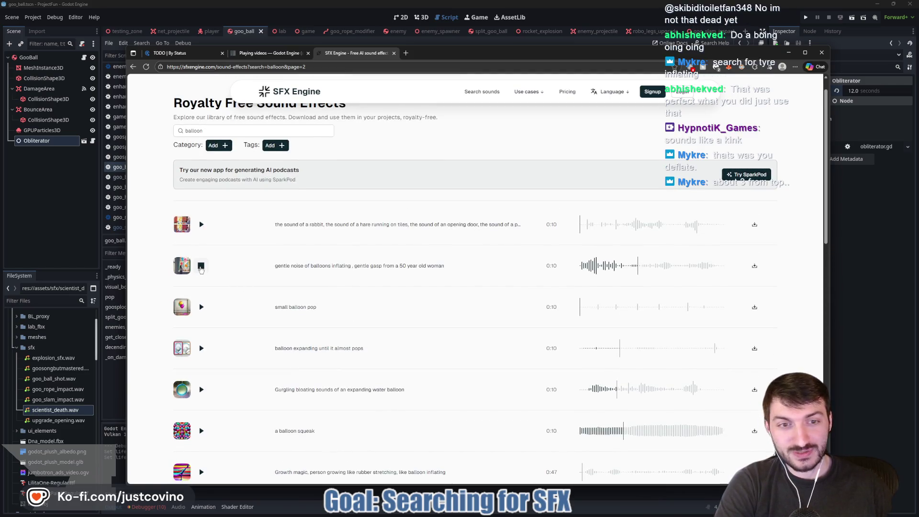
click(201, 267)
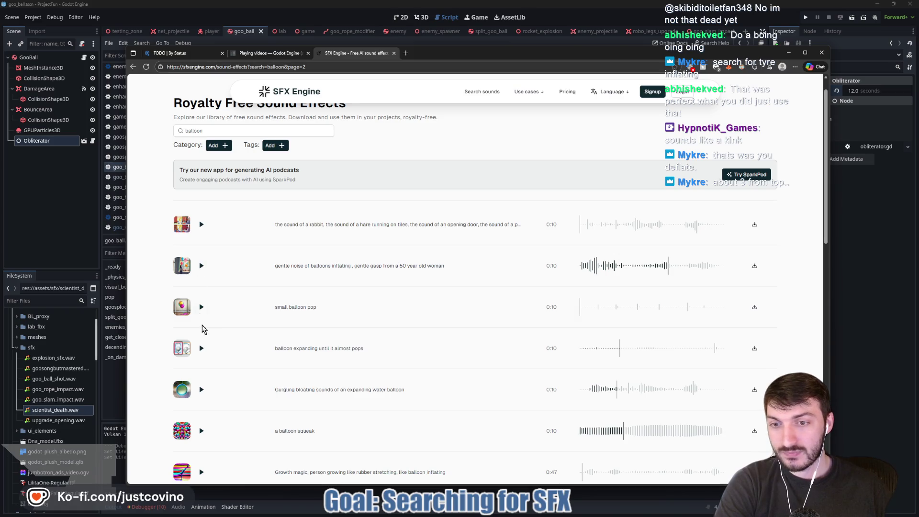
click(201, 348)
click(201, 349)
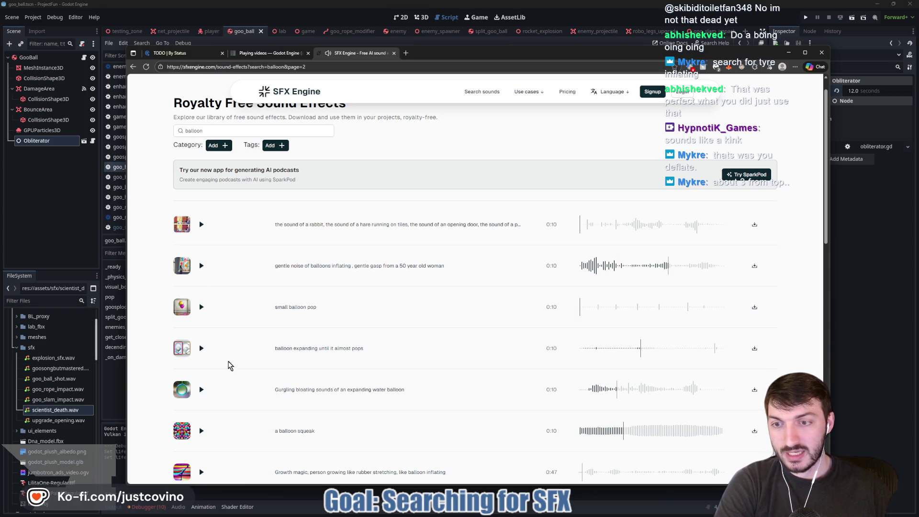
click(748, 310)
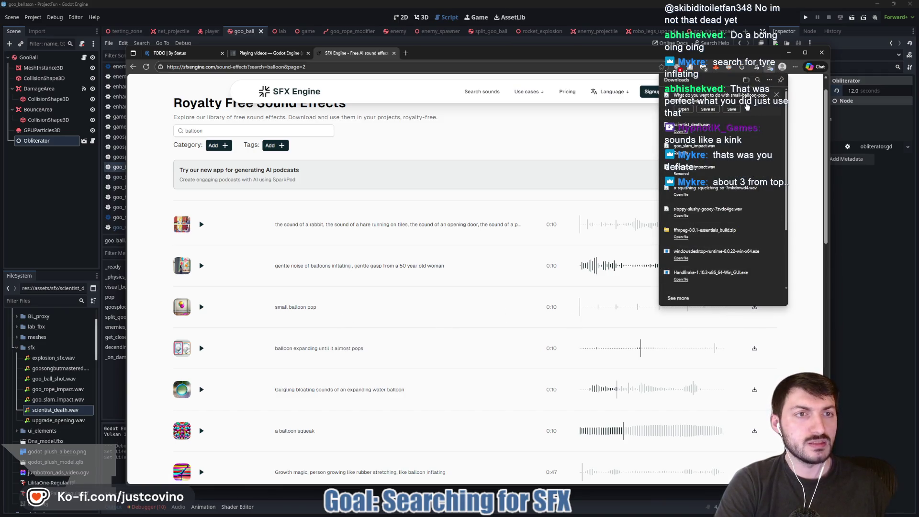
Step: Save the small balloon pop file and start downloading the gentle balloons-inflating sound
click(776, 96)
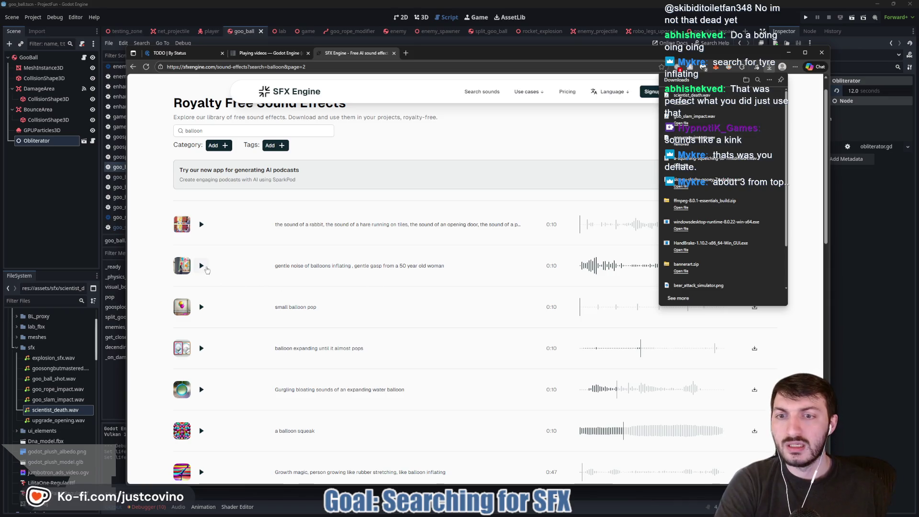
click(393, 280)
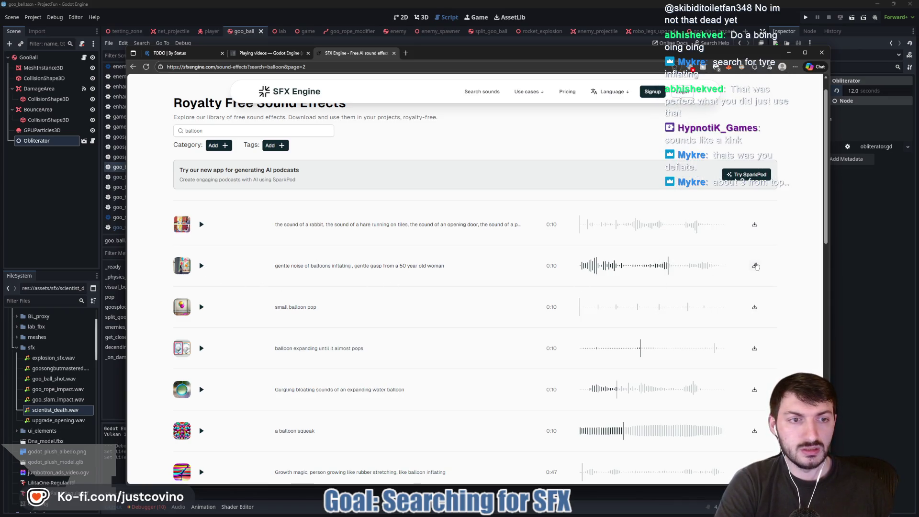
click(755, 265)
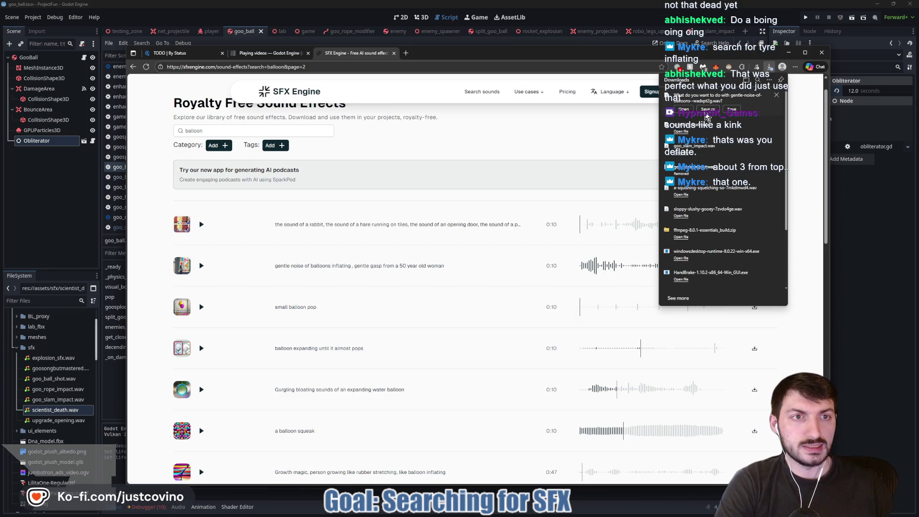
click(707, 110)
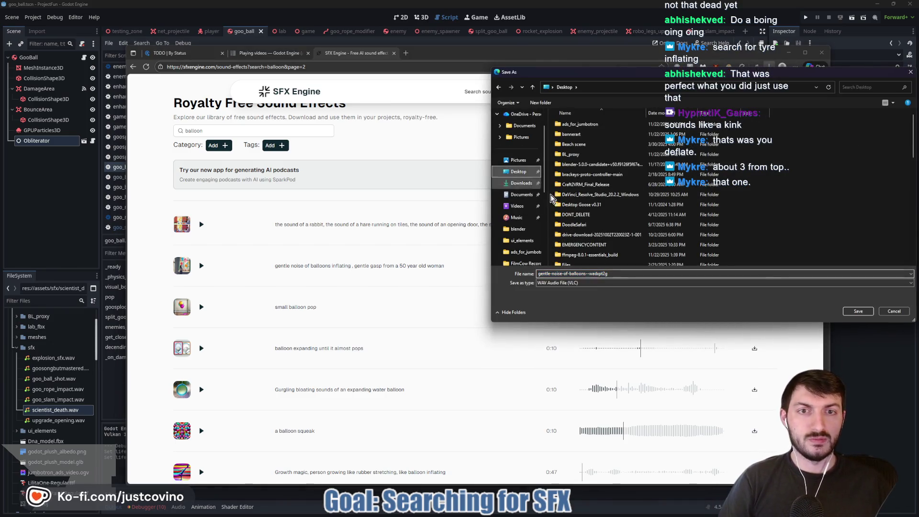
Step: Save the balloons-inflating sound as goo_size_increase and return to the audio editor
click(620, 273)
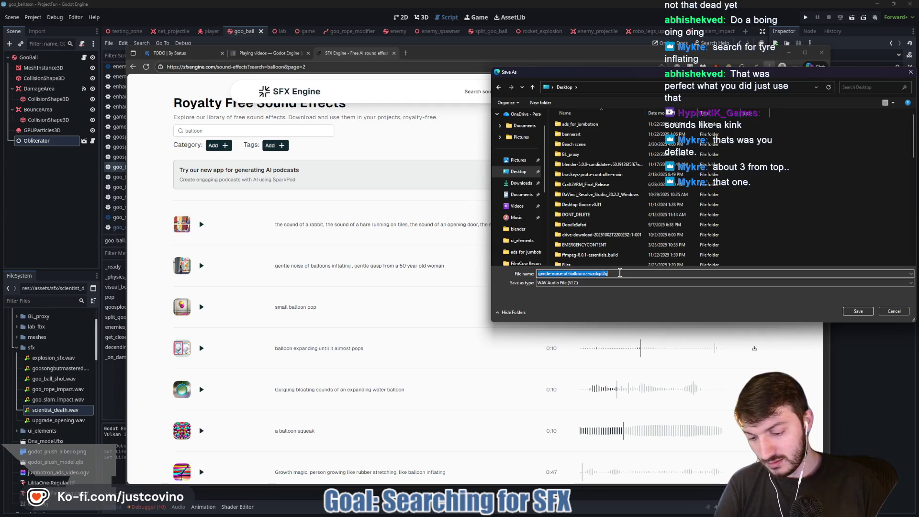
text(goo_size_increase)
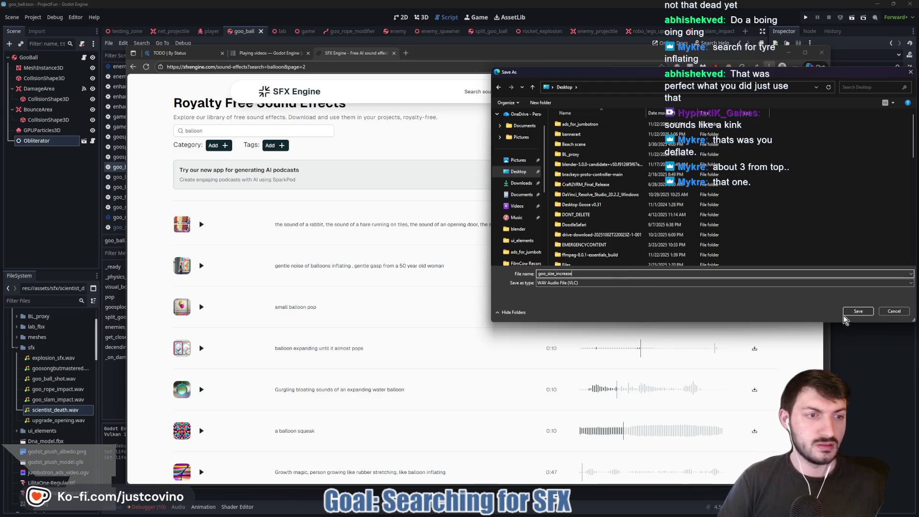
key(Return)
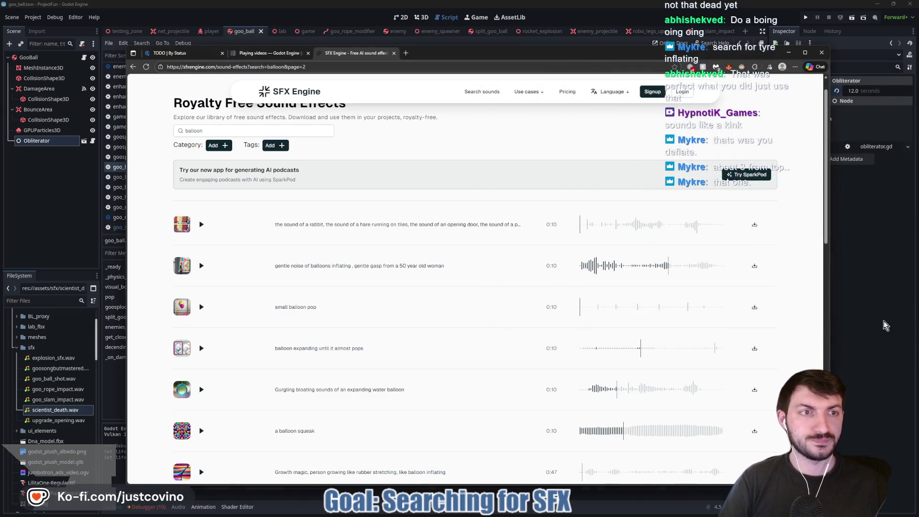
click(487, 491)
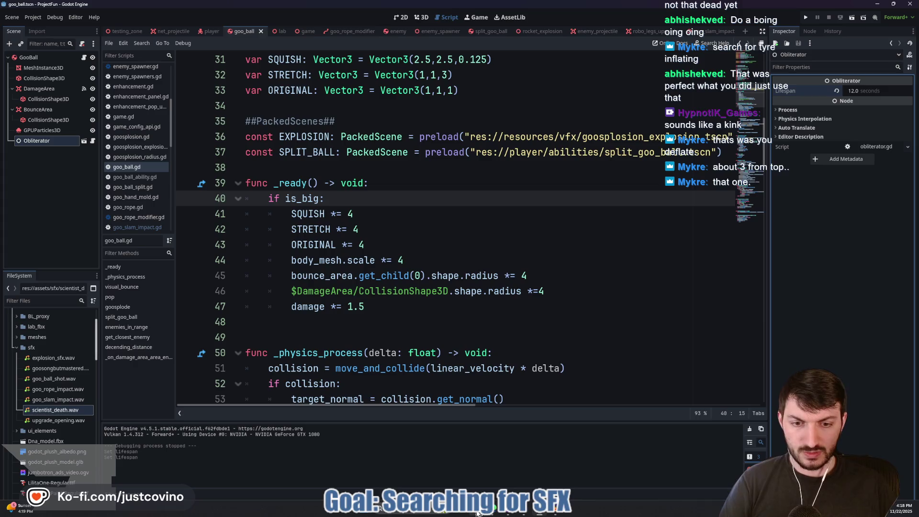
click(555, 514)
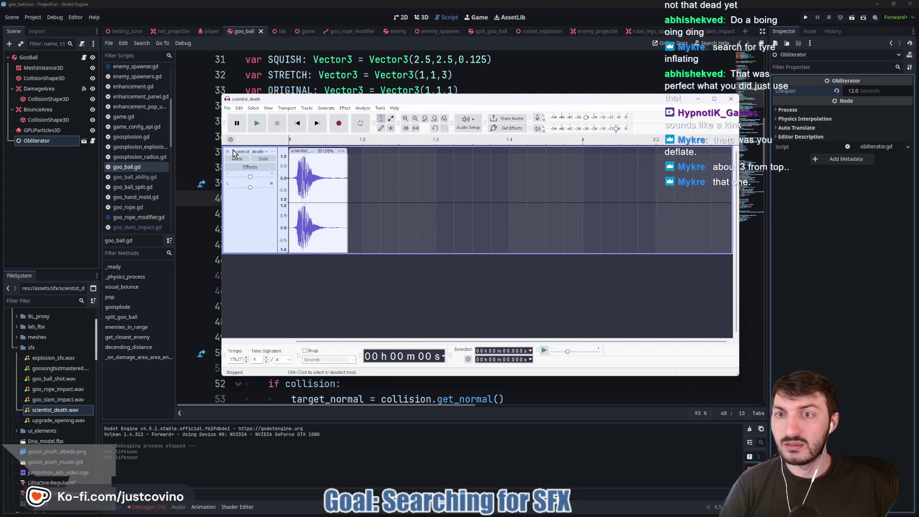
Step: Remove the scientist_death track and import goo_size_increase from the Desktop via File > Import > Audio
click(227, 151)
click(227, 108)
mouse_move(261, 194)
click(349, 194)
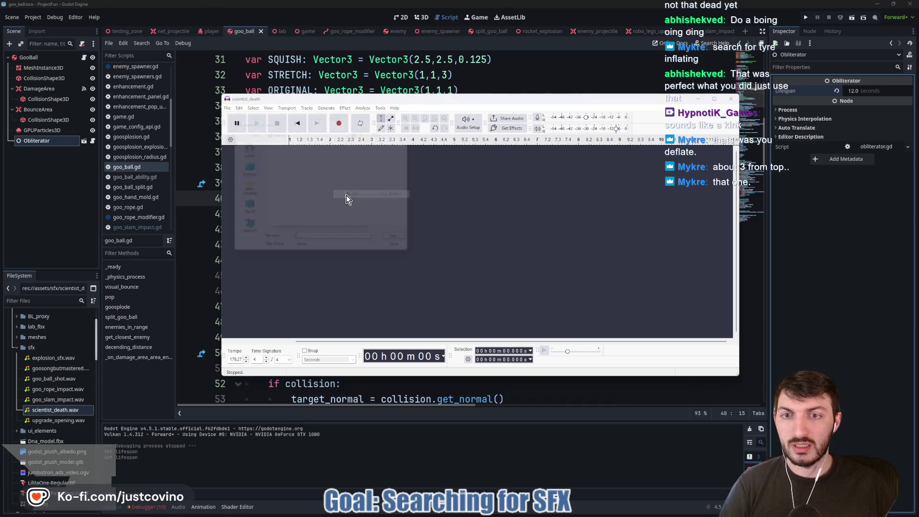
scroll(311, 190, down, 10)
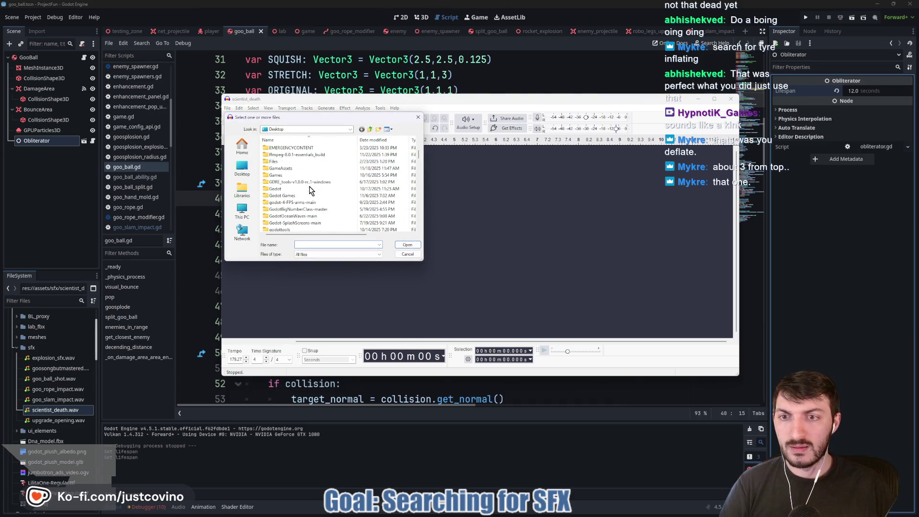
scroll(315, 196, down, 5)
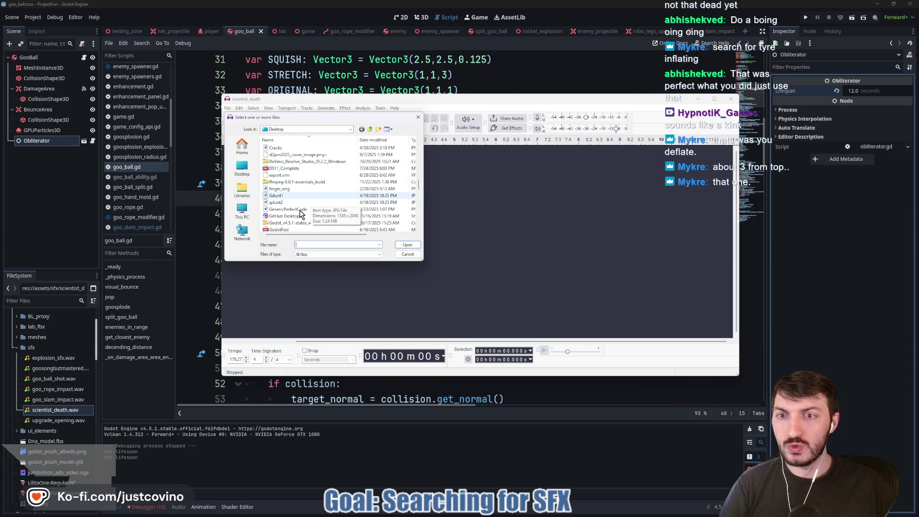
scroll(306, 216, down, 2)
scroll(316, 218, down, 2)
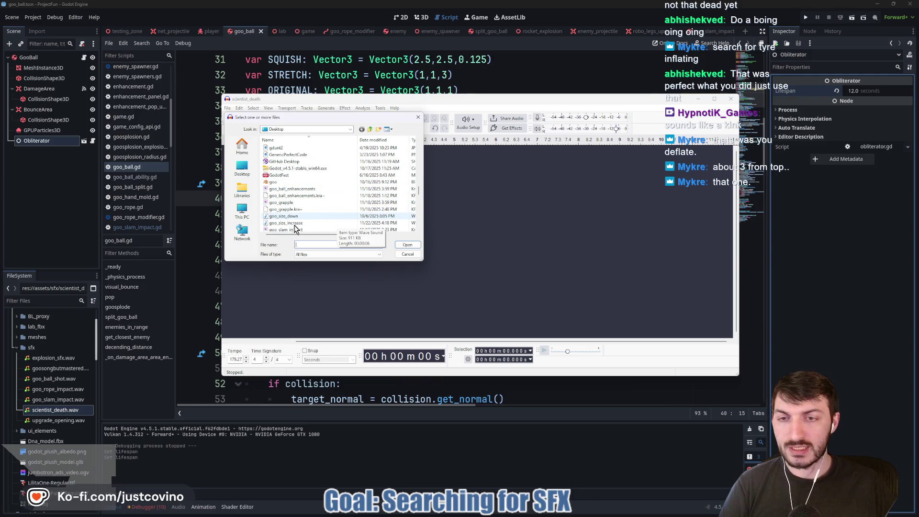
click(285, 223)
click(406, 244)
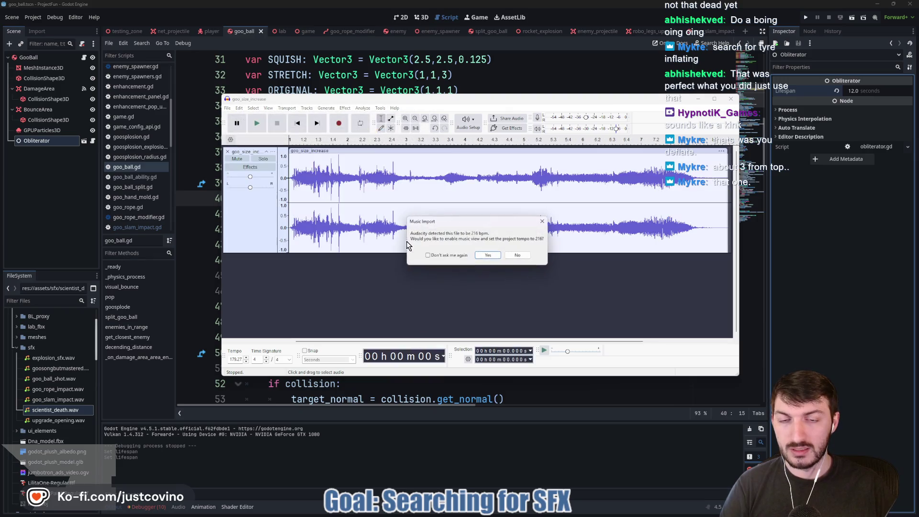
Step: Decline the 216 bpm tempo change, delete everything after 3.2 s, and replay from the start
click(518, 255)
key(space)
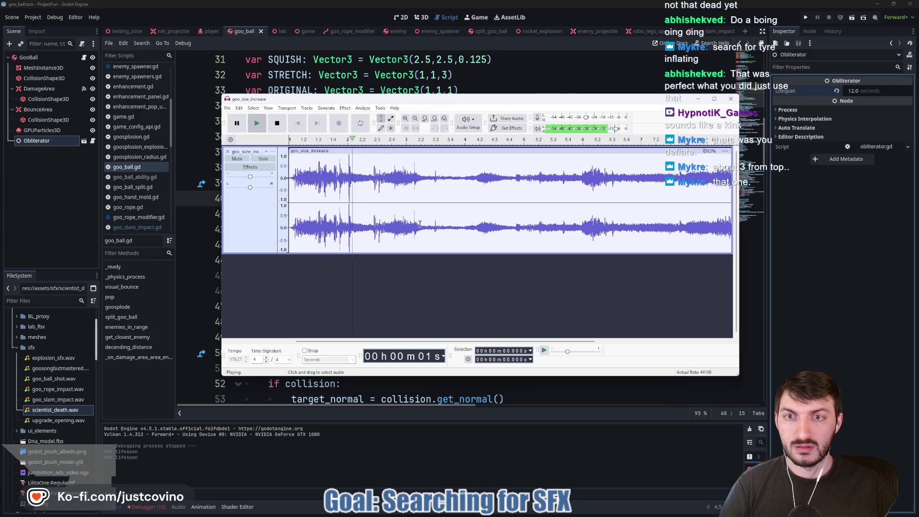
key(space)
mouse_move(432, 185)
mouse_down()
mouse_move(425, 186)
mouse_move(750, 187)
mouse_up()
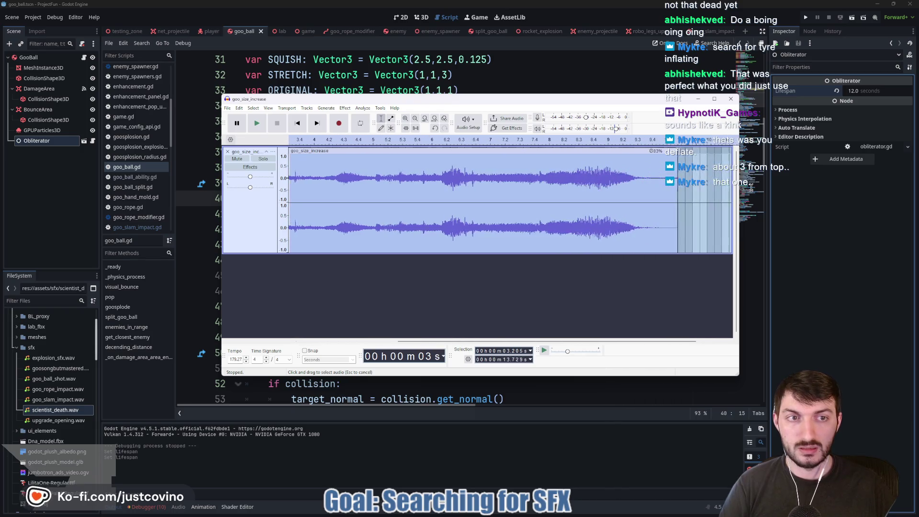
key(Delete)
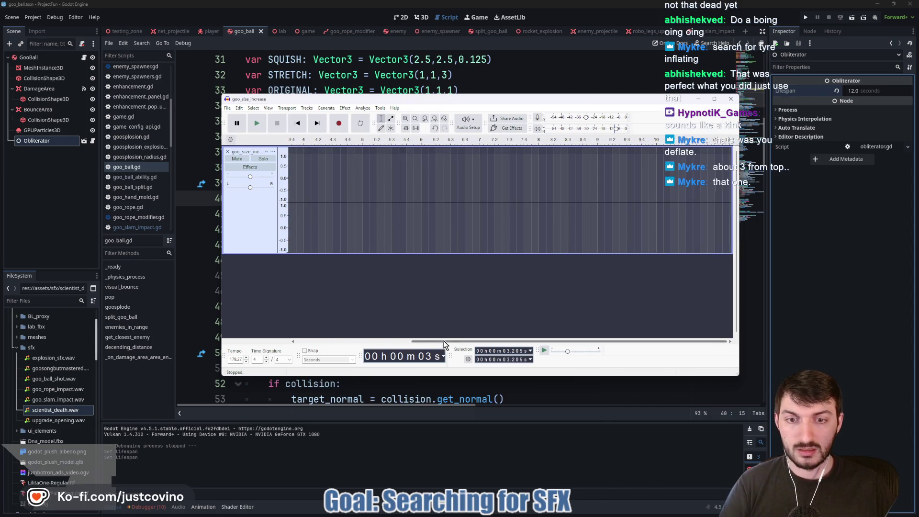
drag(428, 342, 302, 344)
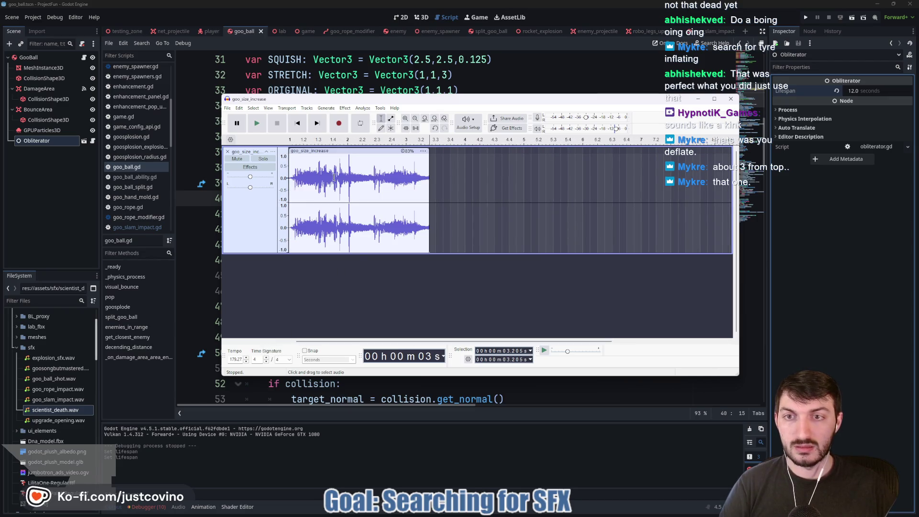
click(258, 125)
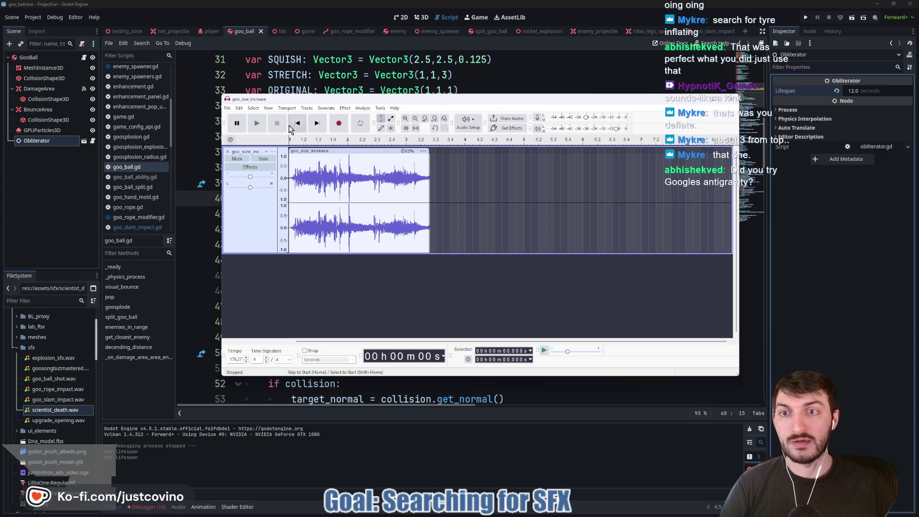
click(259, 125)
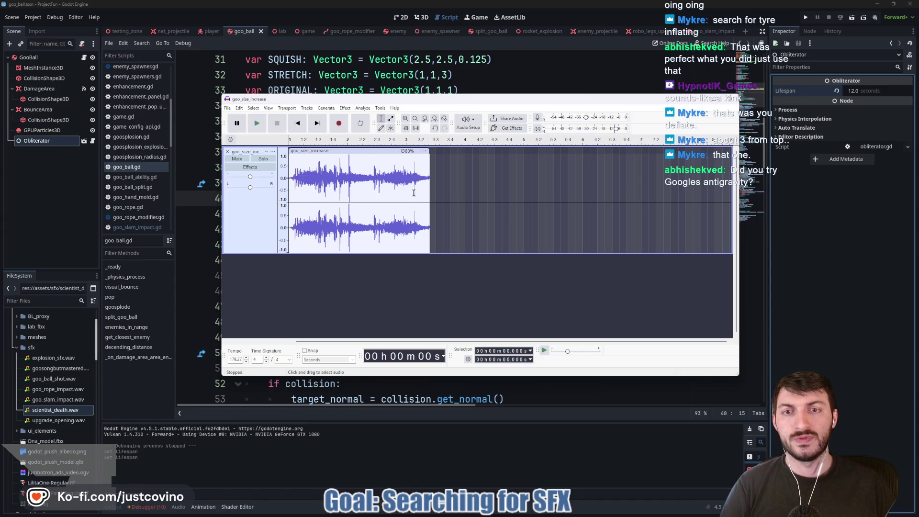
right_click(335, 152)
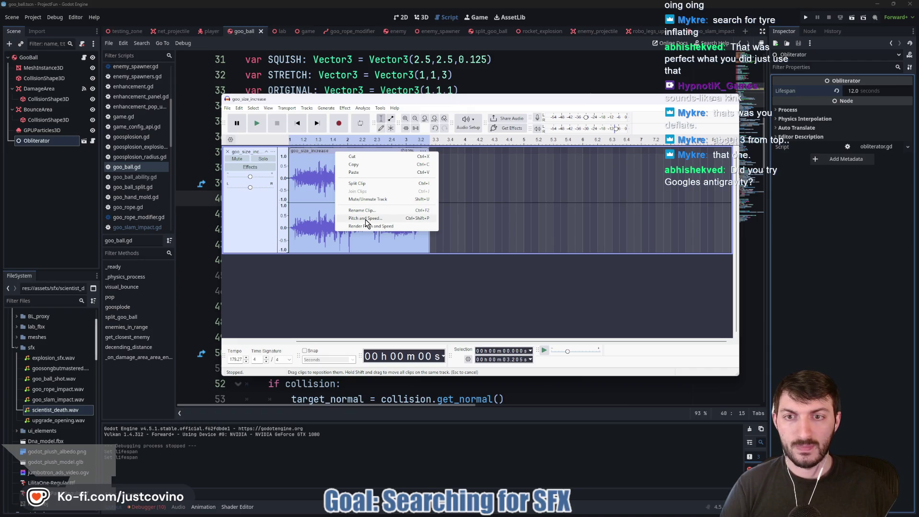
Step: Apply a new clip speed in Pitch and Speed and preview it
click(366, 219)
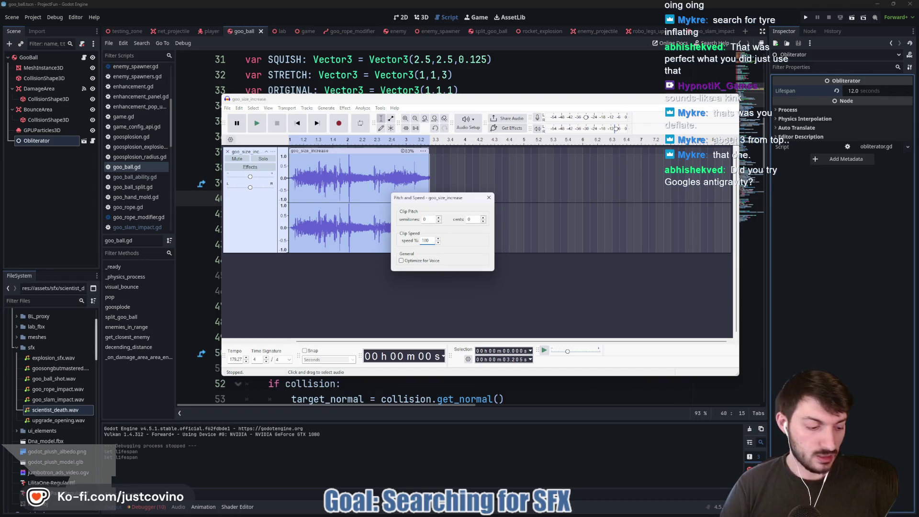
click(488, 197)
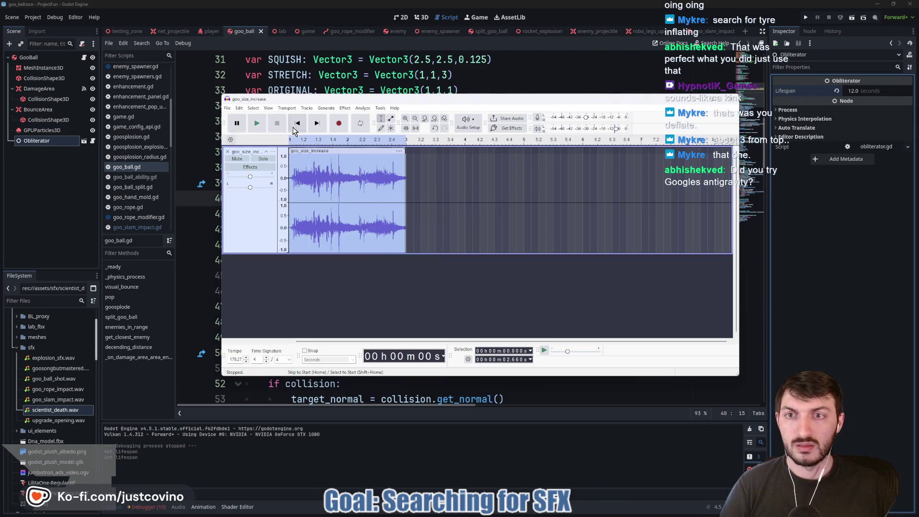
click(260, 124)
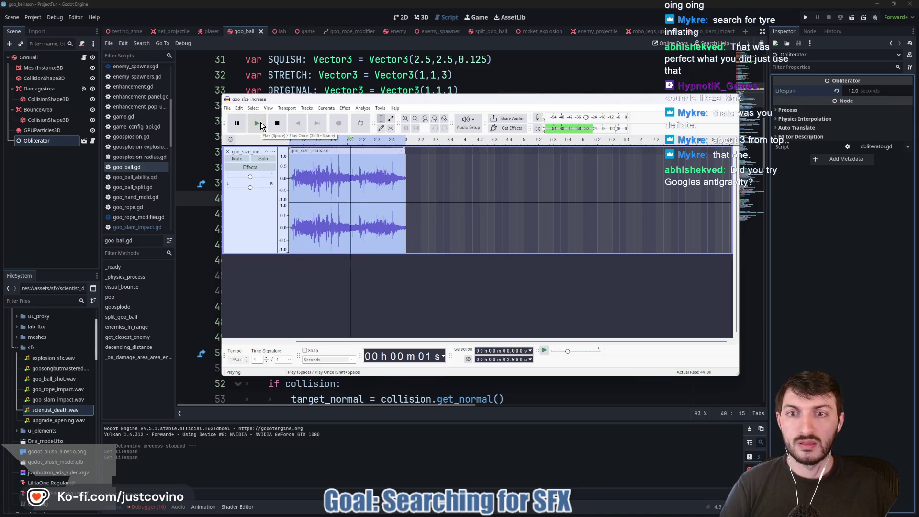
Step: Set the clip speed to 150% and play the faster clip
right_click(309, 154)
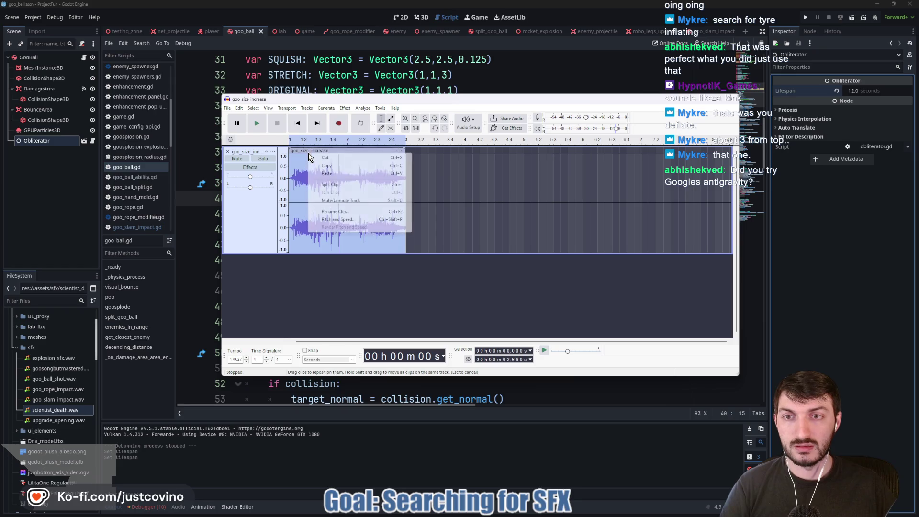
click(338, 219)
click(426, 241)
text(150)
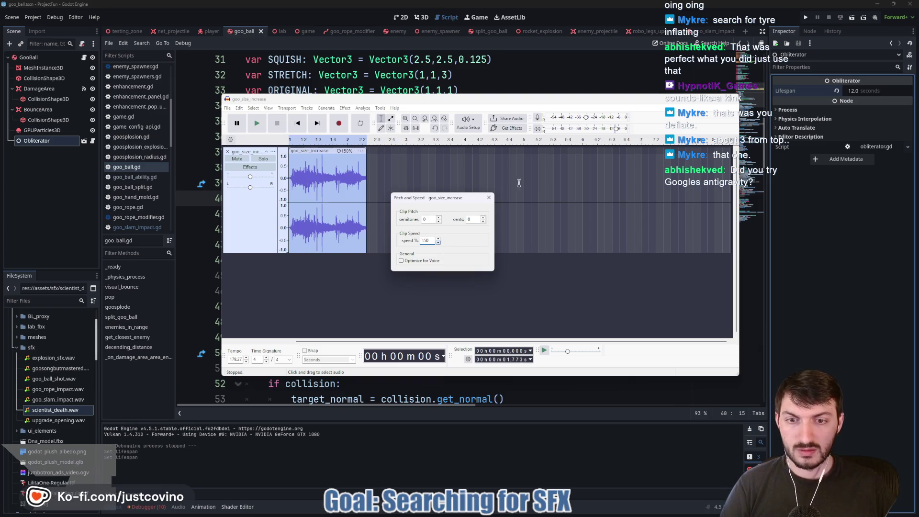
click(488, 197)
click(256, 125)
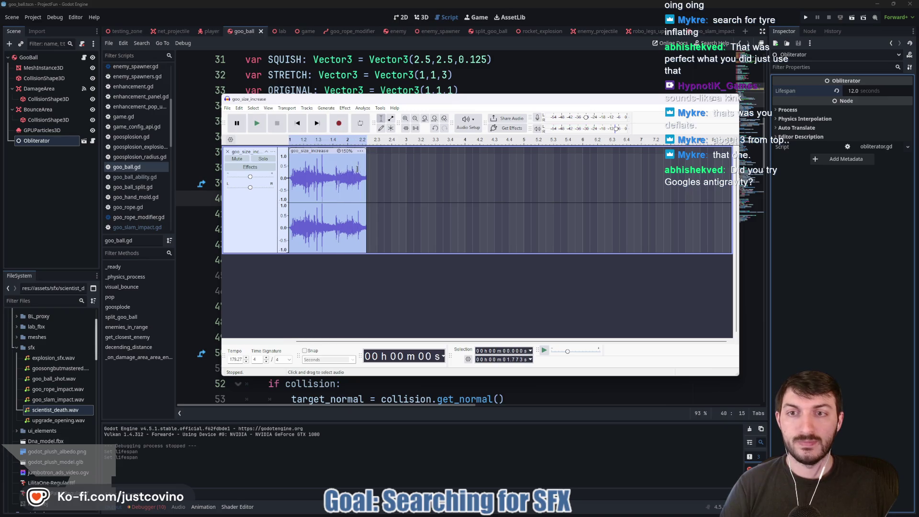
click(226, 109)
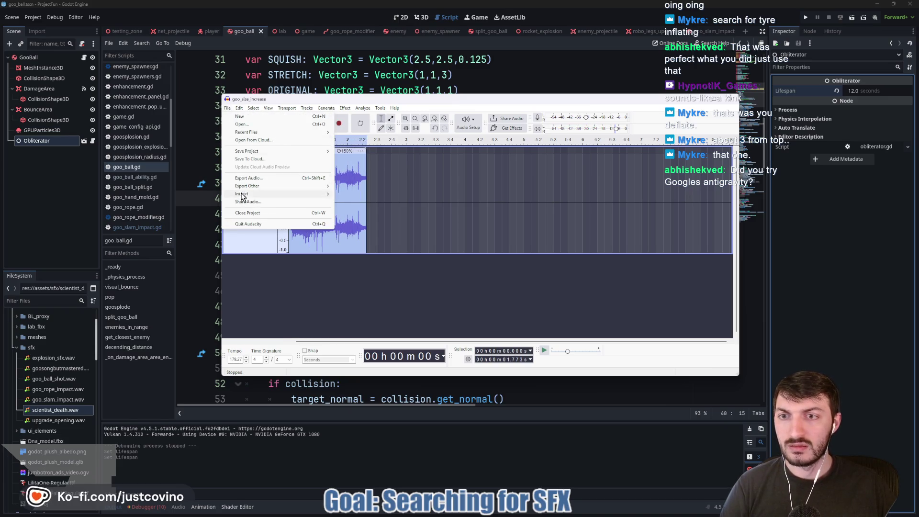
Step: Export the clip as WAV file goo_size_increase.wav into assets/sfx
click(254, 178)
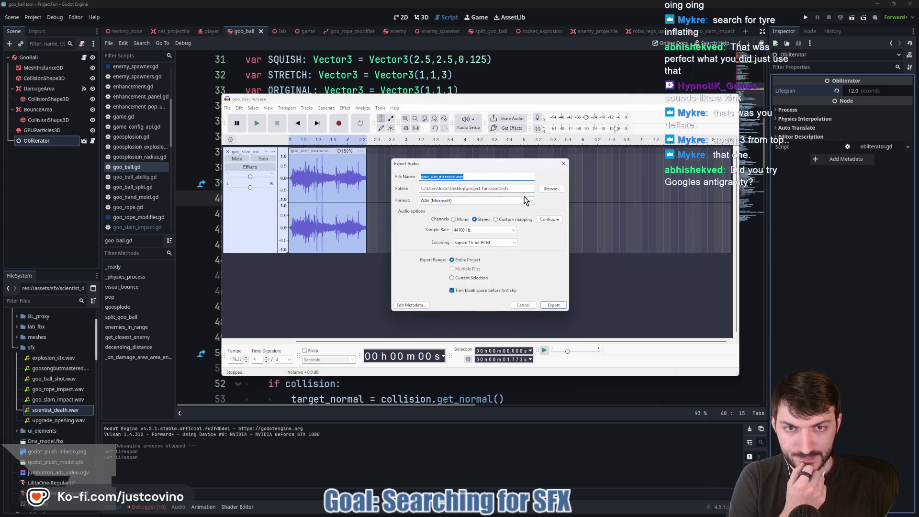
click(554, 305)
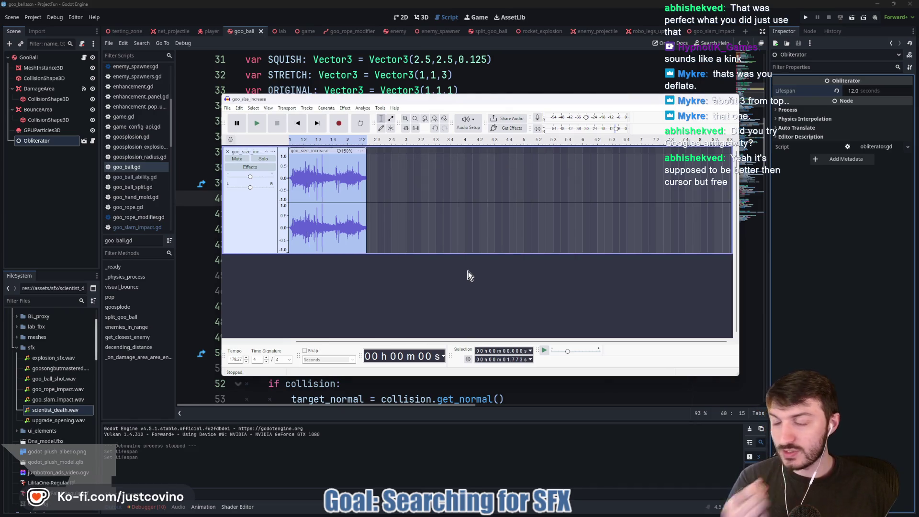
Step: Remove the goo_size_increase track and import goo_size_down from the Desktop
click(228, 152)
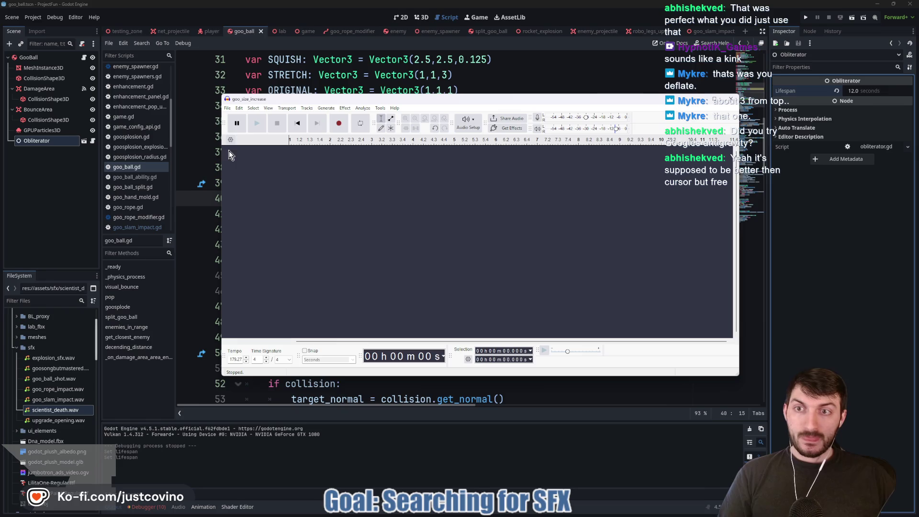
click(226, 108)
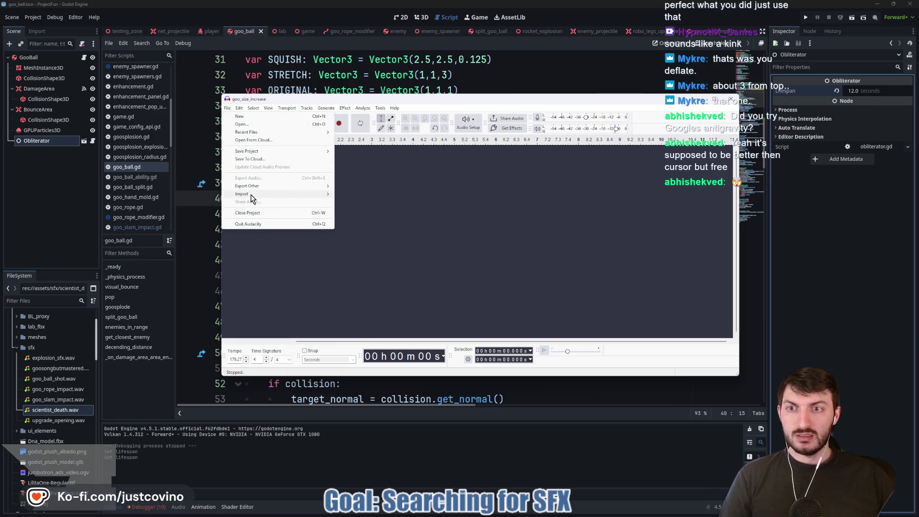
mouse_move(252, 199)
click(353, 194)
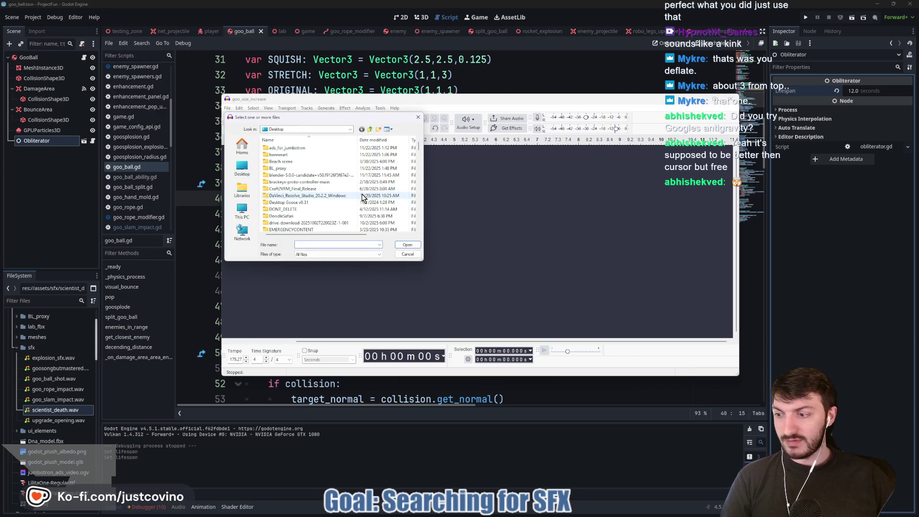
scroll(320, 205, down, 10)
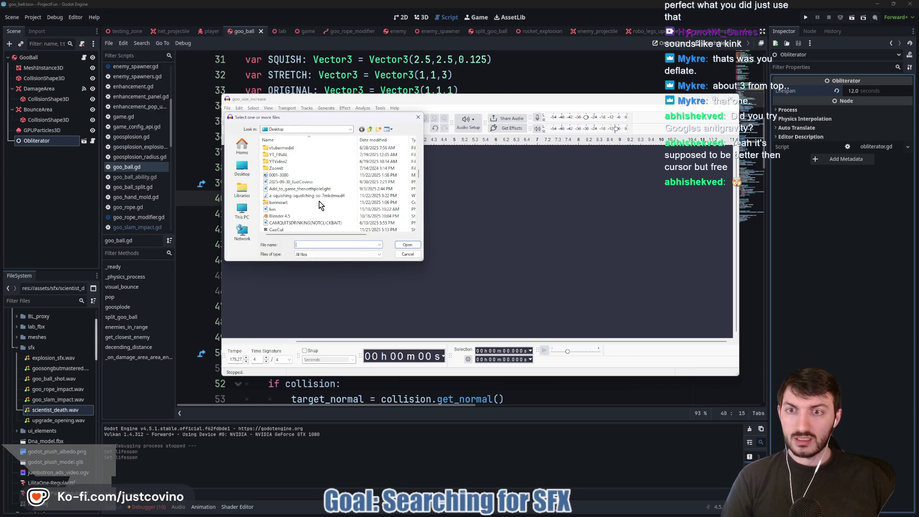
scroll(318, 206, down, 5)
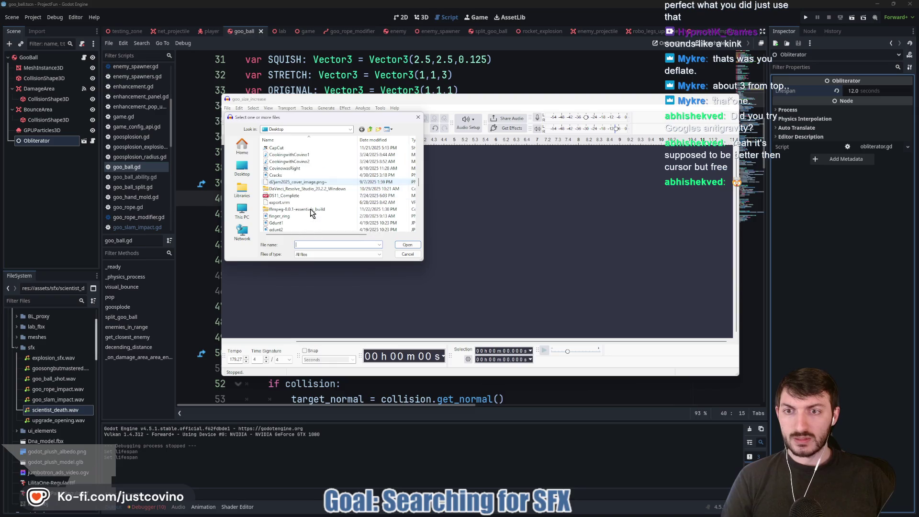
scroll(310, 212, down, 2)
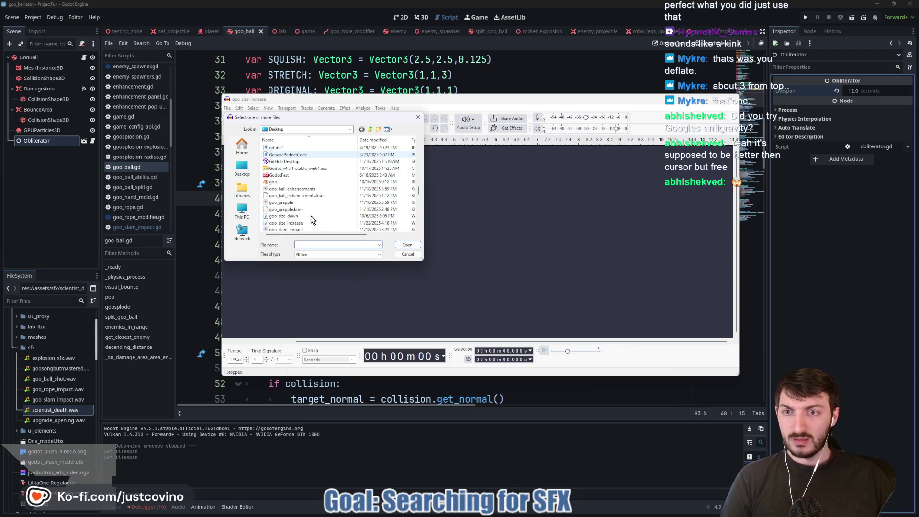
click(291, 217)
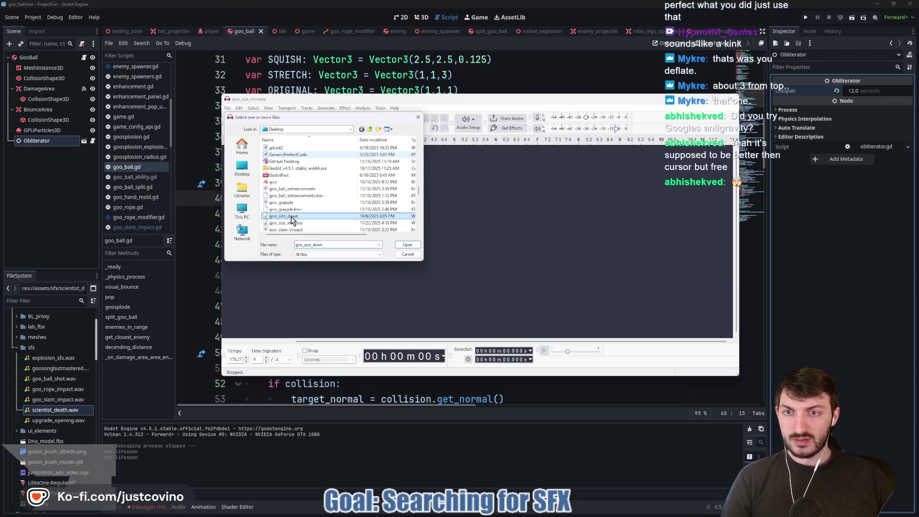
click(401, 245)
Step: Dismiss the import prompt and play goo_size_down twice, ending near 3 seconds
click(519, 255)
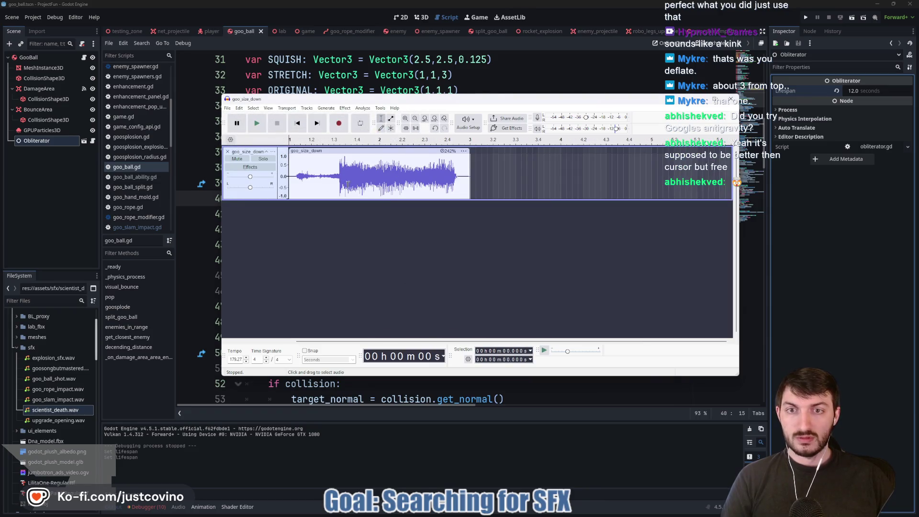
key(space)
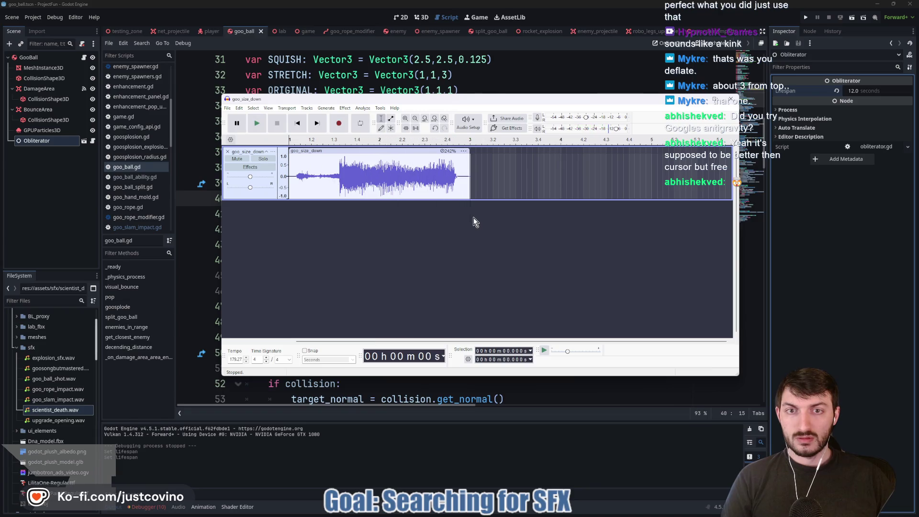
key(space)
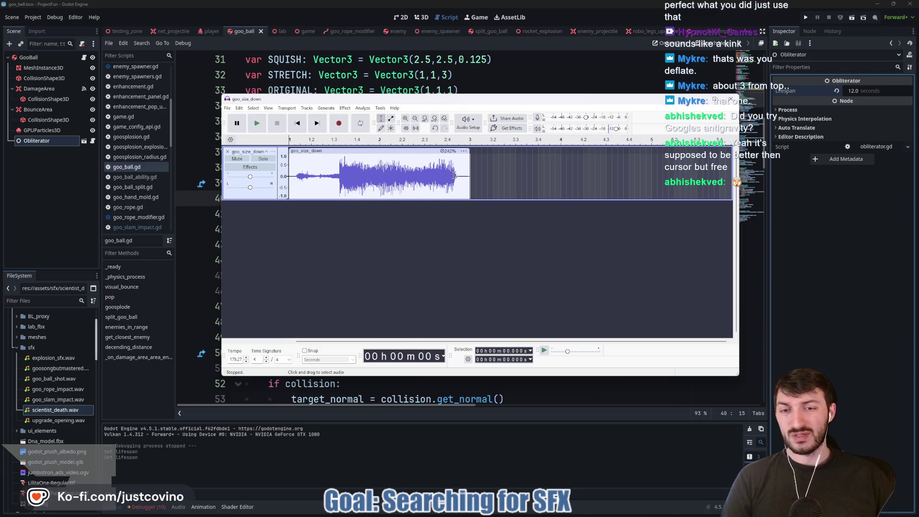
click(468, 140)
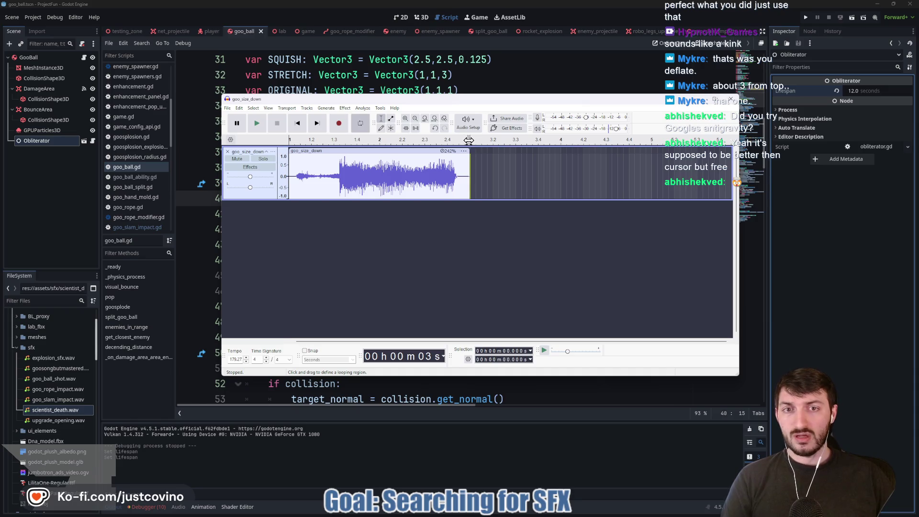
Step: Delete the quiet lead-in of goo_size_down and preview the trimmed clip
click(289, 140)
drag(317, 142, 486, 140)
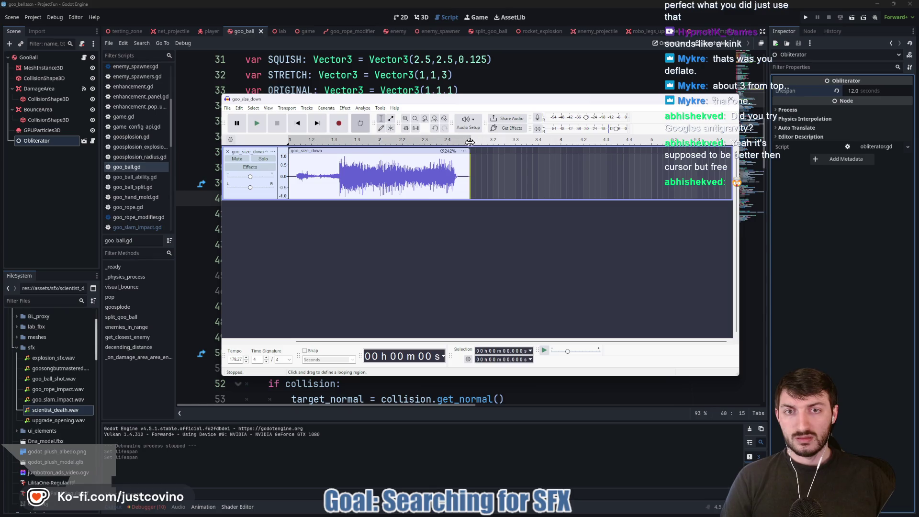
click(259, 124)
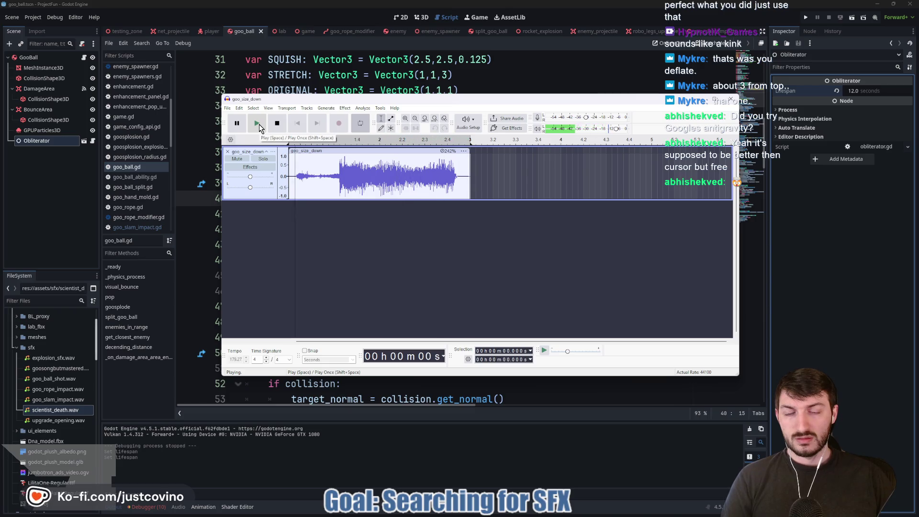
key(space)
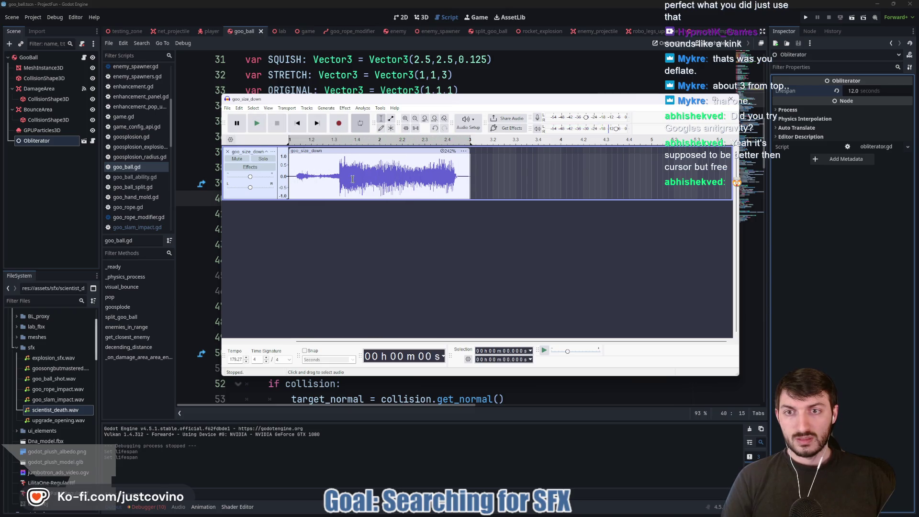
drag(334, 177, 290, 177)
key(Delete)
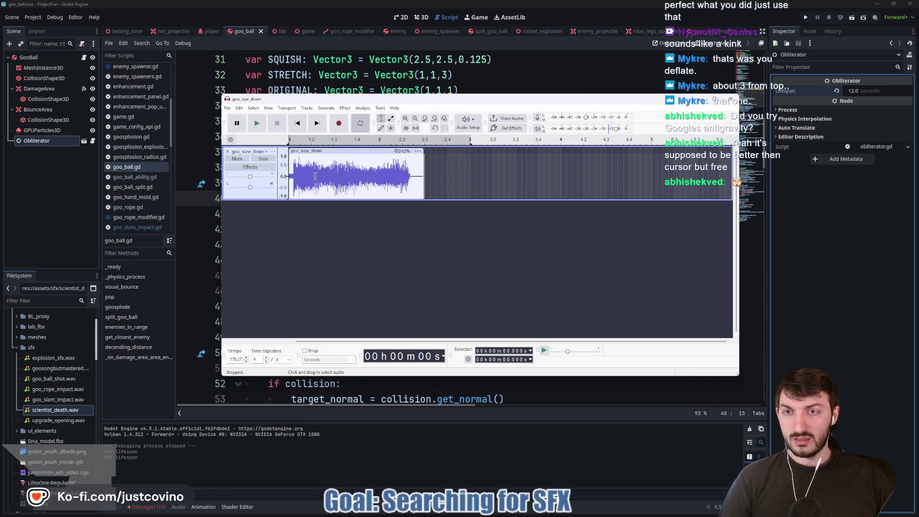
click(256, 124)
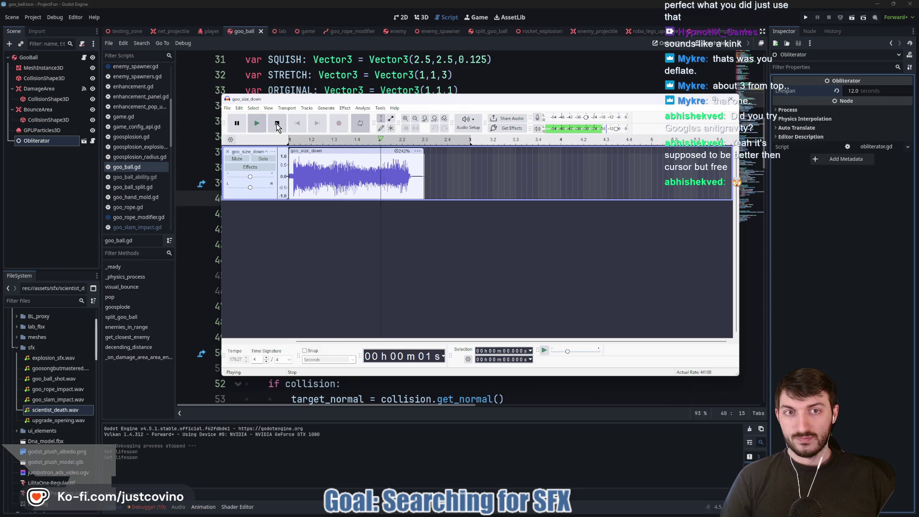
click(276, 125)
Step: Export the clip as goo_size_down.wav and close Audacity without saving the project
click(228, 109)
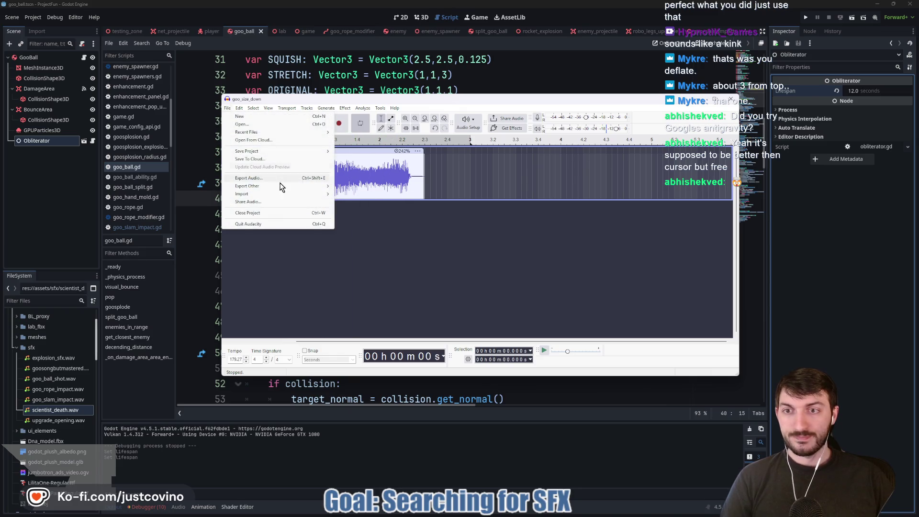
click(248, 181)
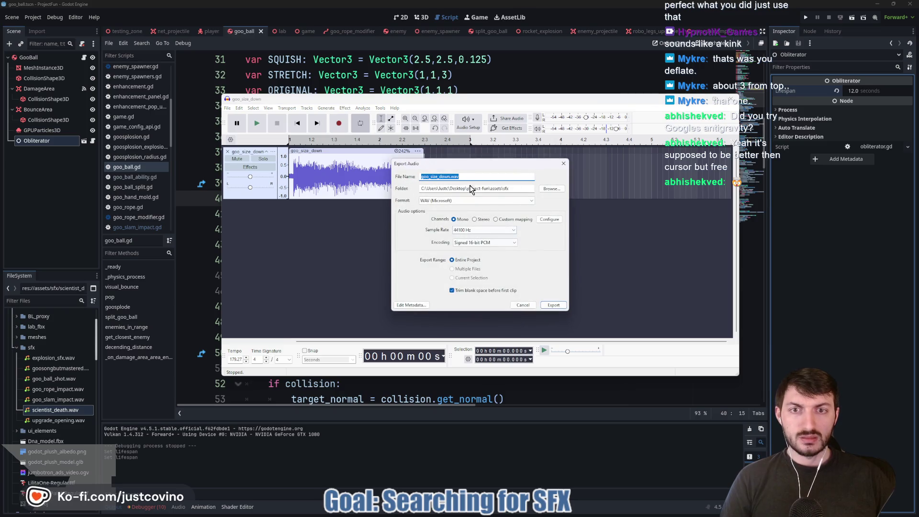
click(553, 305)
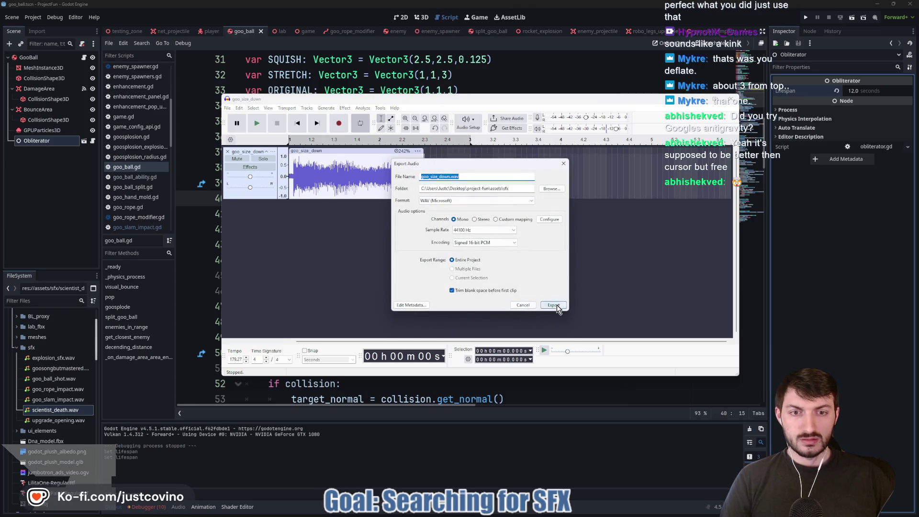
click(730, 99)
click(494, 238)
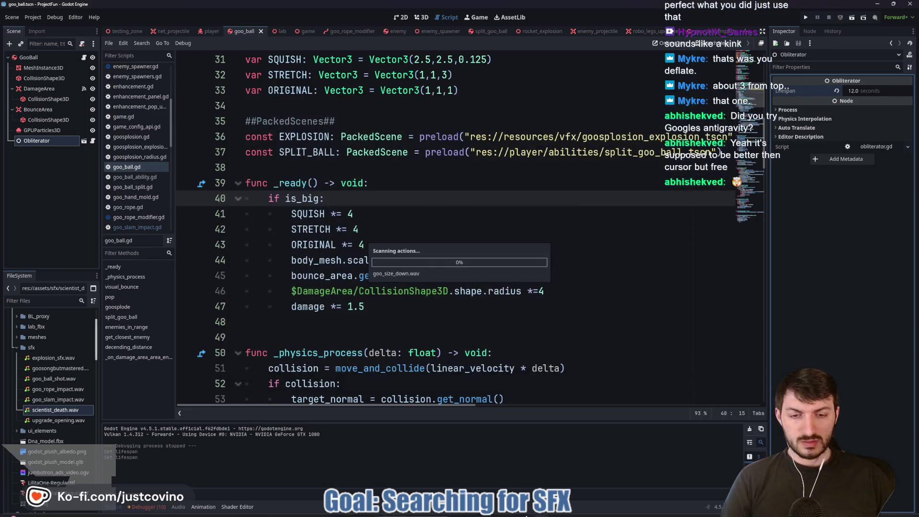
Step: In the player scene, copy the project path of goo_size_down.wav
click(216, 30)
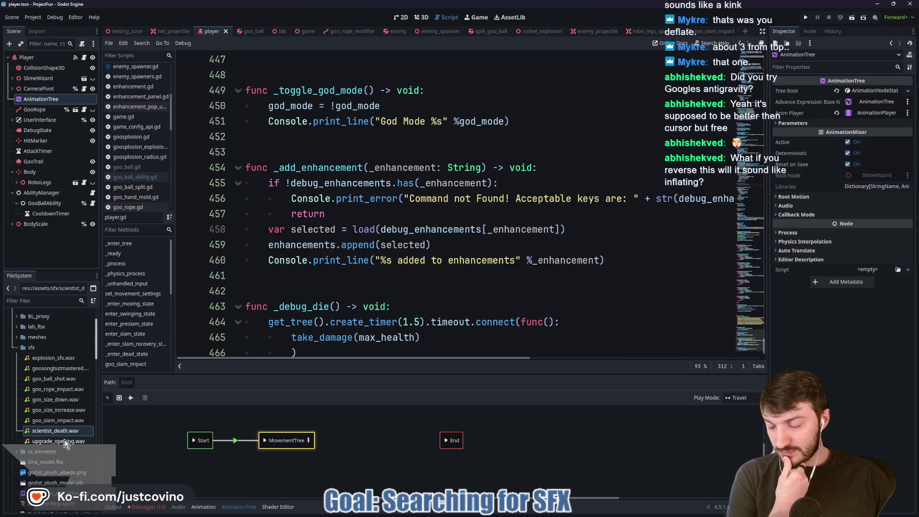
click(50, 400)
right_click(50, 400)
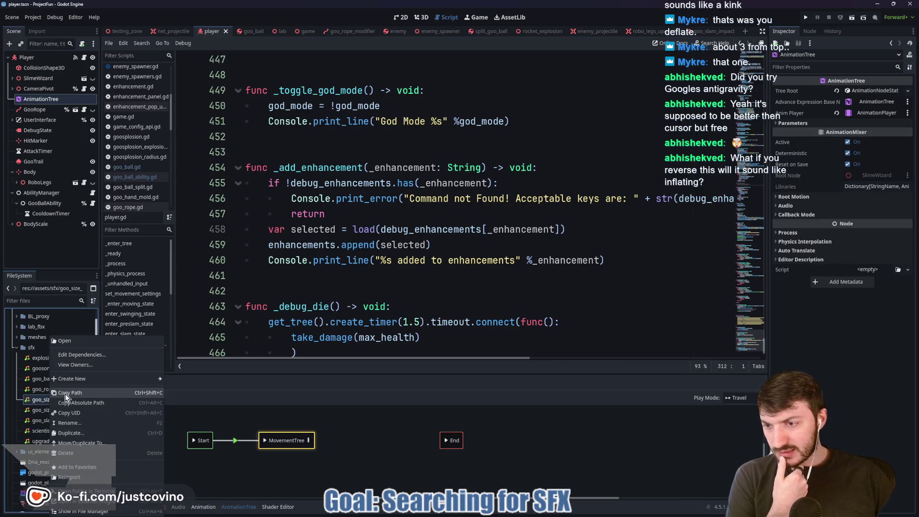
click(65, 393)
Step: Add SoundManager.play_sfx("res://assets/sfx/goo_size_down.wav") at the top of shrink() and save player.gd
scroll(144, 309, down, 3)
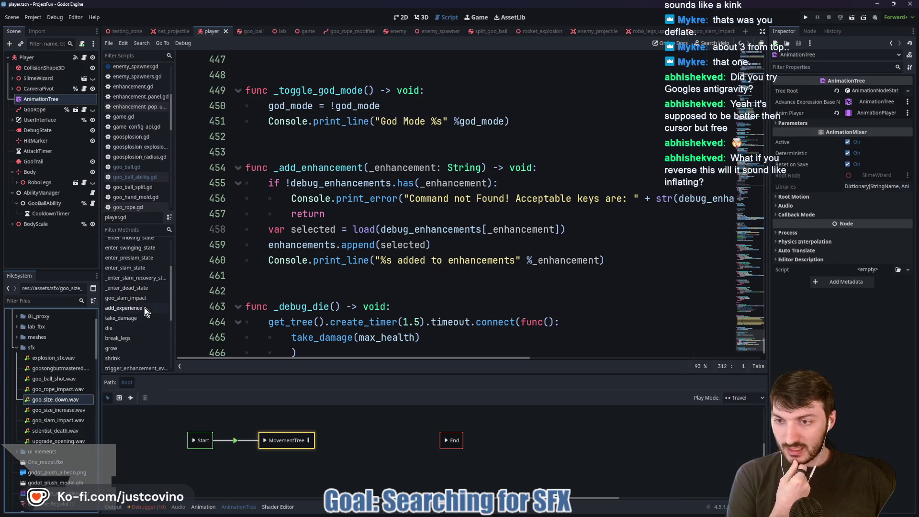
scroll(134, 341, down, 1)
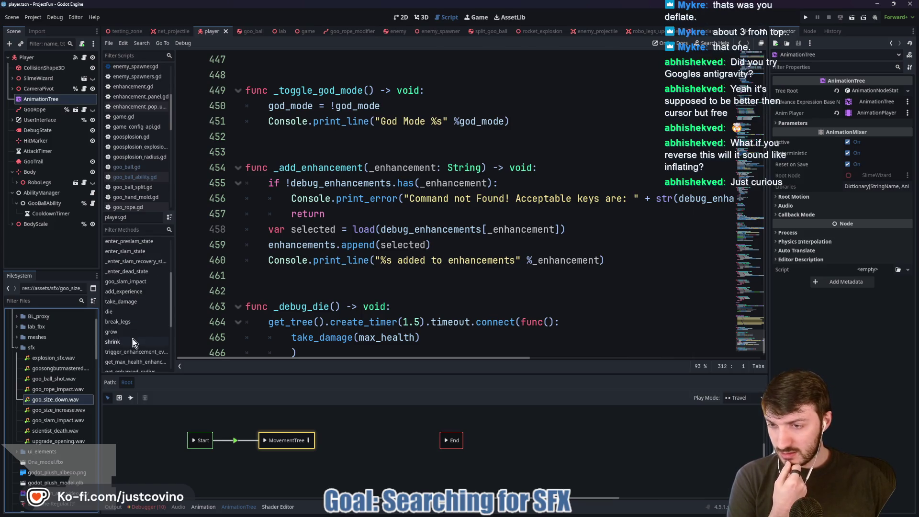
click(123, 342)
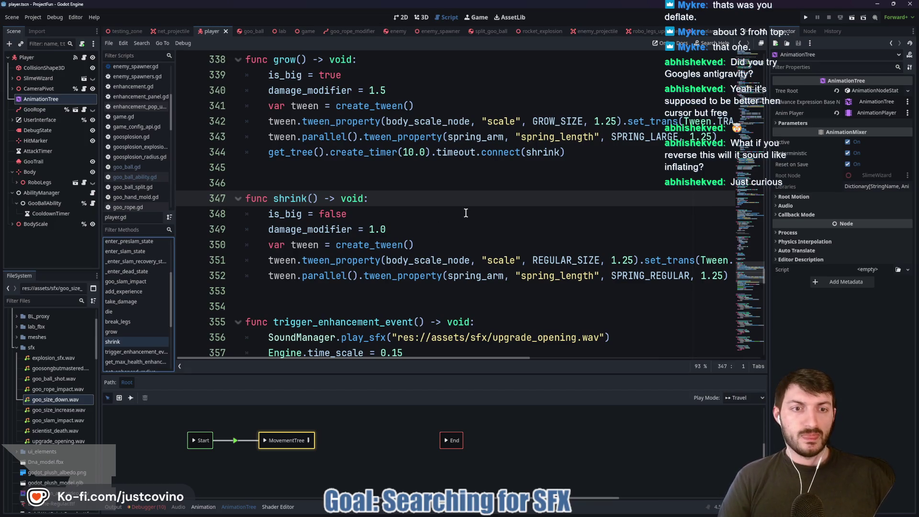
click(381, 202)
key(Return)
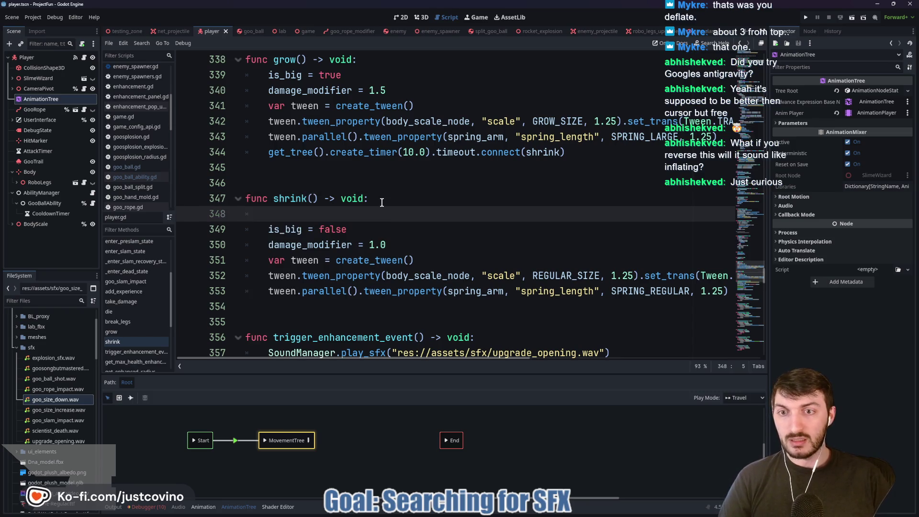
text(SoundManager.play)
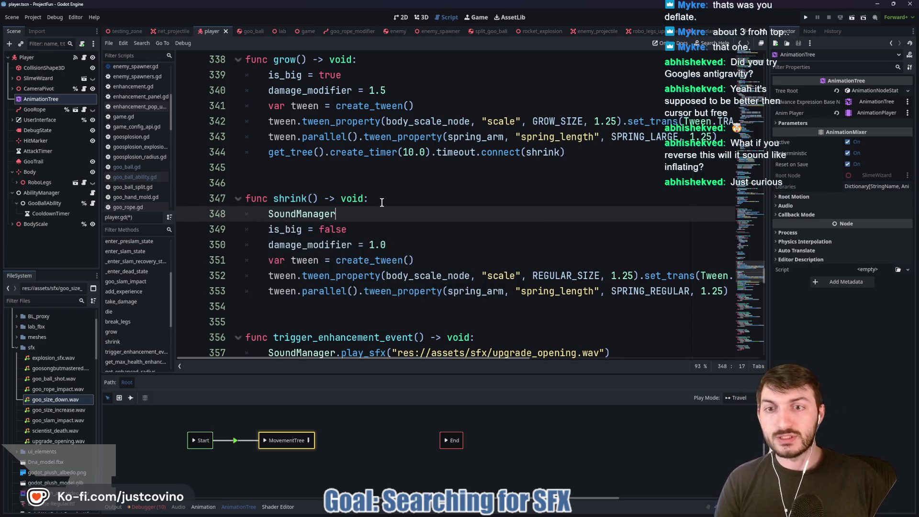
key(Down)
key(Return)
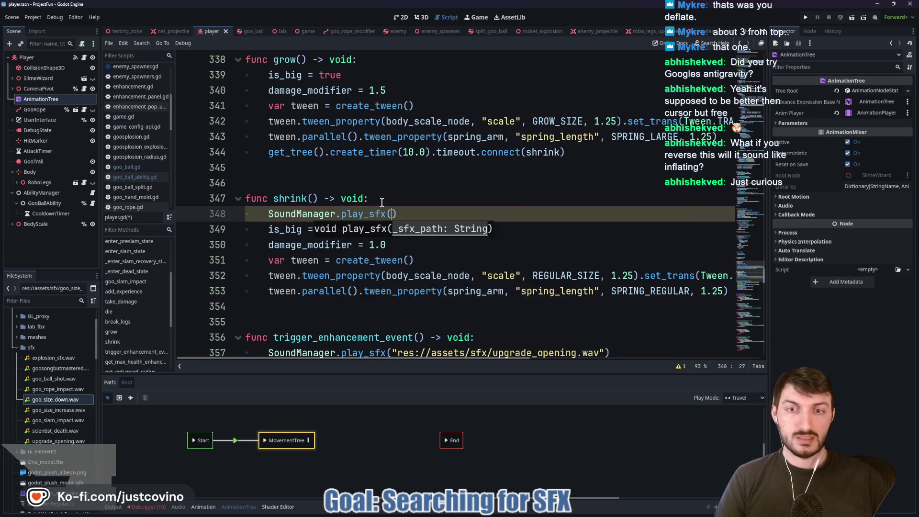
text(res://assets/sfx/goo_size_down.wav)
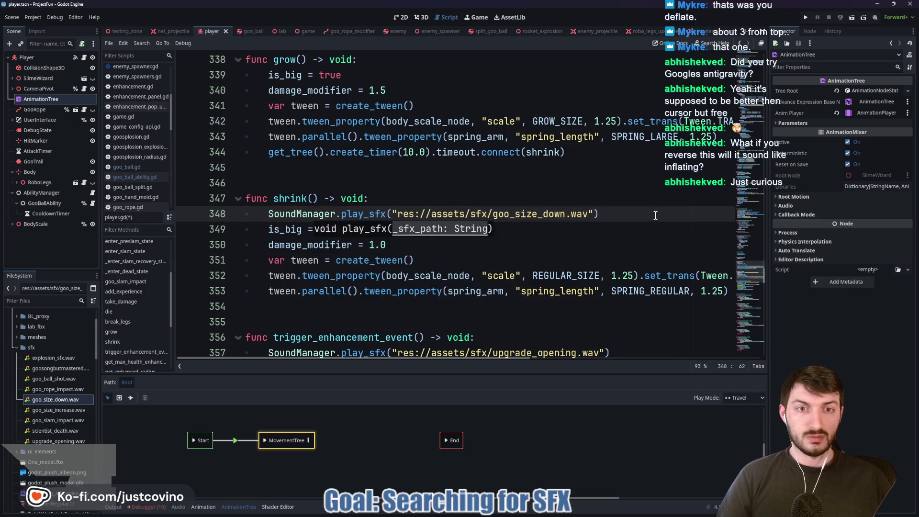
key(ctrl+s)
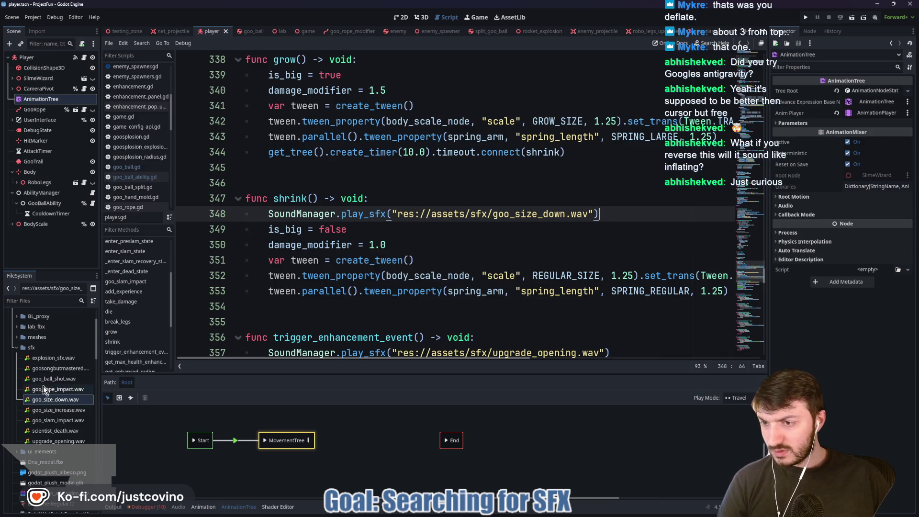
click(48, 410)
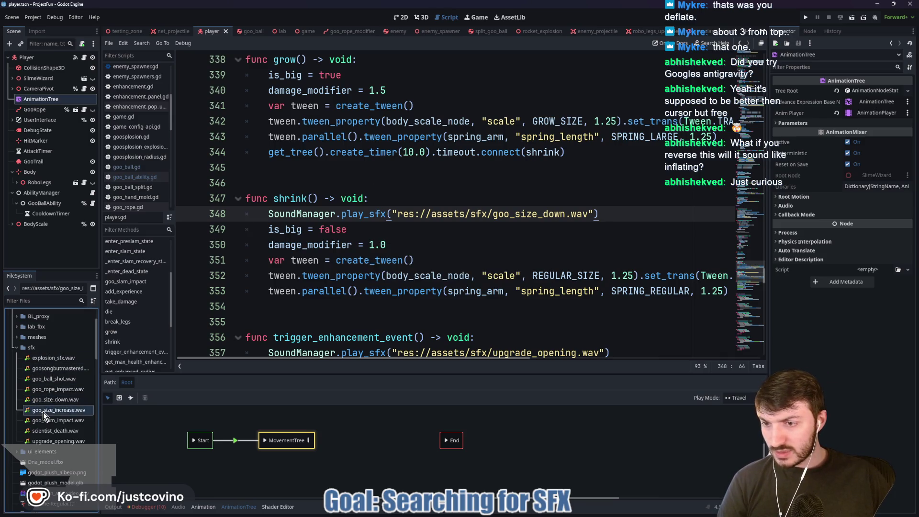
Step: Add SoundManager.play_sfx() with the goo_size_increase.wav path at the top of grow(), and save
right_click(46, 410)
click(64, 403)
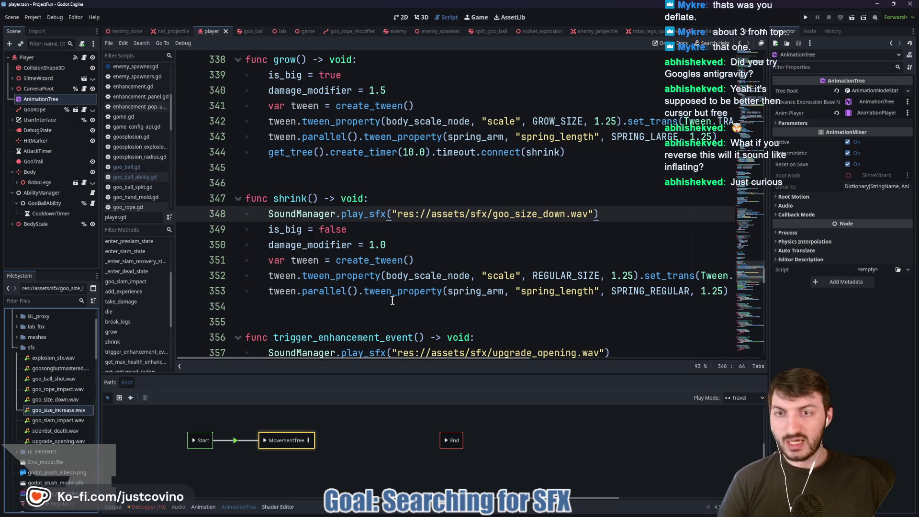
scroll(386, 275, up, 3)
click(381, 199)
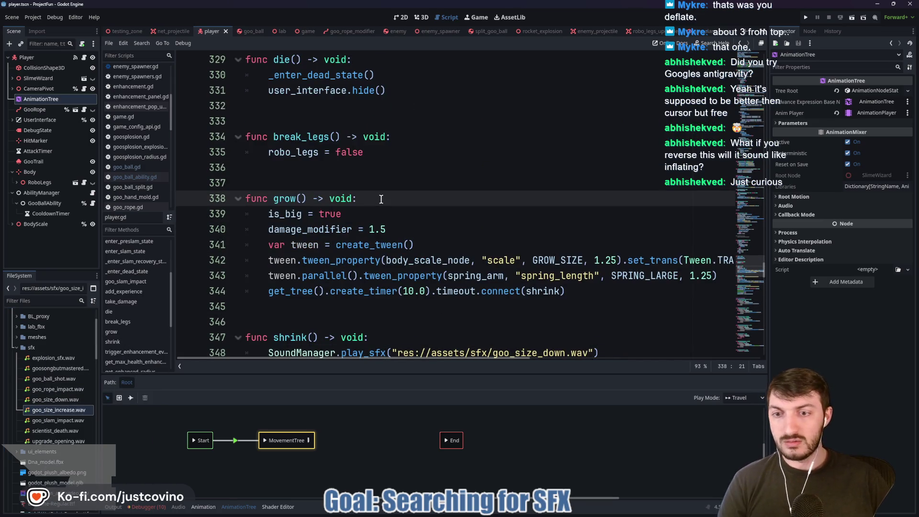
key(Return)
text(Sound)
key(Return)
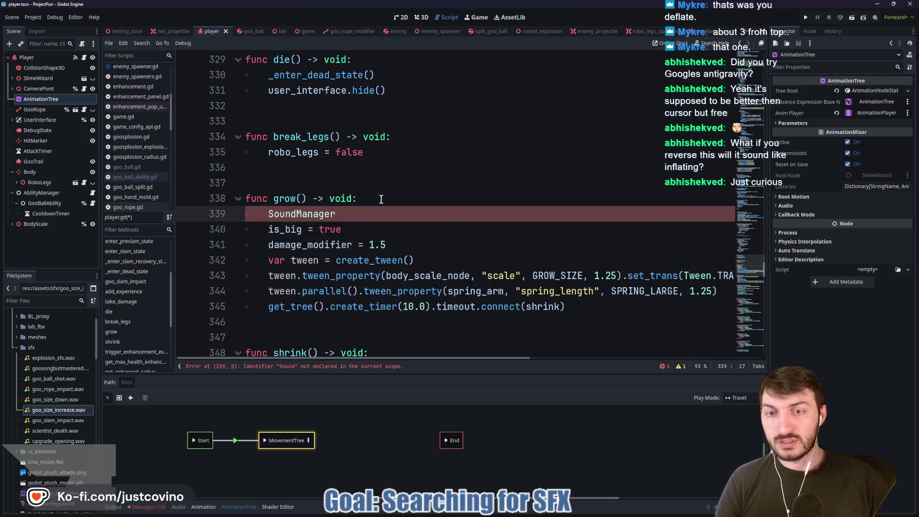
text(.play)
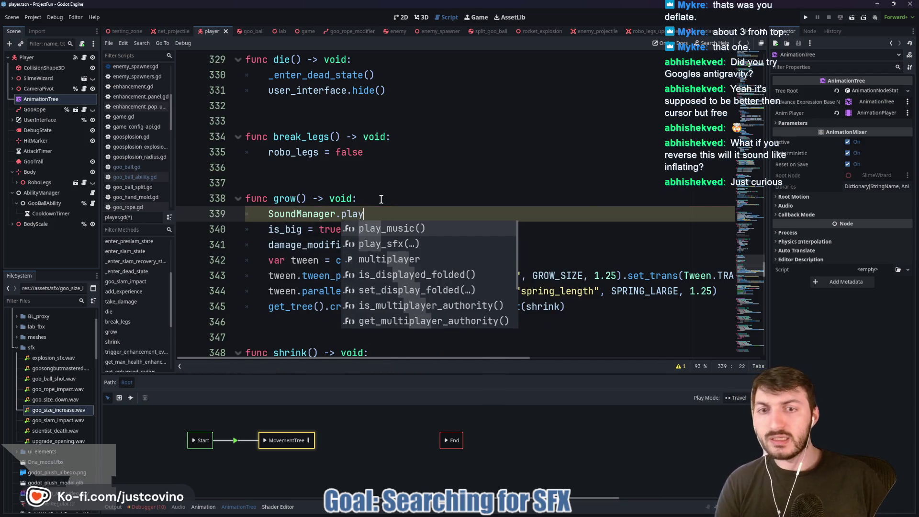
key(Down)
key(Return)
key(ctrl+v)
click(646, 216)
key(ctrl+s)
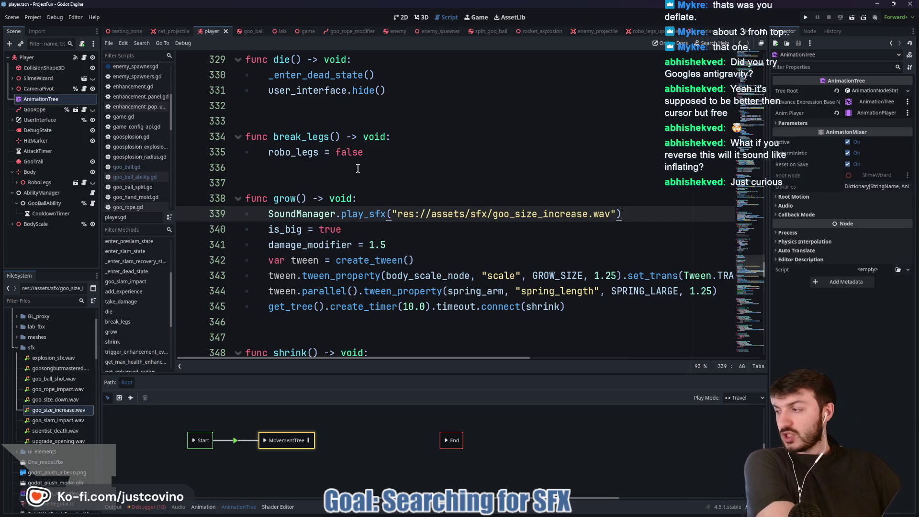
Step: Check the Debugger Errors and Output panels, then launch the game to test the sound
click(322, 178)
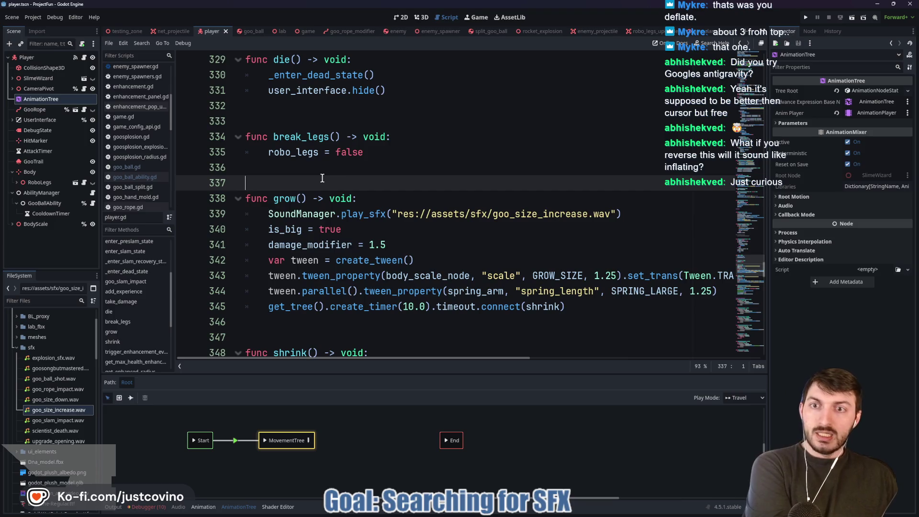
click(147, 507)
click(151, 417)
scroll(238, 466, down, 2)
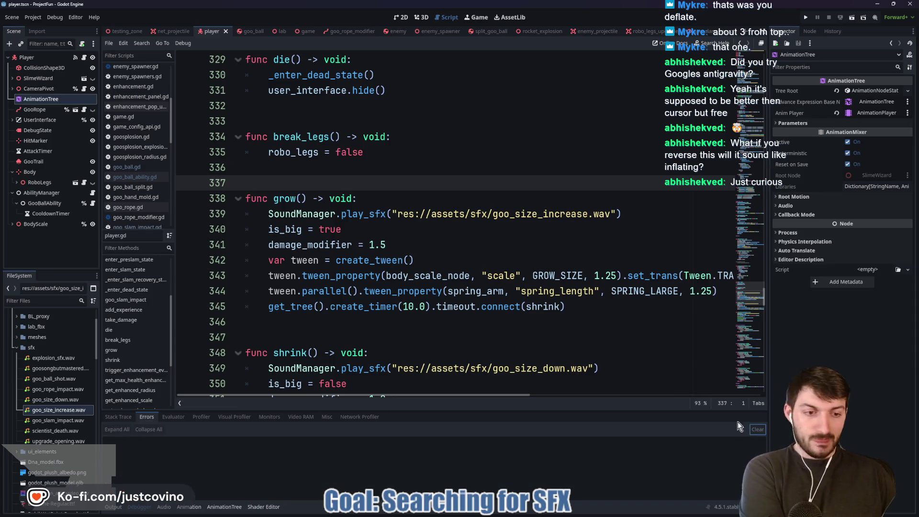
click(112, 507)
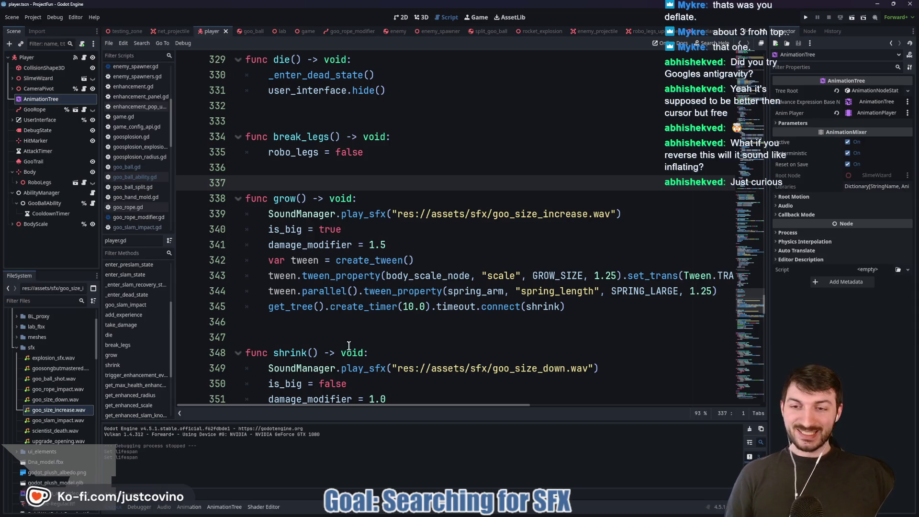
click(352, 337)
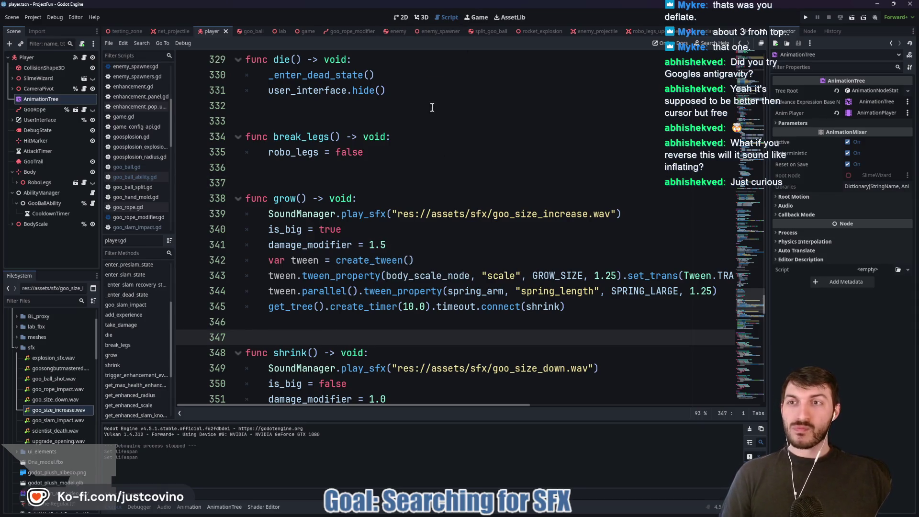
key(F5)
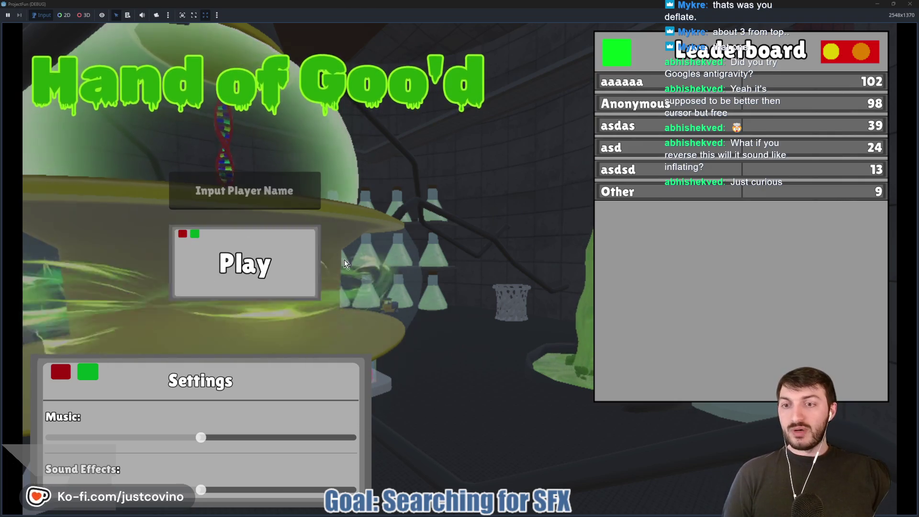
click(140, 437)
click(290, 492)
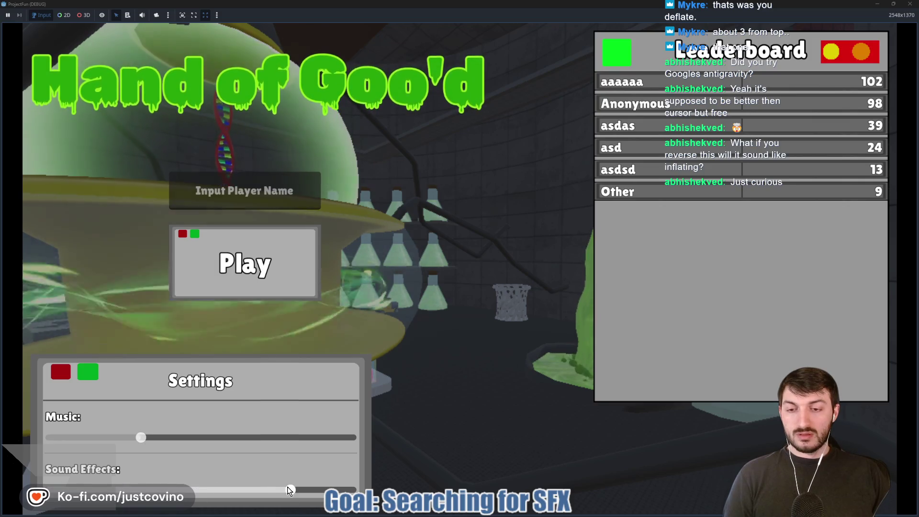
drag(290, 490, 182, 490)
click(103, 438)
mouse_move(102, 438)
mouse_down()
mouse_move(138, 437)
mouse_move(93, 437)
mouse_up()
click(144, 490)
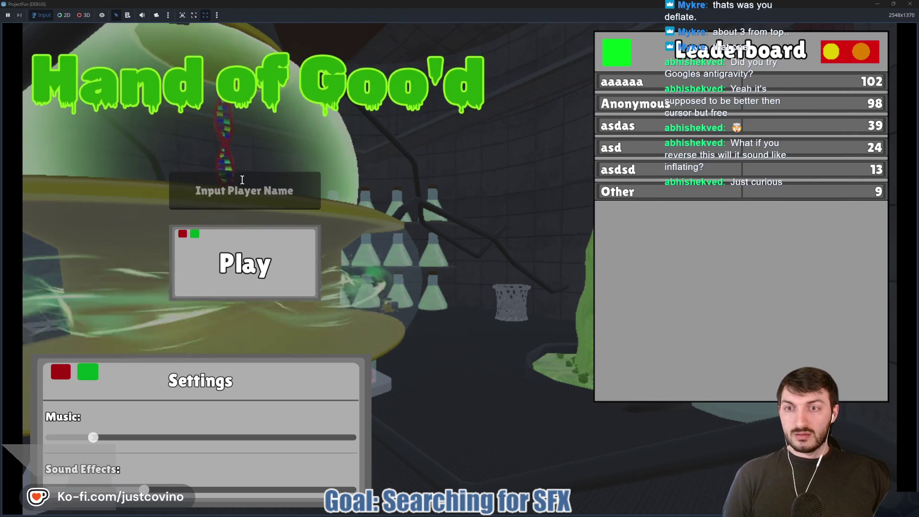
click(244, 192)
text(asd)
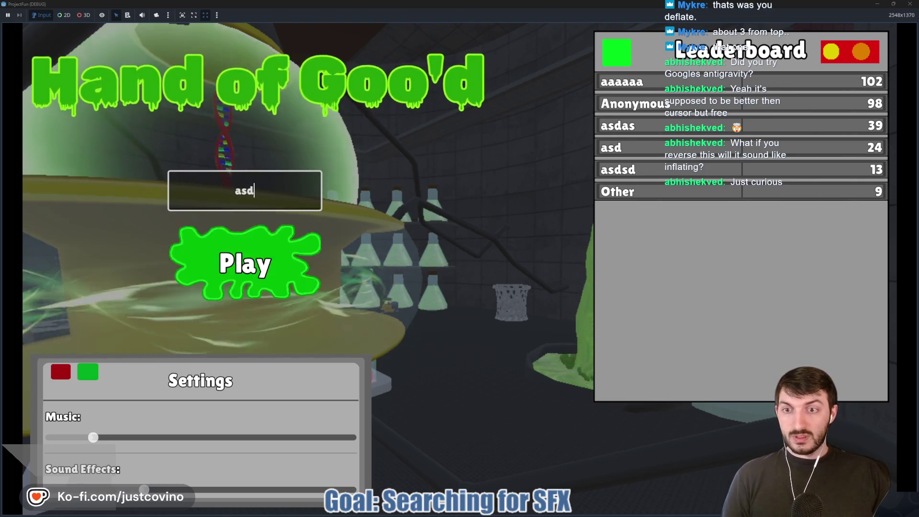
click(306, 239)
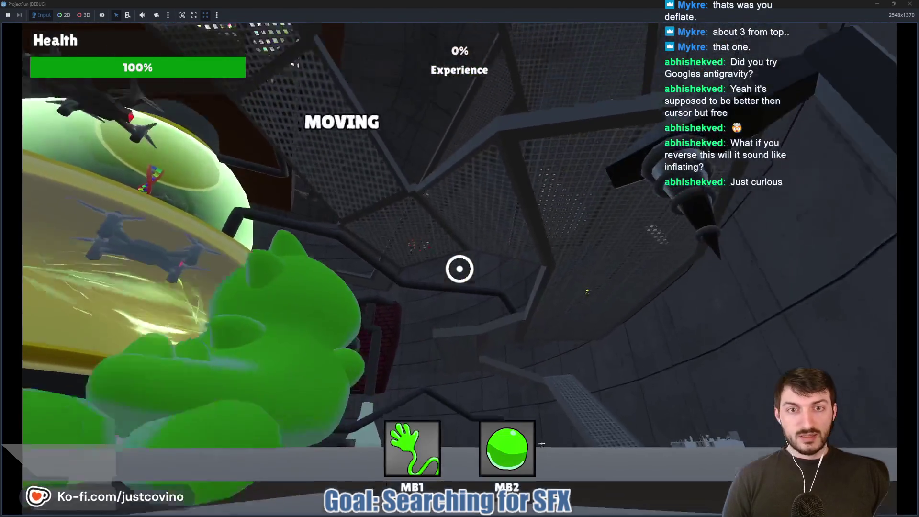
click(459, 269)
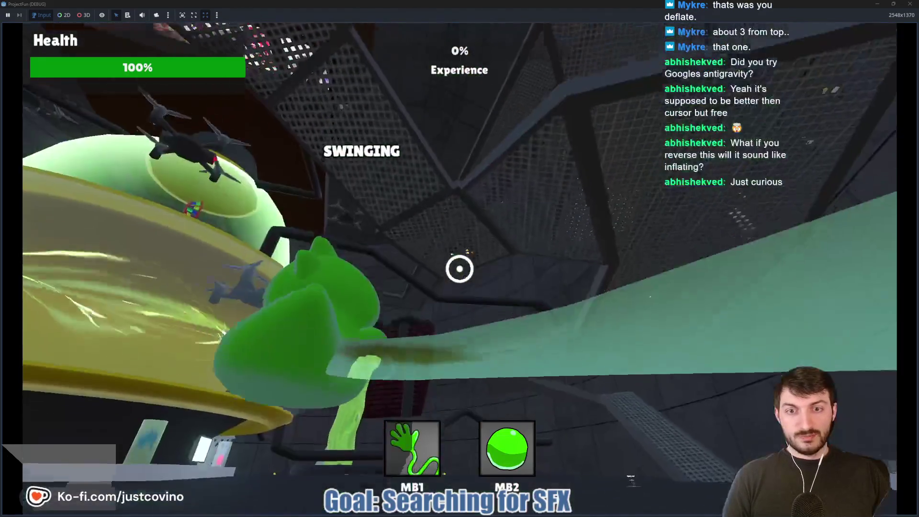
click(459, 269)
key(ctrl)
key(w)
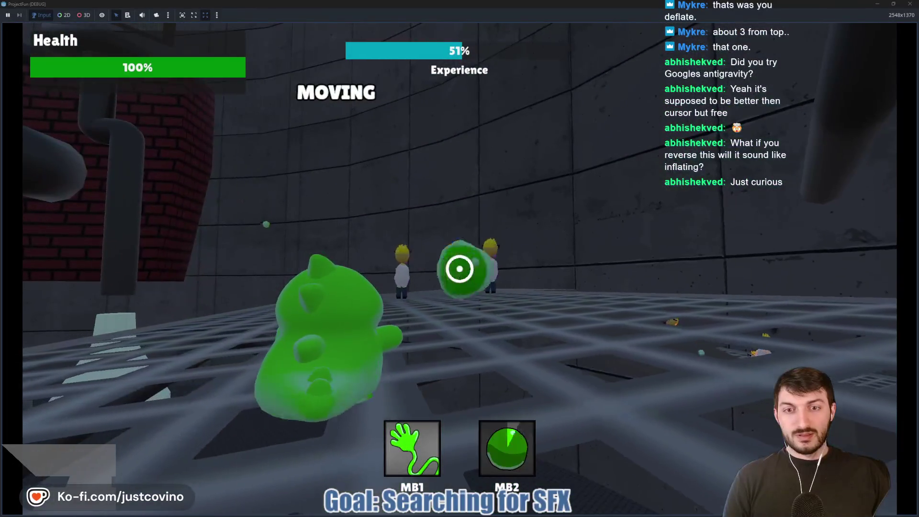
right_click(459, 269)
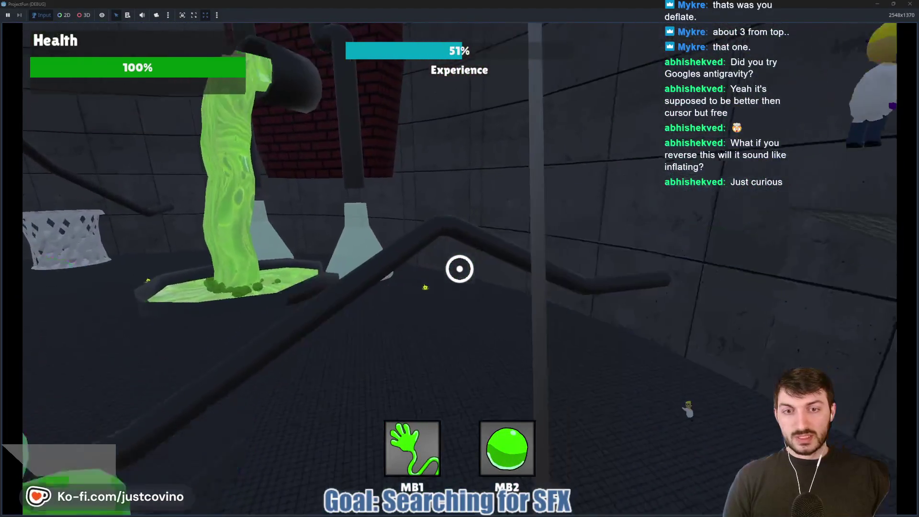
click(459, 268)
key(ctrl)
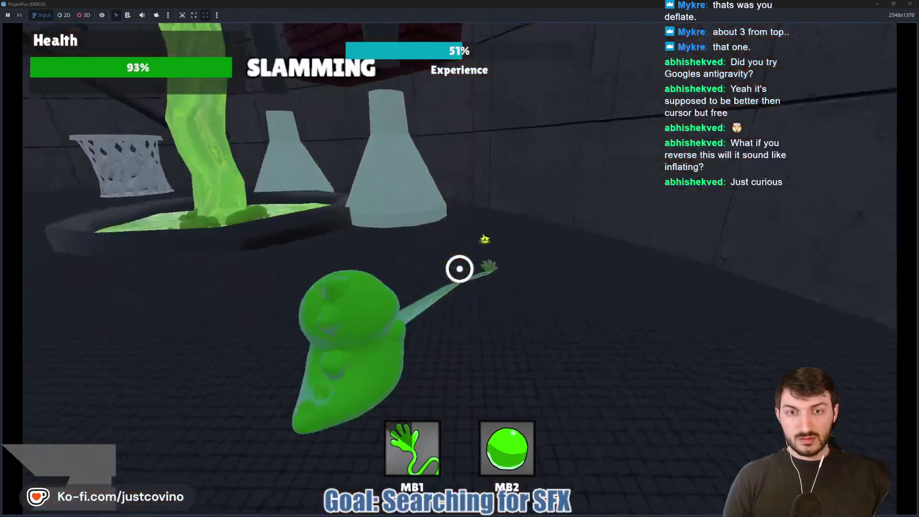
key(w)
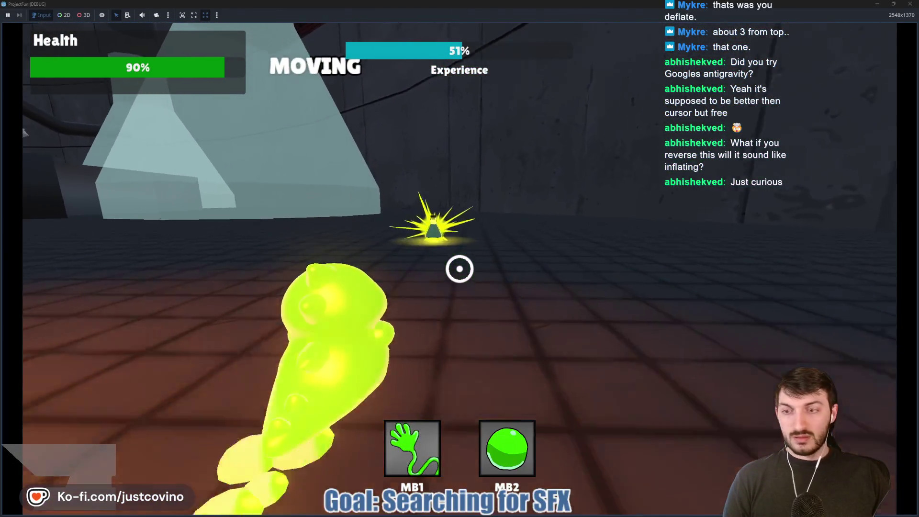
key(w)
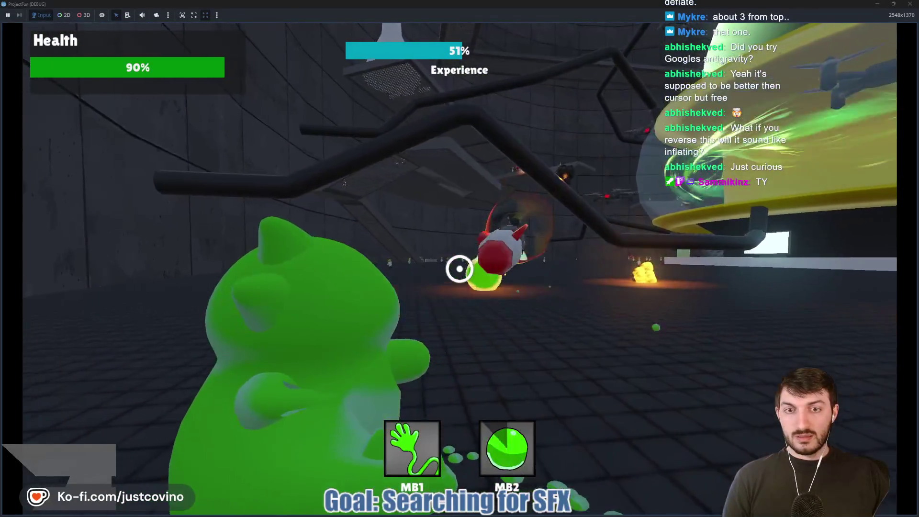
right_click(460, 269)
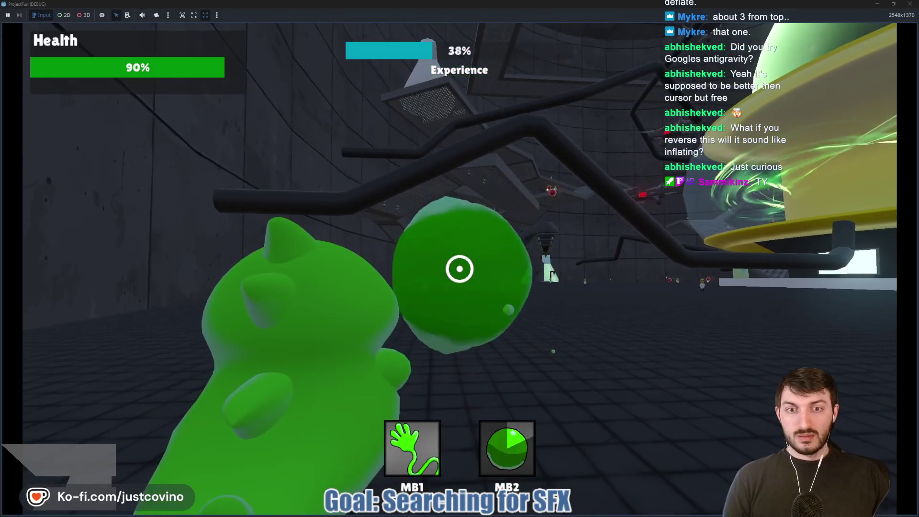
click(457, 293)
key(w)
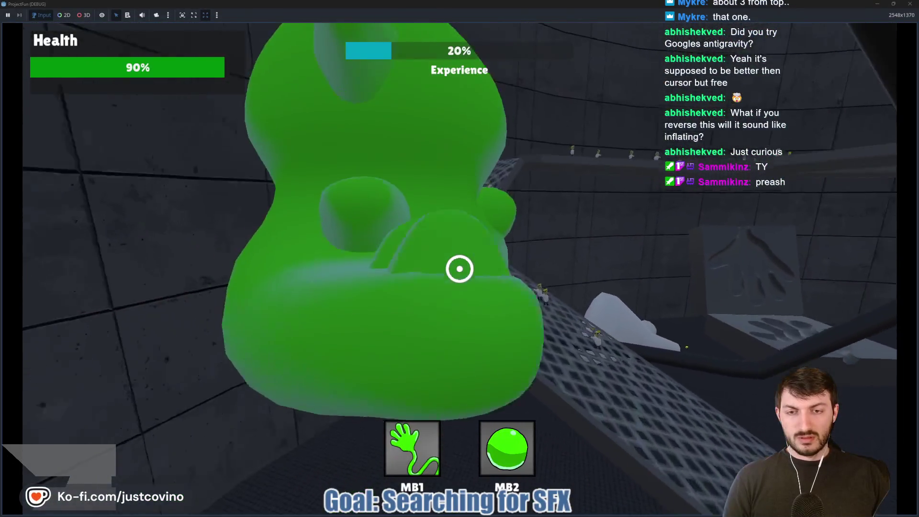
click(459, 268)
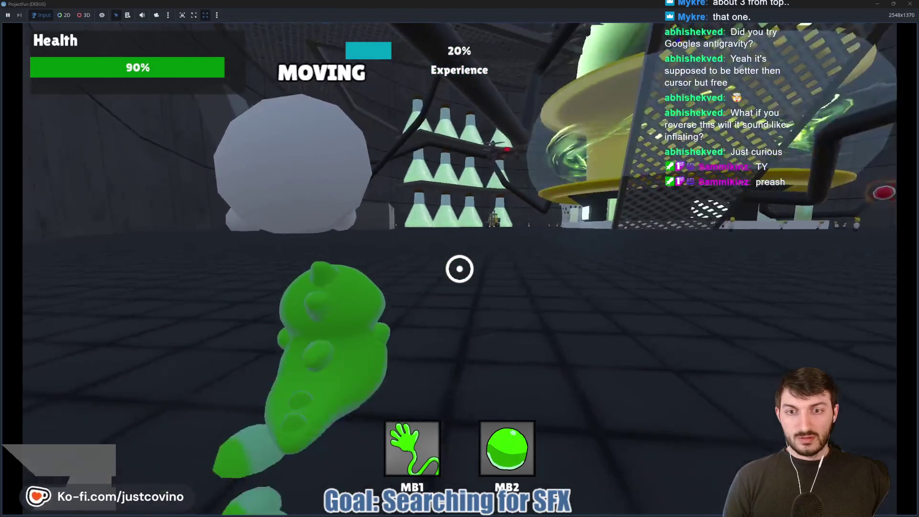
key(F8)
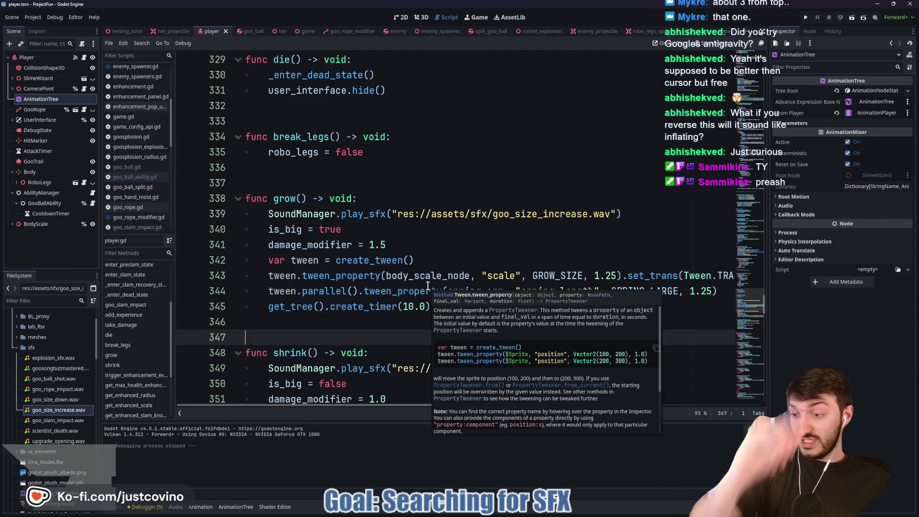
Step: Save the project, commit the 8 changed files to main as 'New sfx', and push to origin
click(348, 328)
key(ctrl+s)
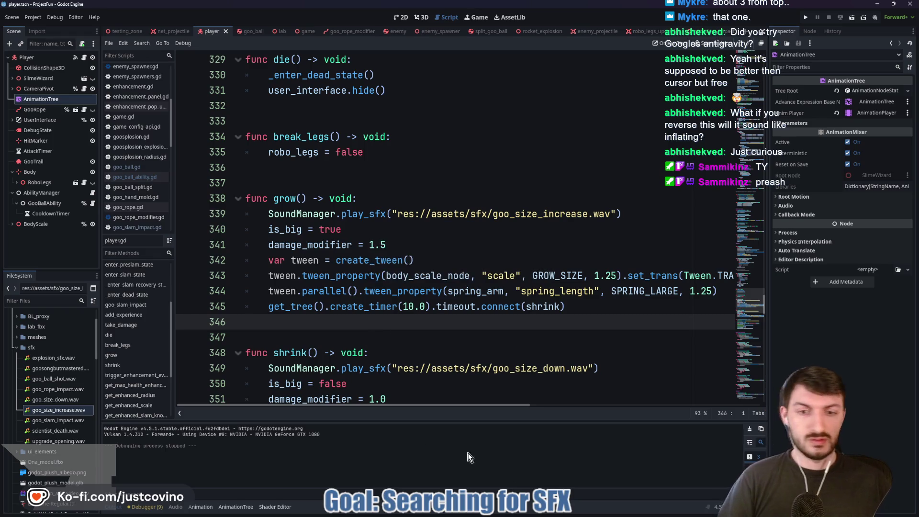
click(516, 511)
click(295, 351)
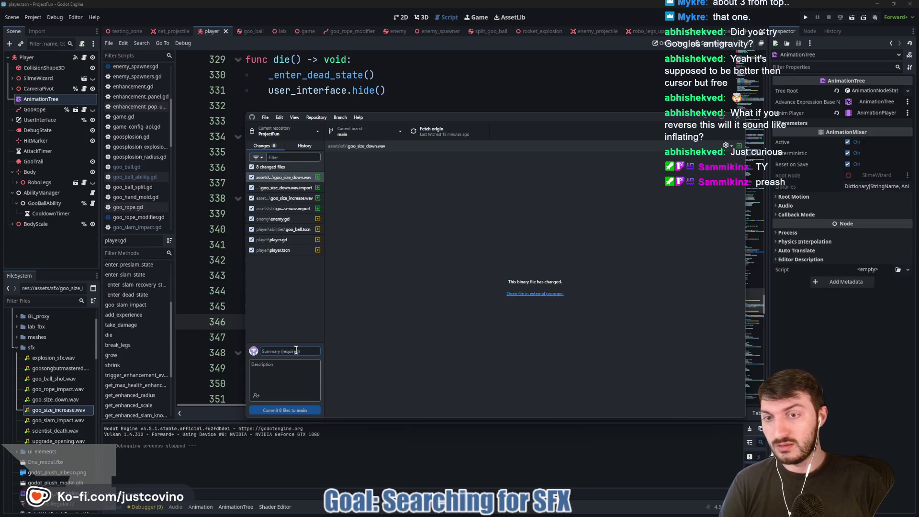
text(New sfx)
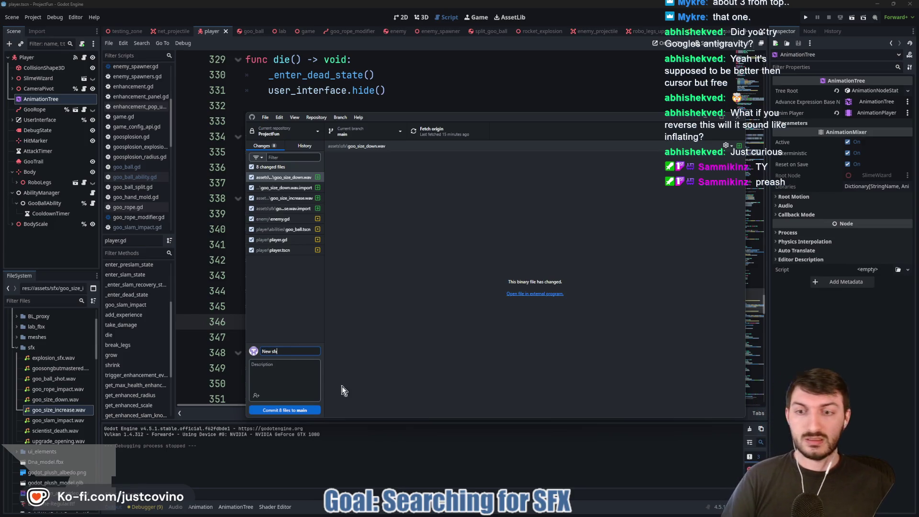
click(306, 410)
click(613, 214)
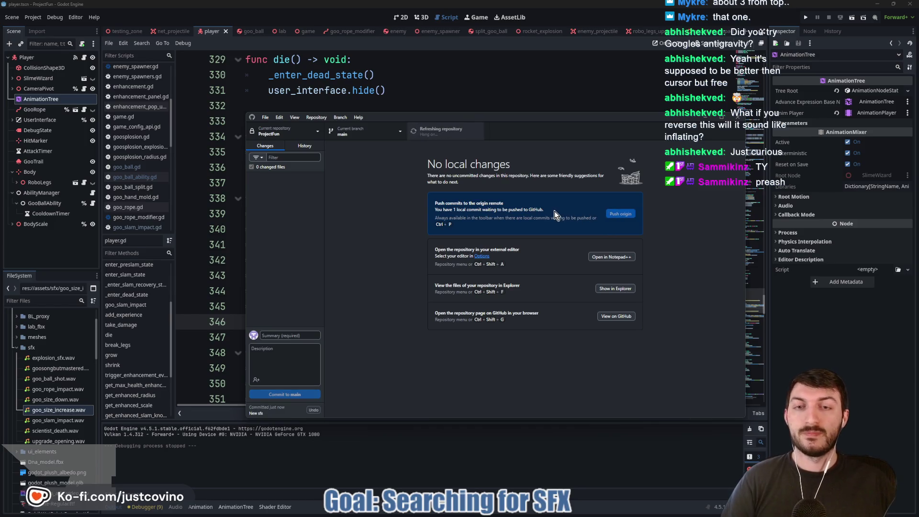
click(446, 93)
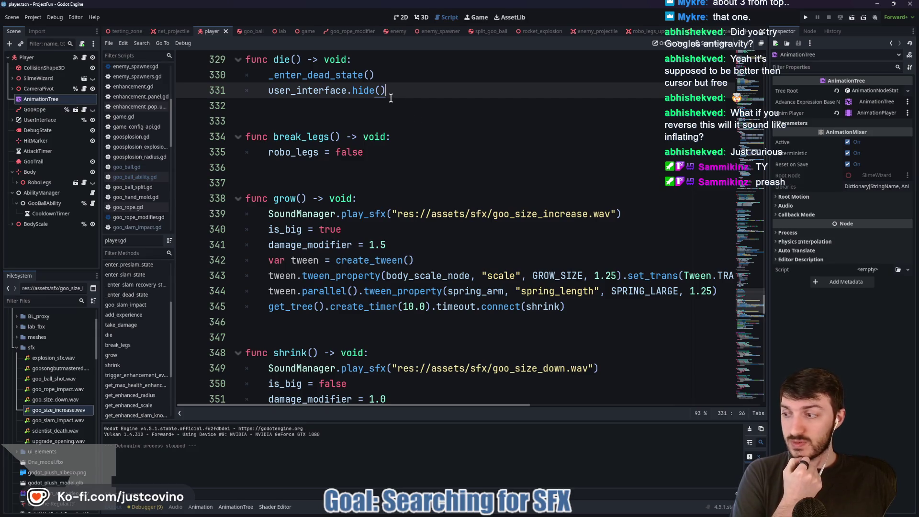
Step: Look over the Godot docs and Notion TODO tabs, then put the browser away and restore the balloon search window
click(498, 514)
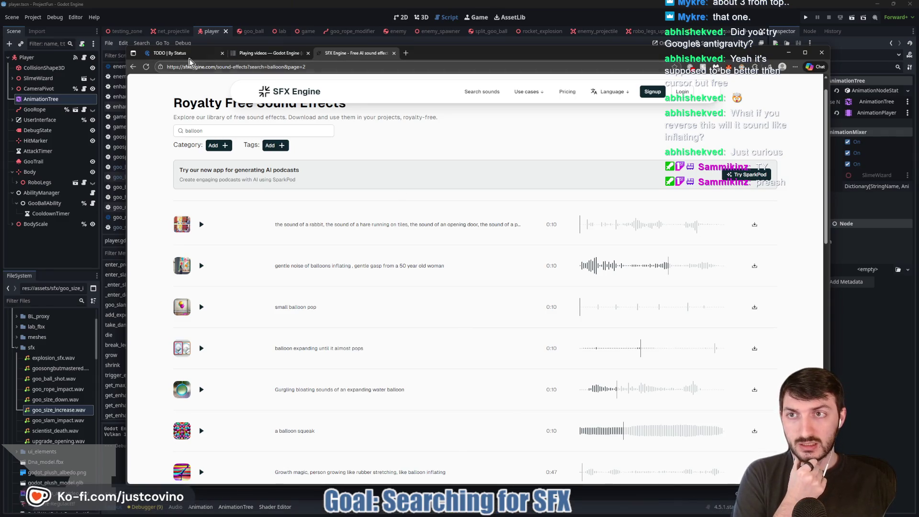
click(258, 55)
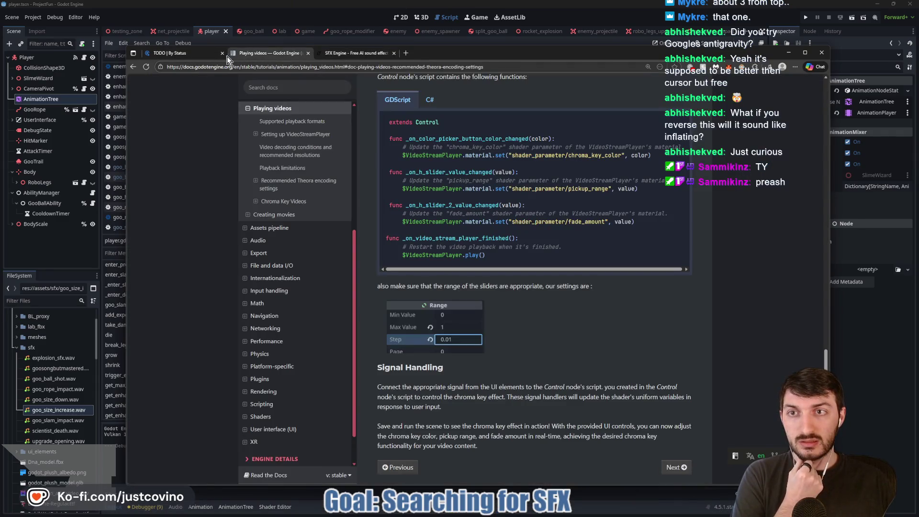
click(195, 51)
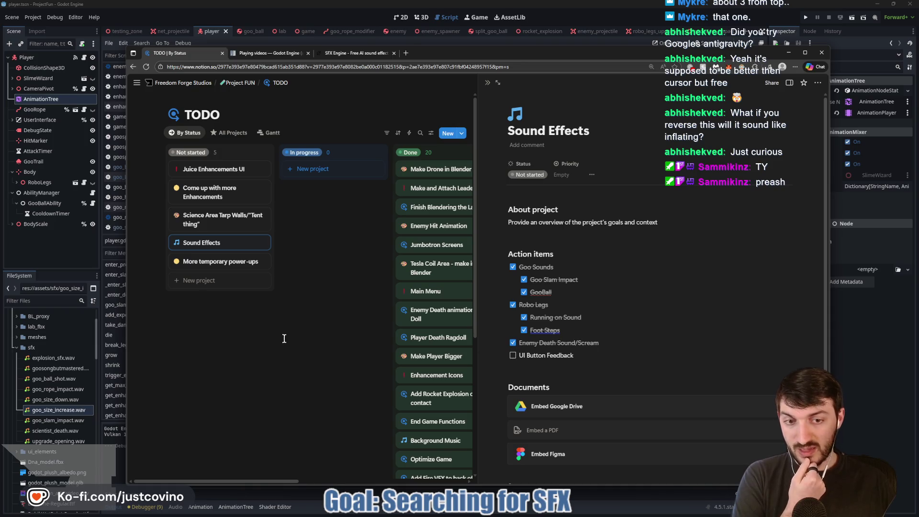
click(345, 54)
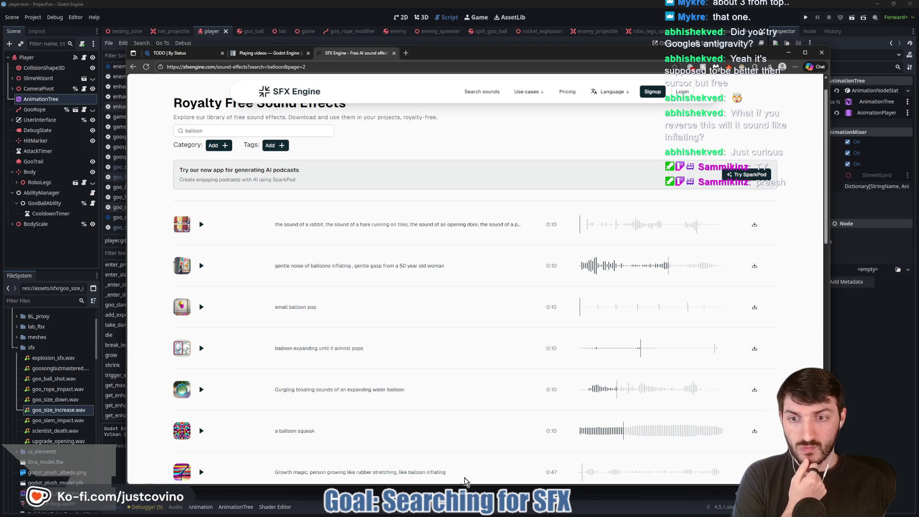
key(alt+Tab)
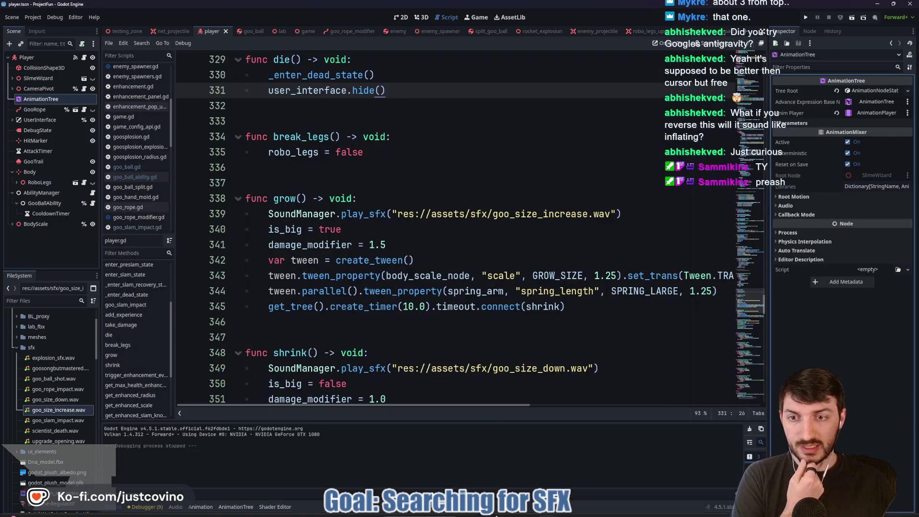
mouse_move(486, 514)
click(520, 458)
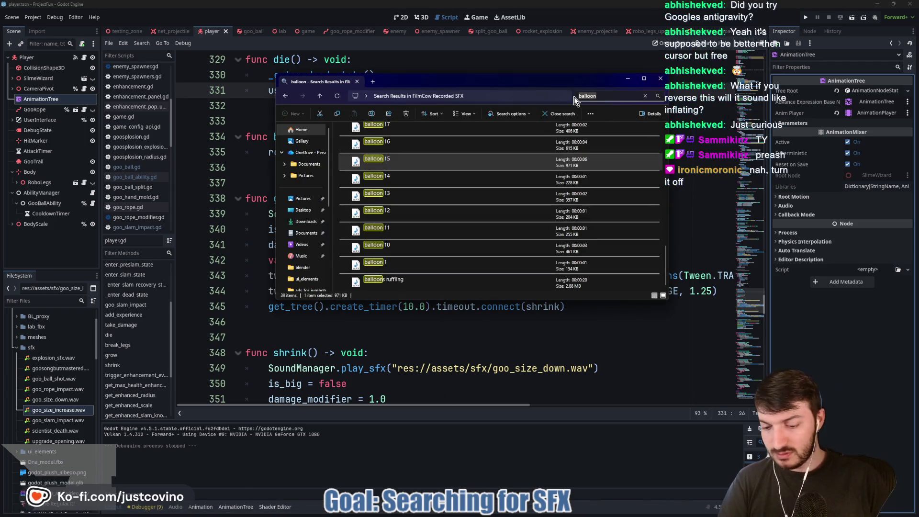
Step: Search 'button', preview the metal button pop up 6 and metal button 1 sounds, then go to Desktop
text(utton)
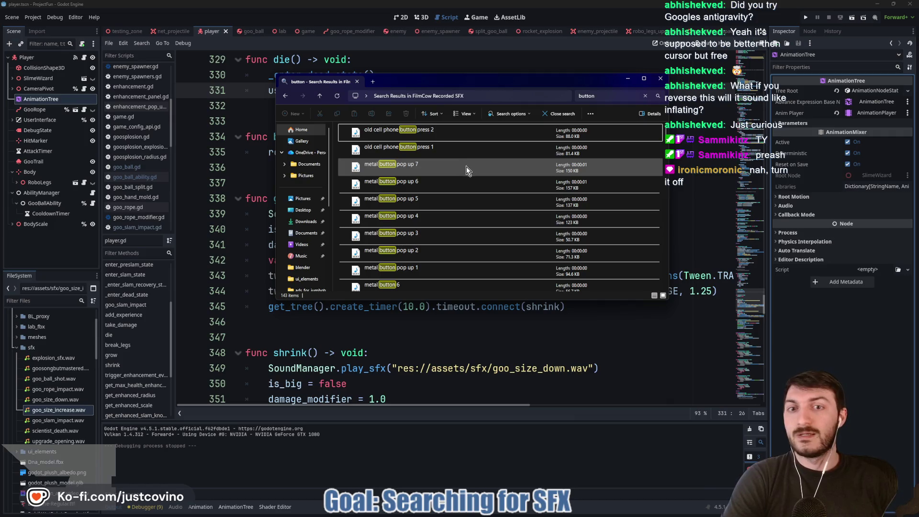
double_click(453, 188)
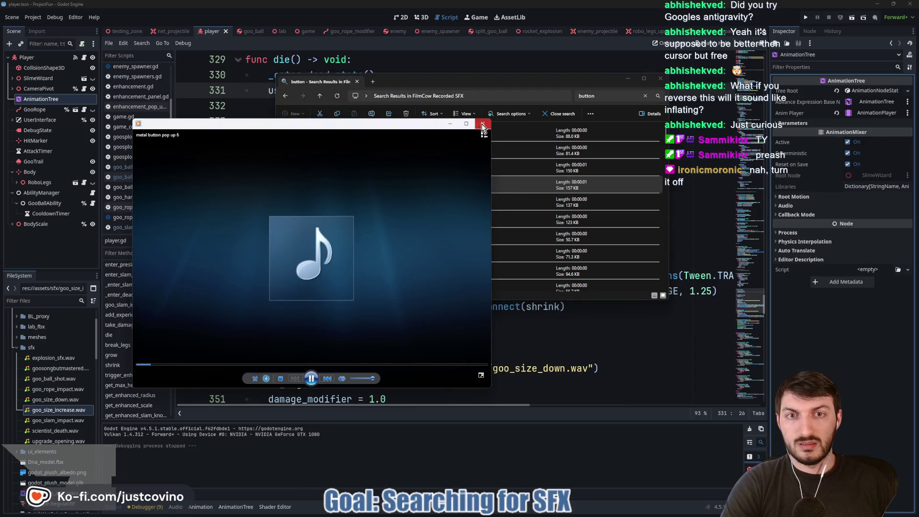
click(482, 124)
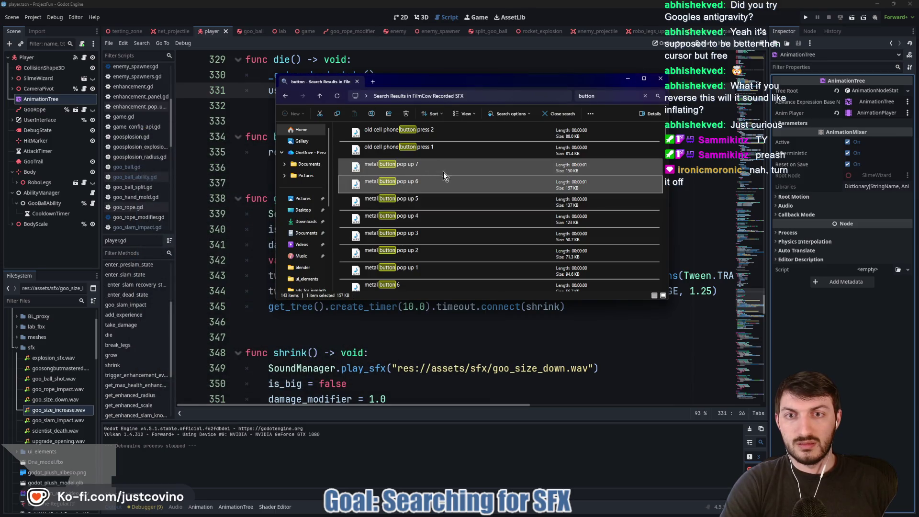
scroll(444, 173, down, 2)
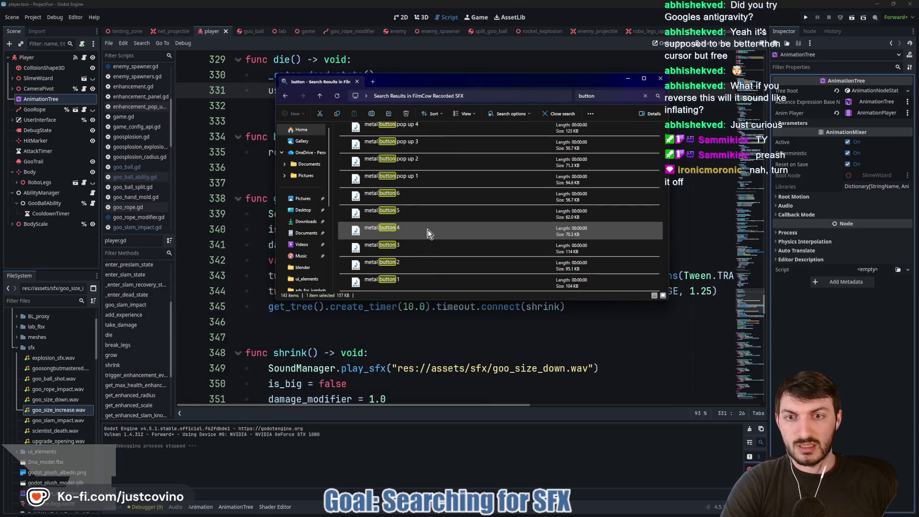
double_click(424, 283)
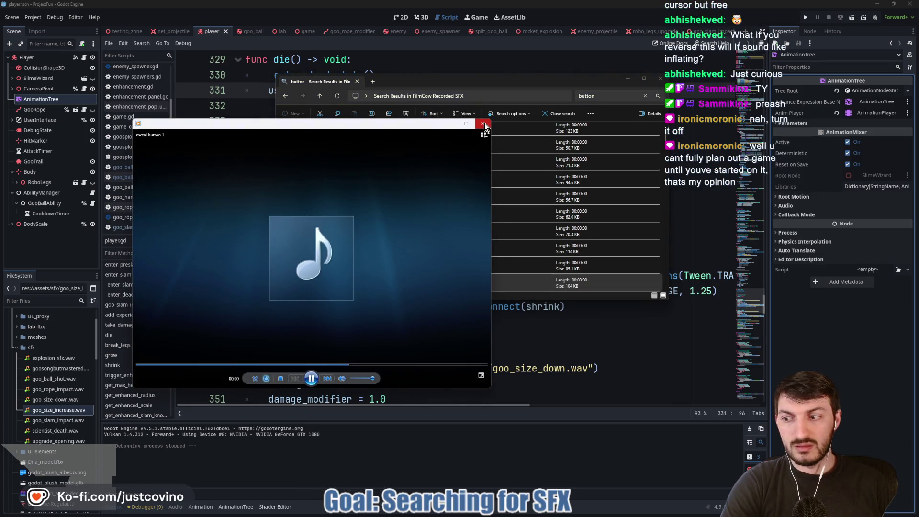
click(484, 125)
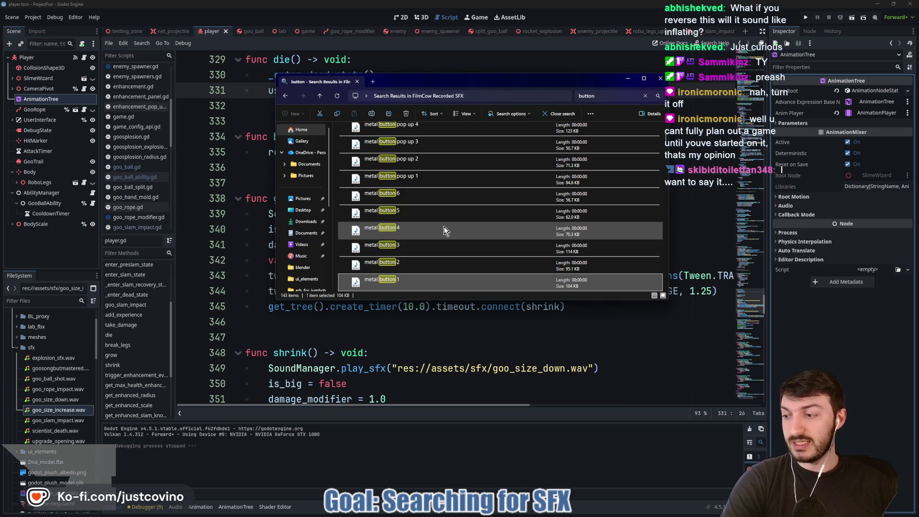
click(296, 212)
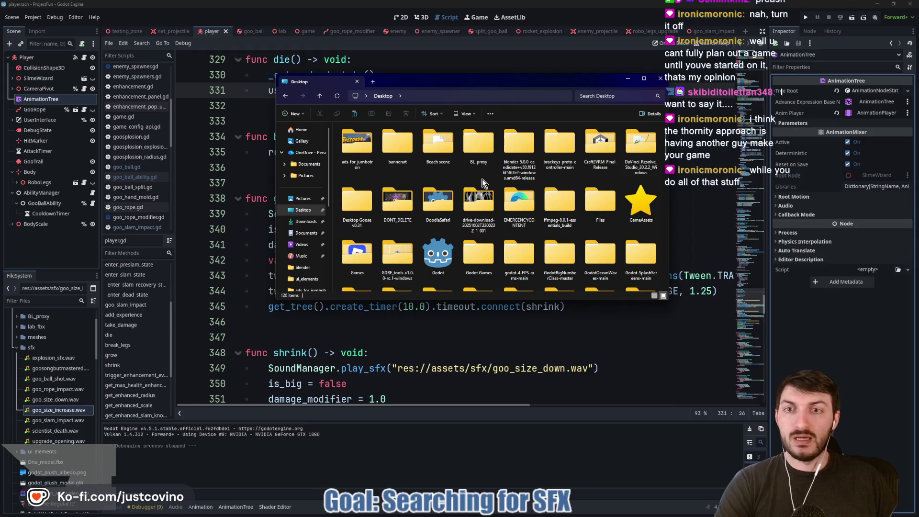
Step: Navigate from Desktop into the project-fun > assets > sfx folder
scroll(440, 173, down, 2)
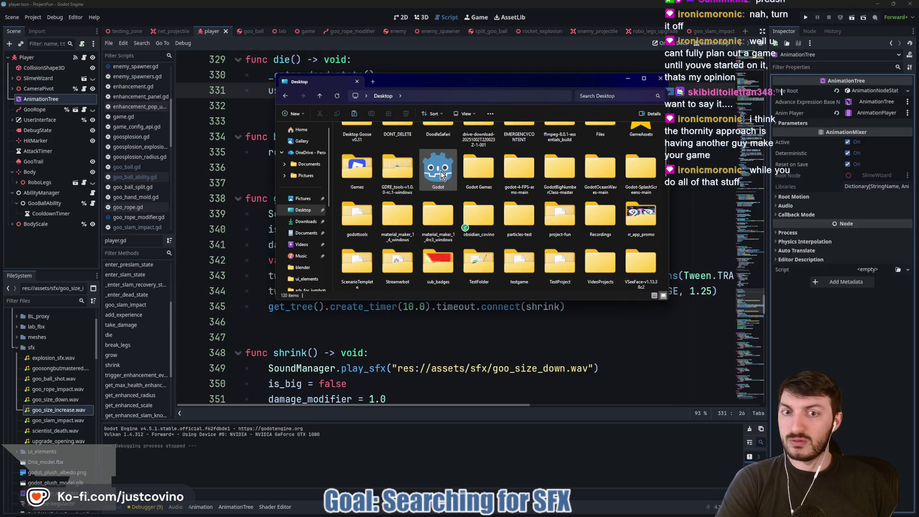
mouse_move(441, 175)
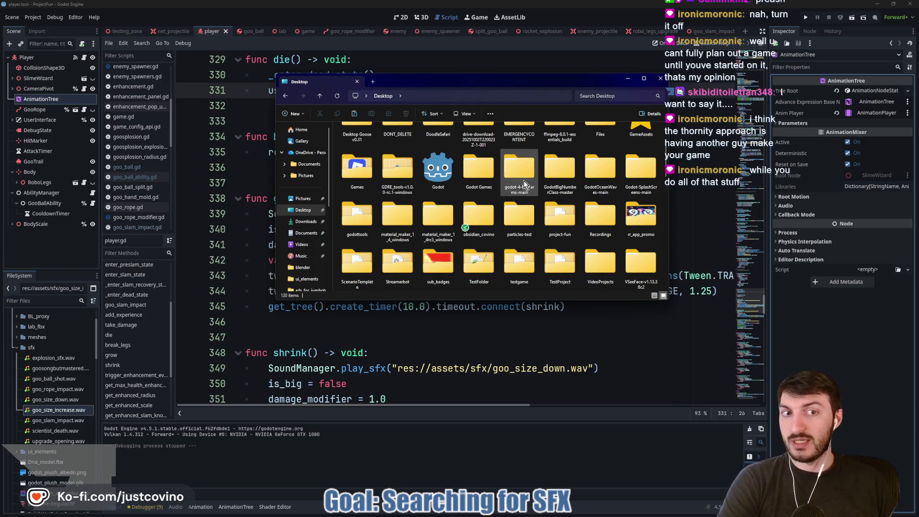
mouse_move(593, 164)
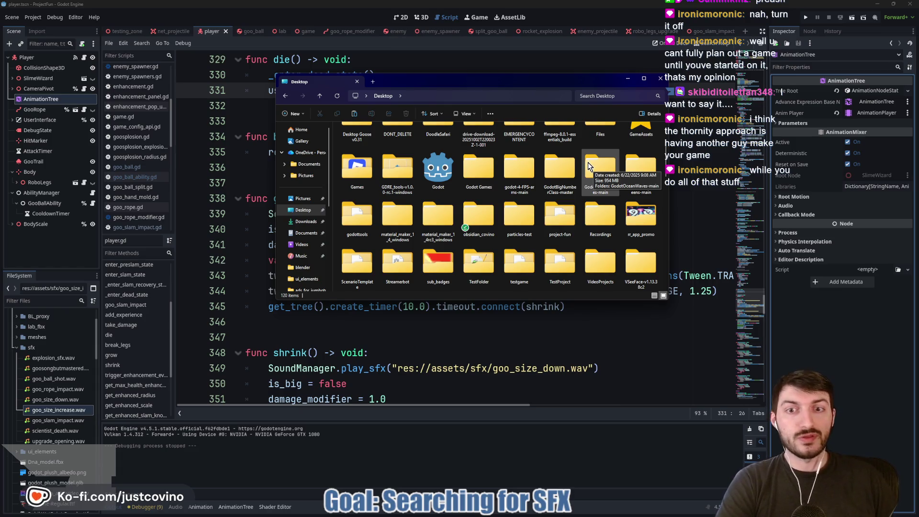
scroll(502, 192, down, 5)
scroll(502, 193, up, 4)
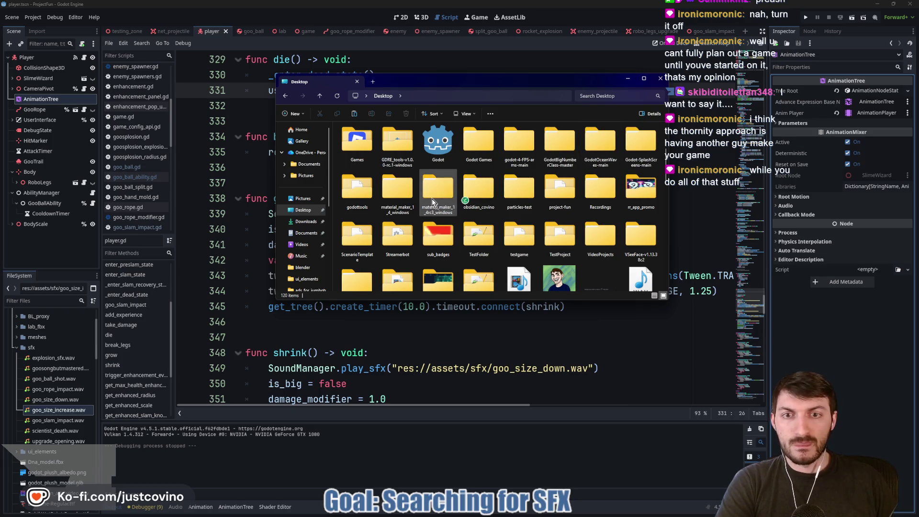
click(559, 200)
double_click(559, 200)
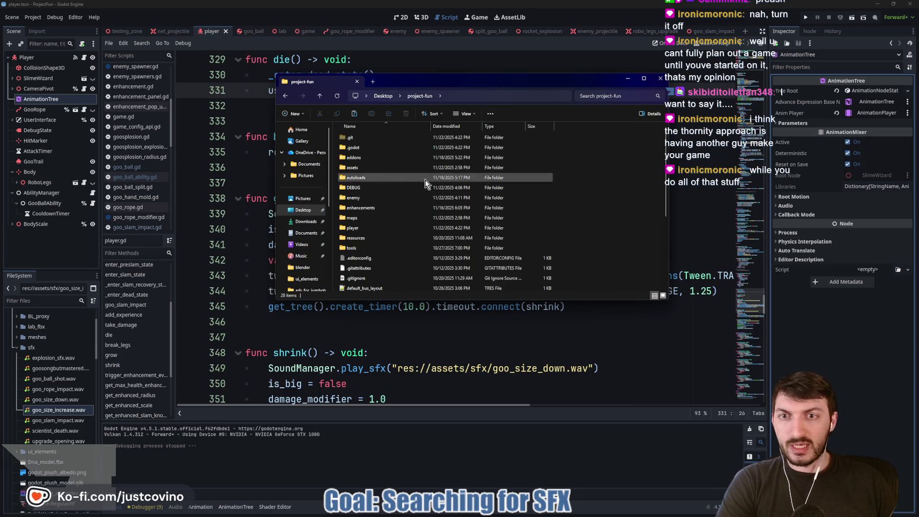
double_click(356, 169)
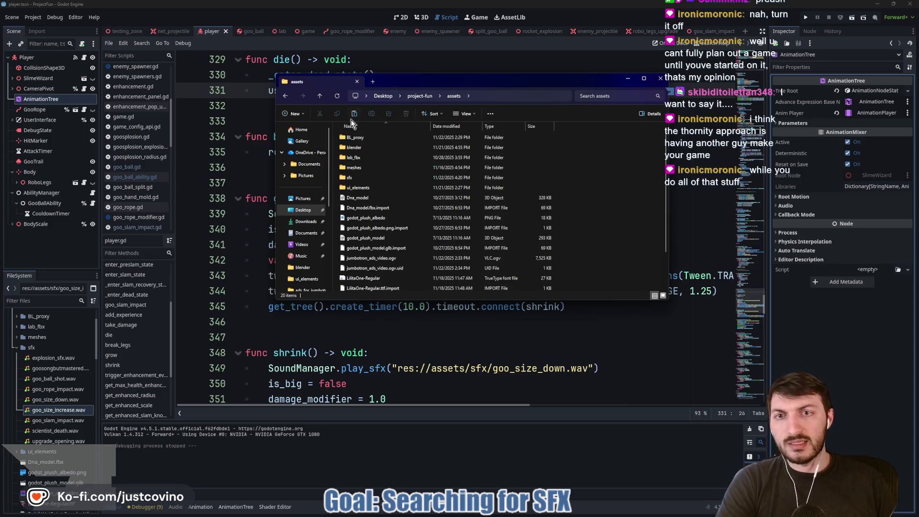
click(354, 180)
double_click(354, 179)
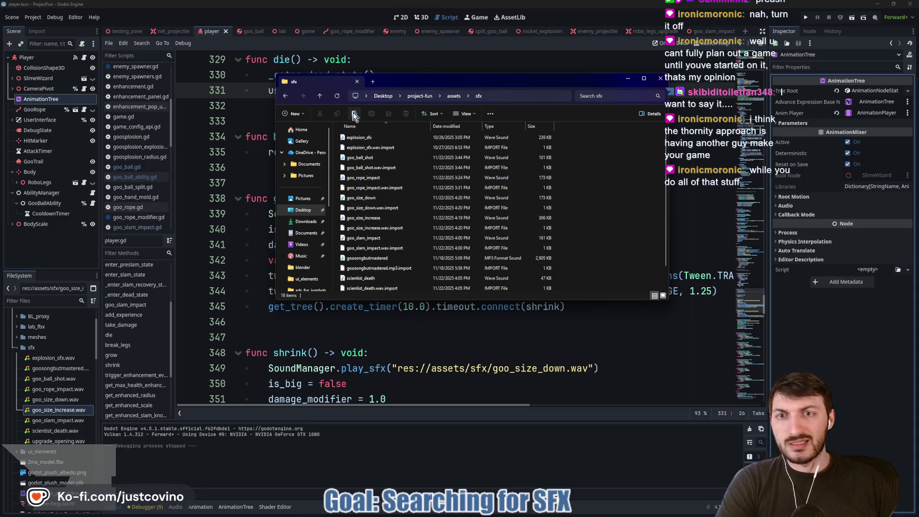
Step: Paste the metal button 1 sound into sfx and rename it button_press
click(354, 115)
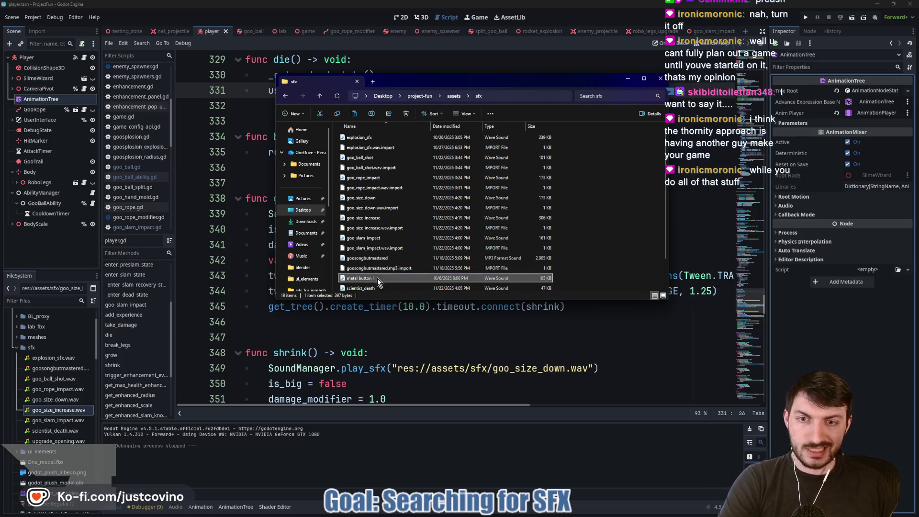
click(371, 114)
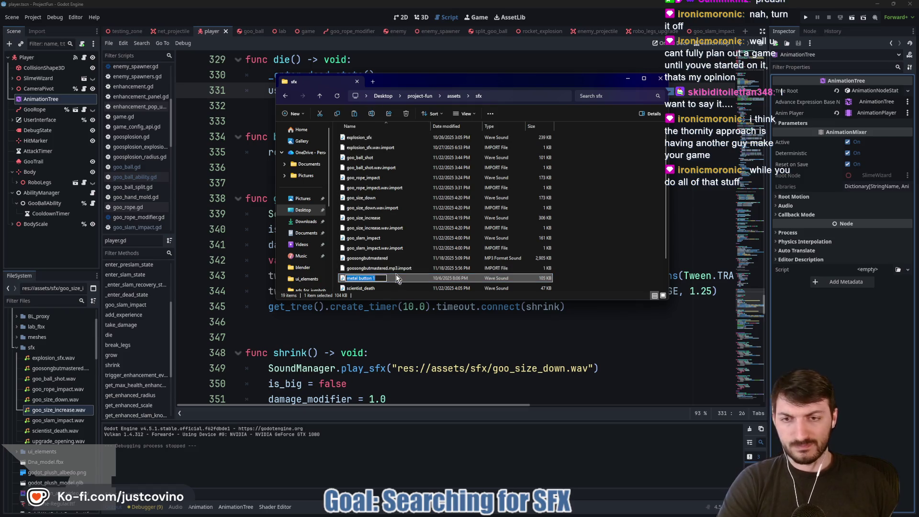
text(butt)
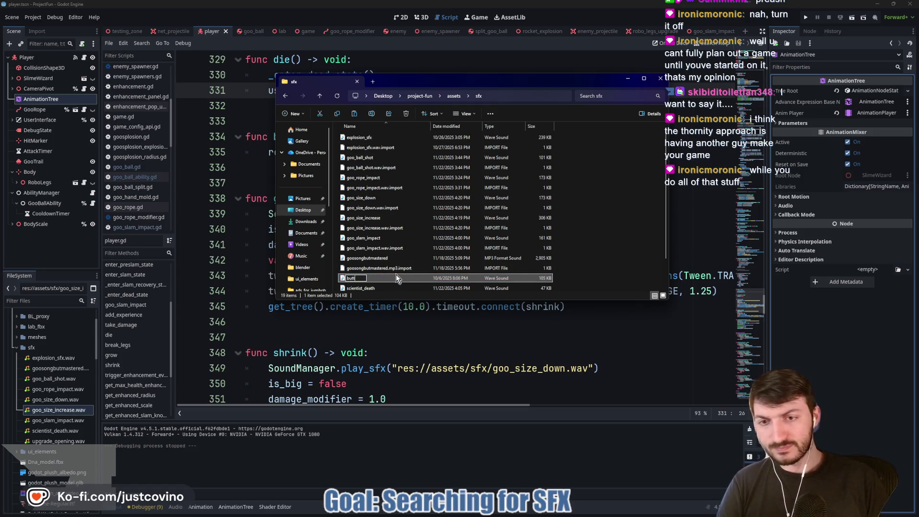
text(on_press)
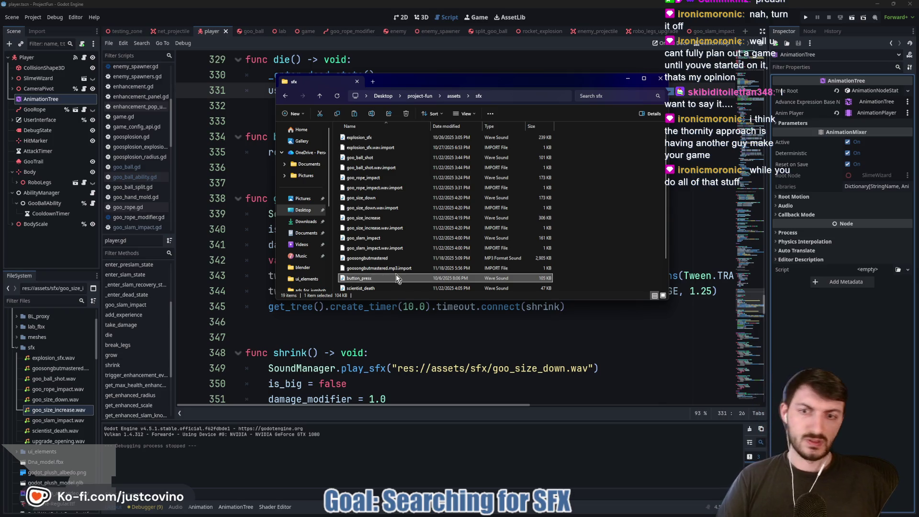
key(Return)
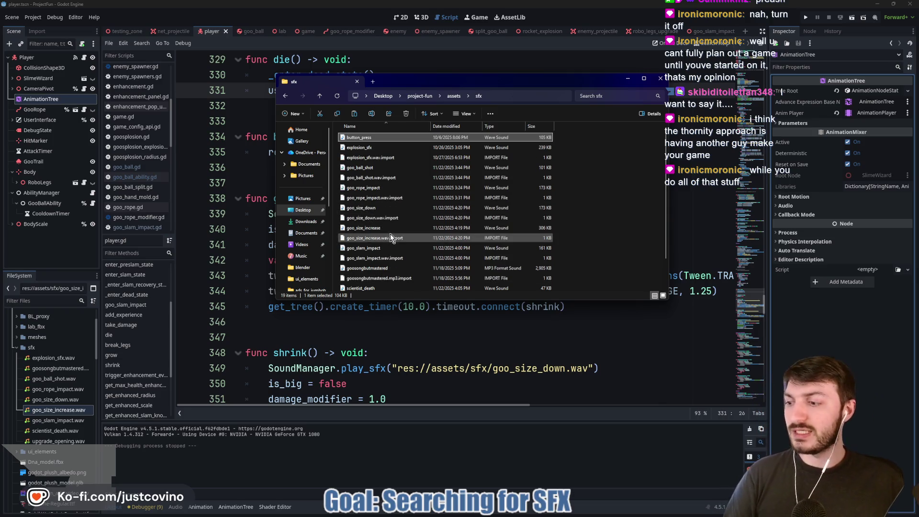
click(412, 352)
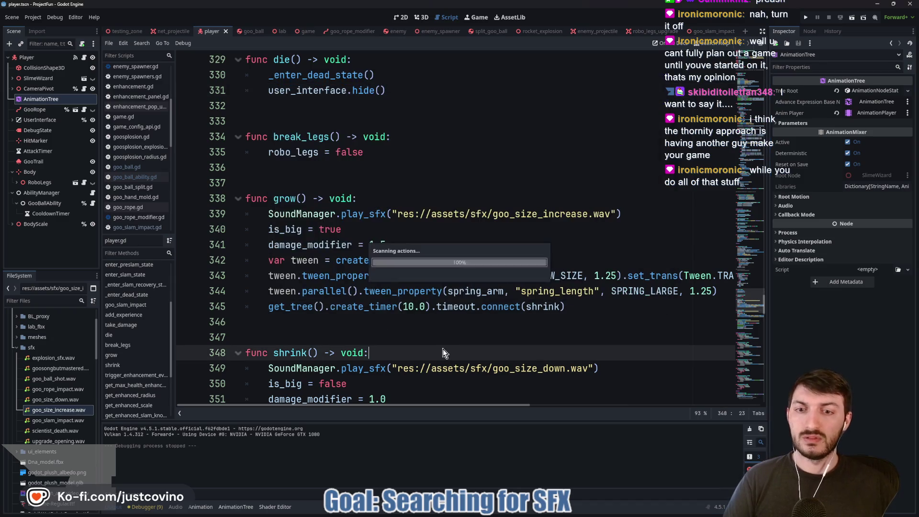
Step: In game.gd, insert a SoundManager.play_sfx() call on line 52 of the play-button handler
click(433, 321)
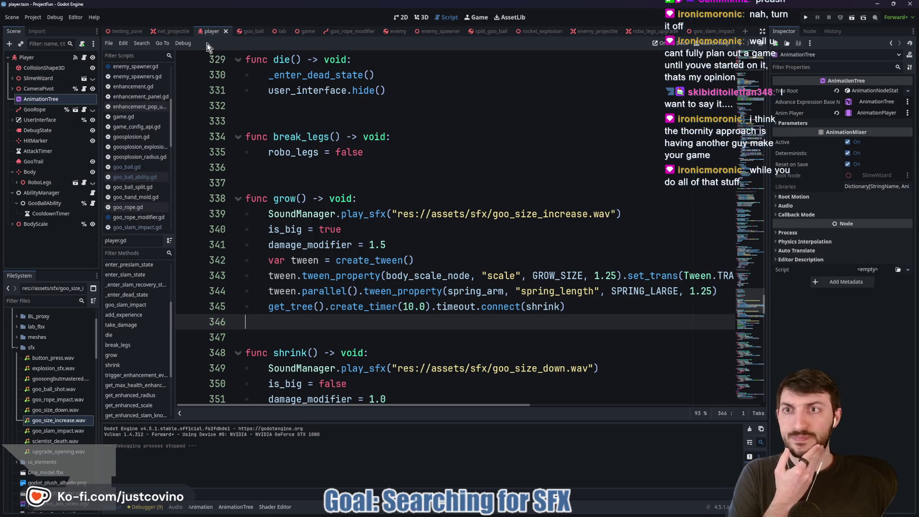
click(306, 32)
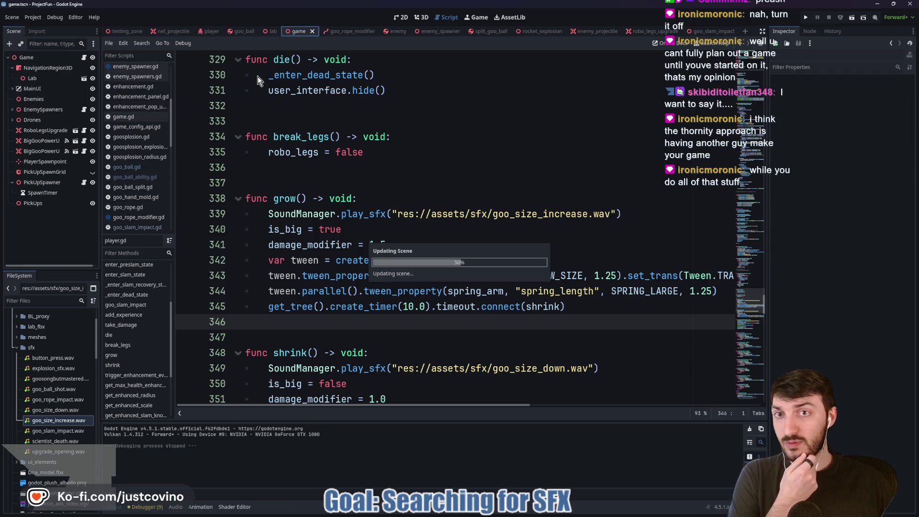
click(13, 89)
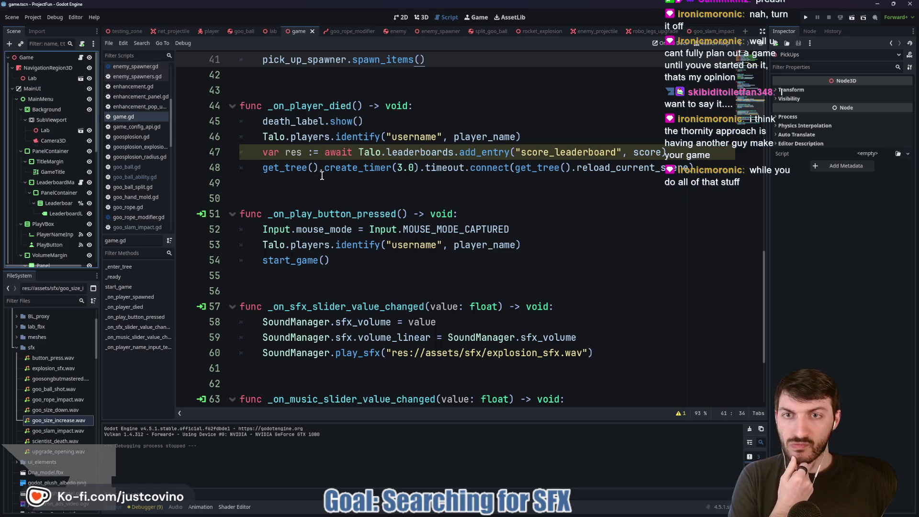
scroll(330, 187, down, 2)
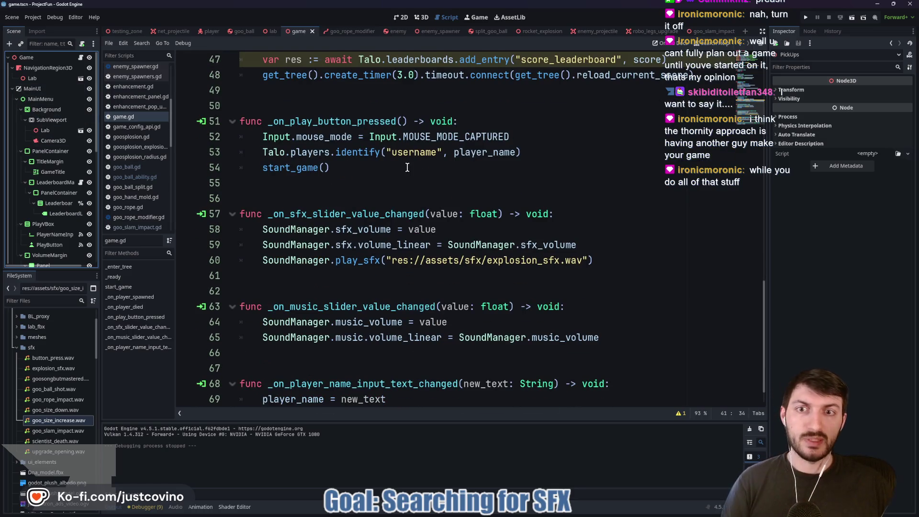
click(506, 119)
key(Return)
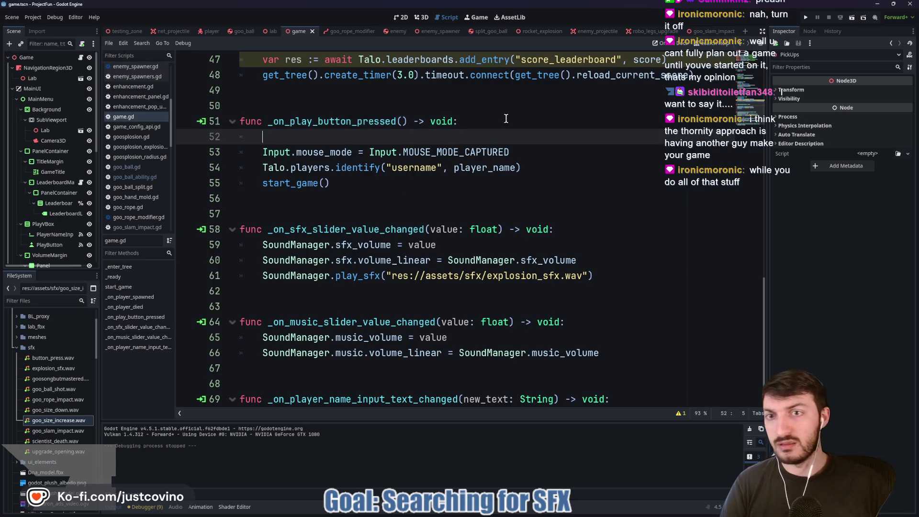
text(Sound)
key(Return)
text(.play)
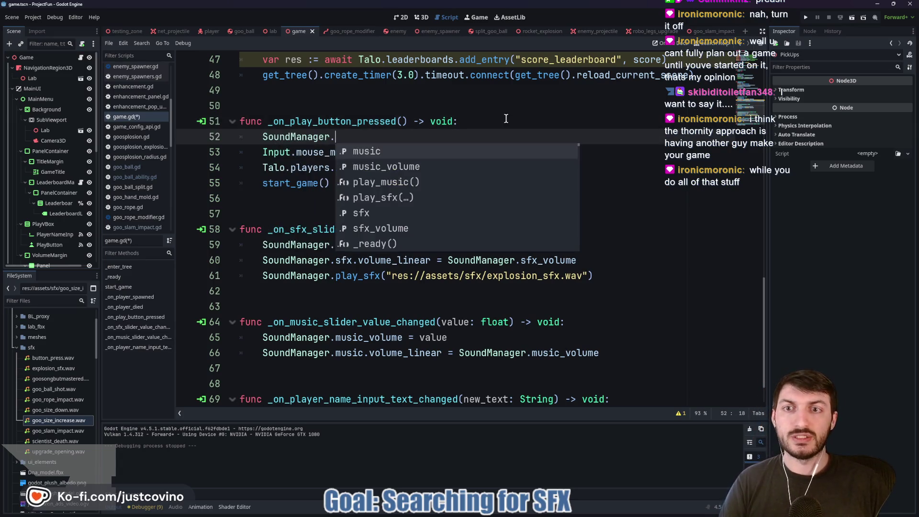
key(Down)
key(Return)
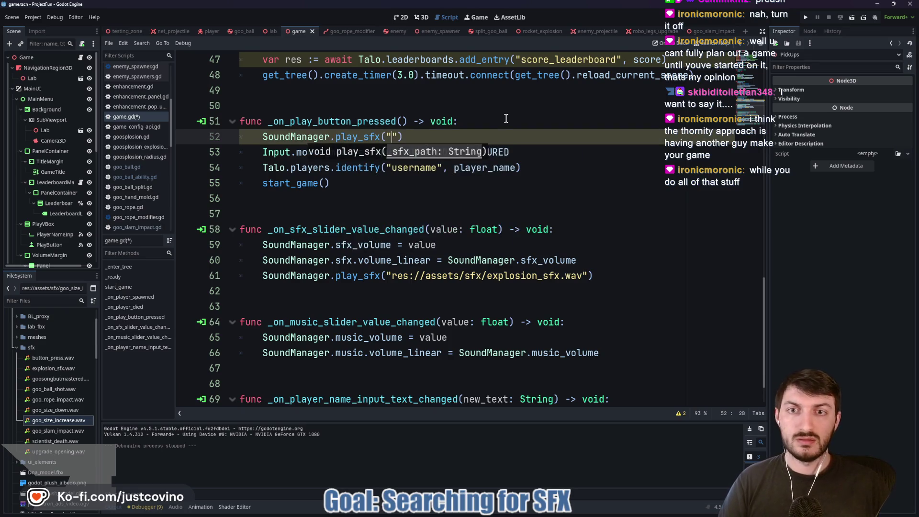
Step: Paste the res://assets/sfx/button_press.wav path into the play_sfx call and save game.gd
drag(240, 151, 242, 198)
click(444, 173)
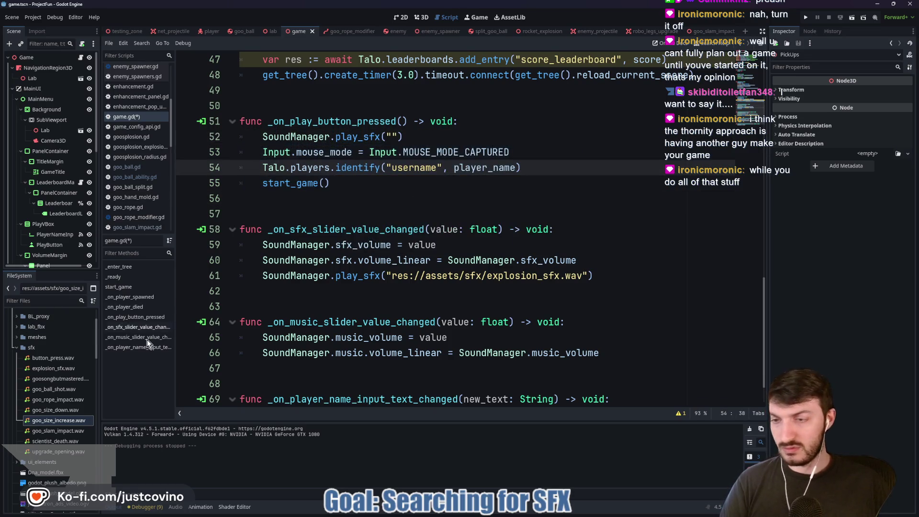
right_click(42, 361)
click(62, 392)
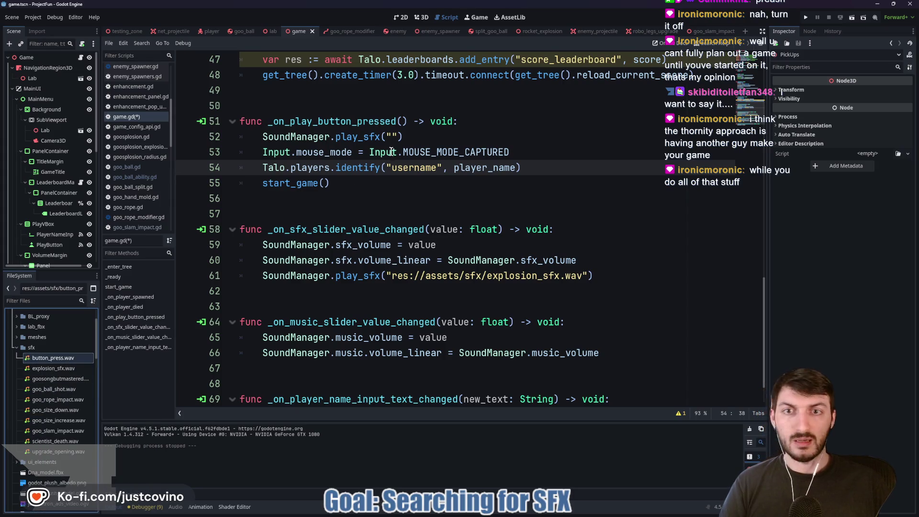
click(393, 139)
key(ctrl+v)
key(ctrl+s)
click(376, 193)
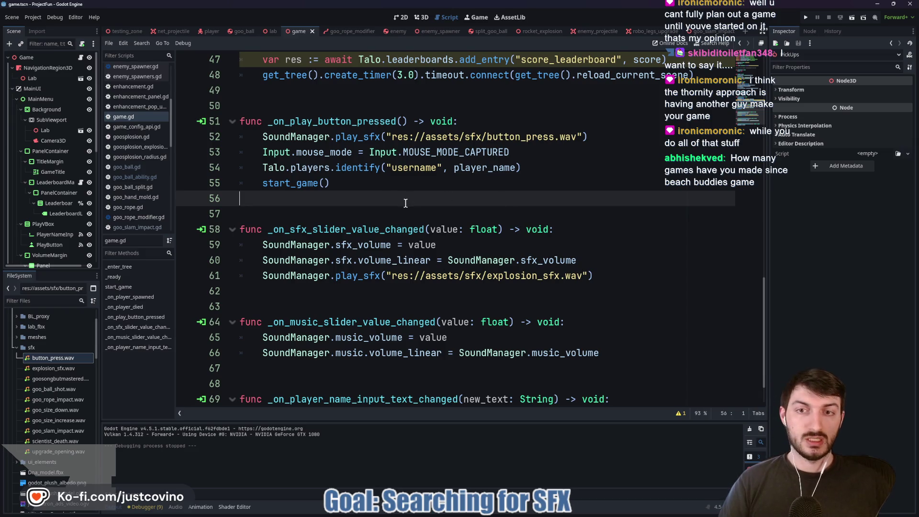
Step: Go to itch.io in the browser and open the Freedom Forge Studios profile page
click(498, 512)
click(304, 68)
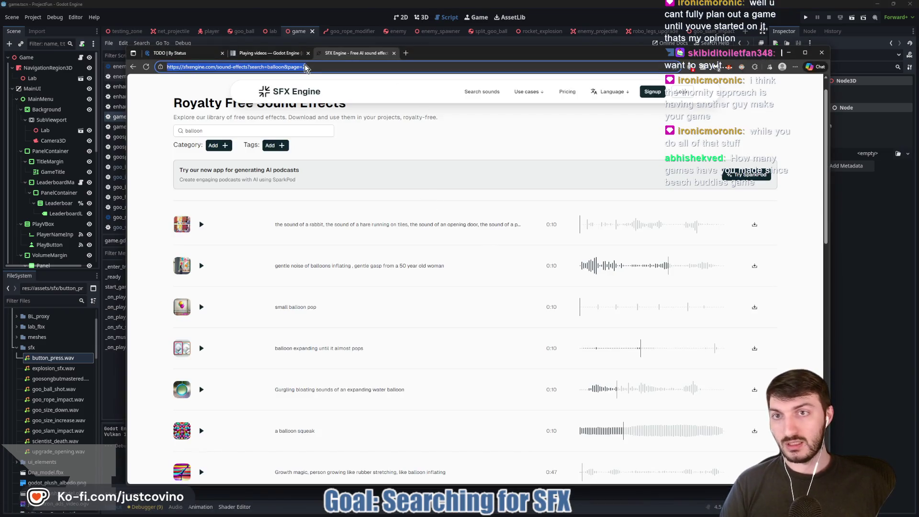
text(itch.io/game-assets/tag-3d/tag-godot)
key(Return)
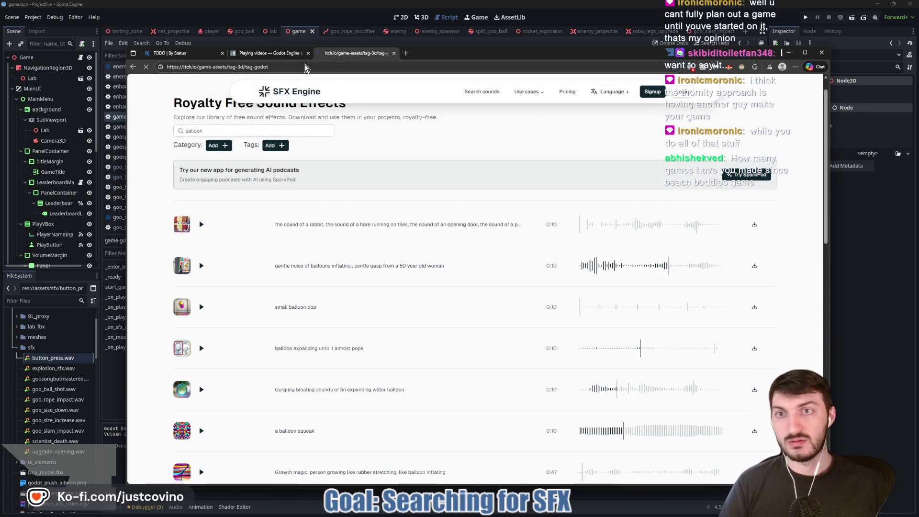
click(553, 258)
scroll(553, 259, down, 3)
scroll(553, 258, down, 5)
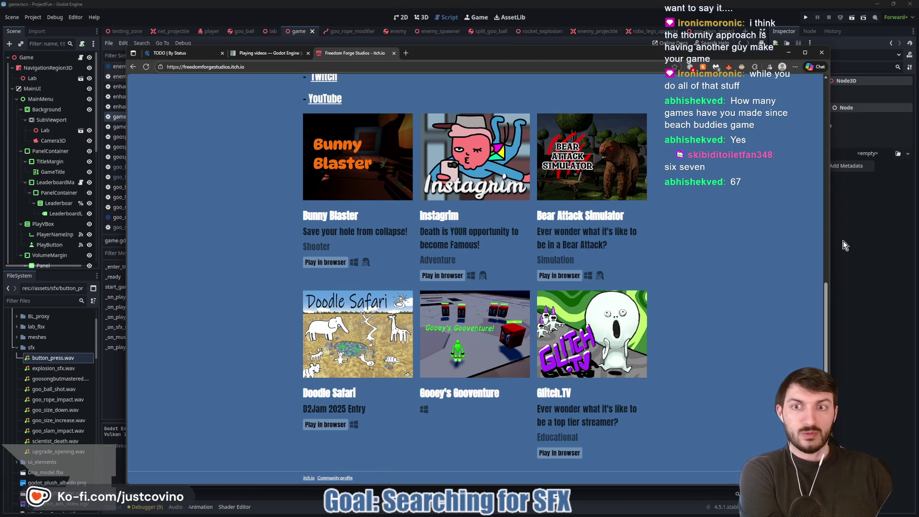
Step: Glance back at game.gd, then start a new itch.io project from the account menu
click(841, 256)
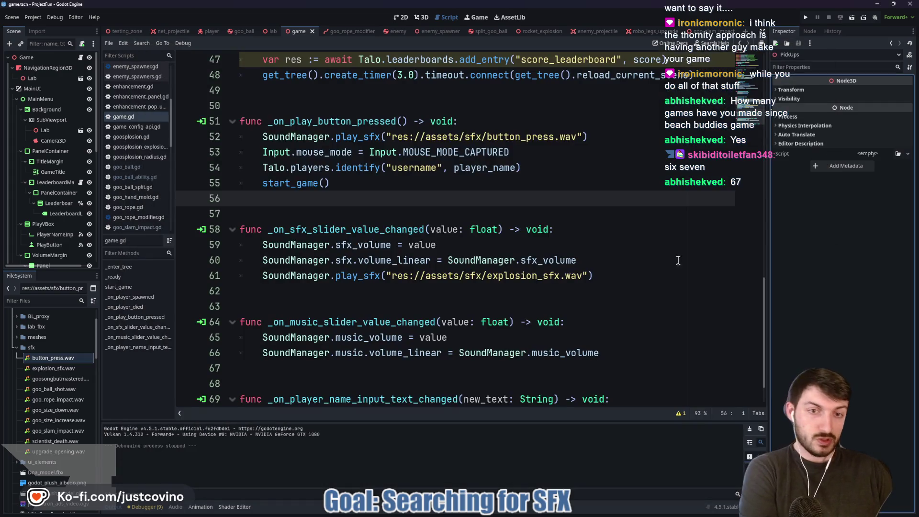
click(307, 213)
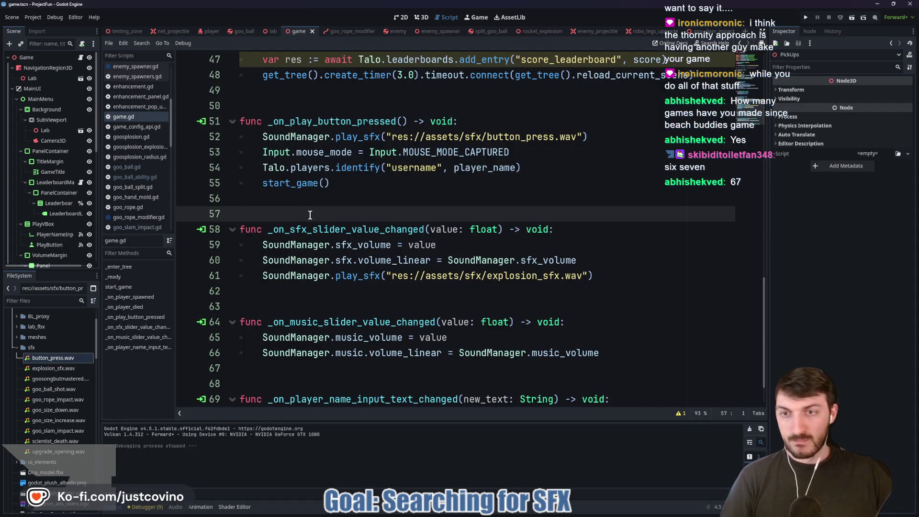
click(300, 111)
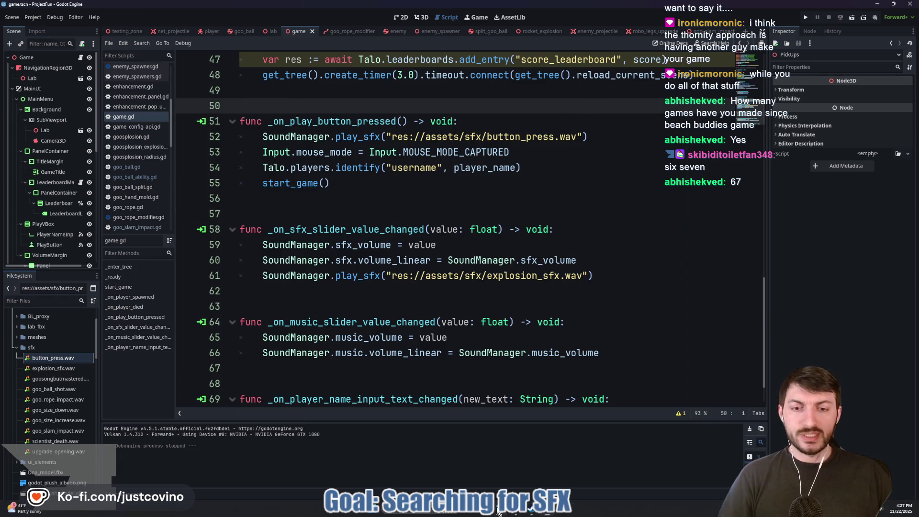
click(421, 510)
scroll(650, 224, up, 5)
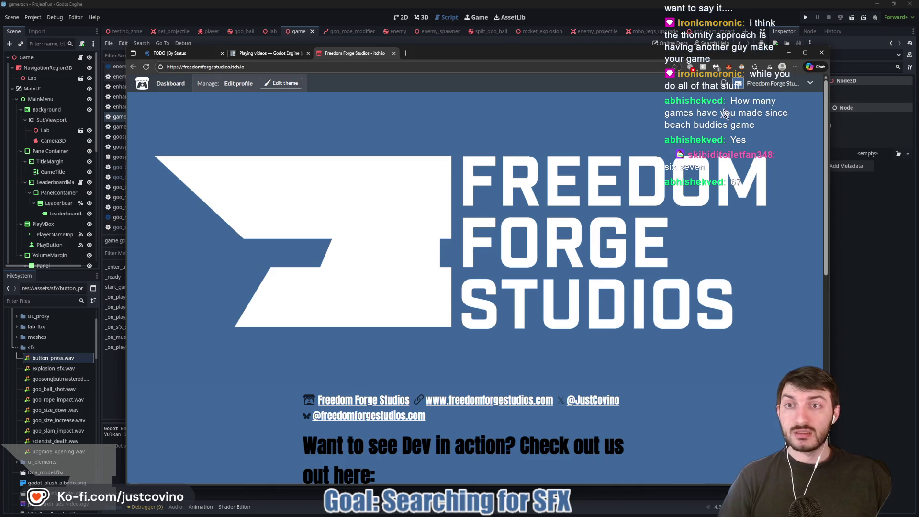
click(807, 82)
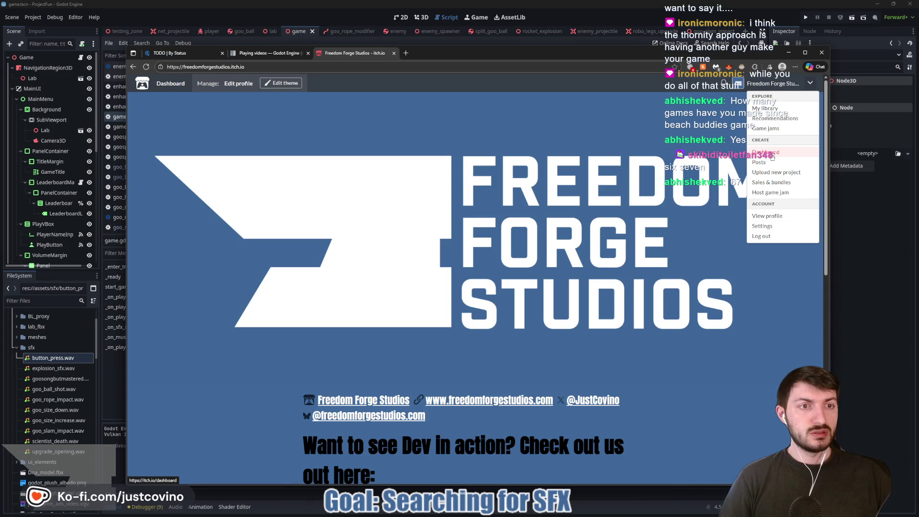
click(773, 172)
Step: Title the new itch.io project Hand of Goo'd and trim its URL to handofgood
click(366, 199)
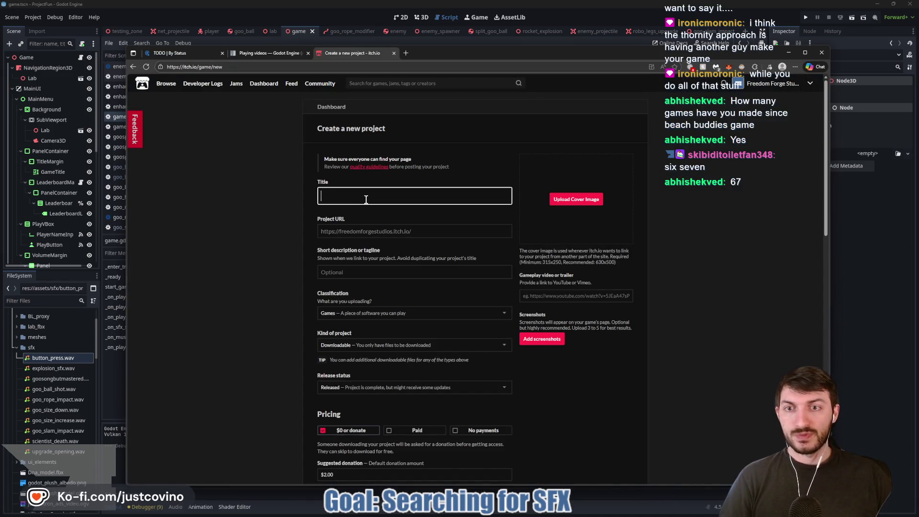
text(Hand of Goo)
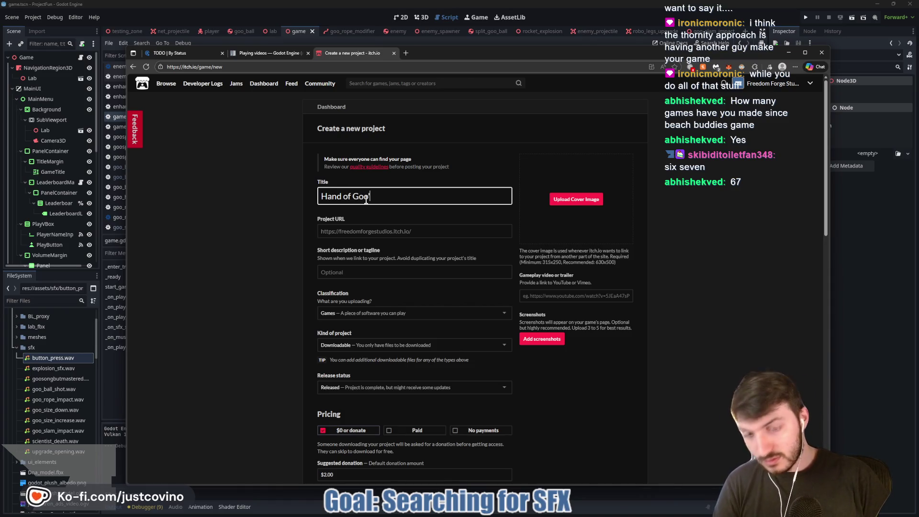
text('d)
click(432, 236)
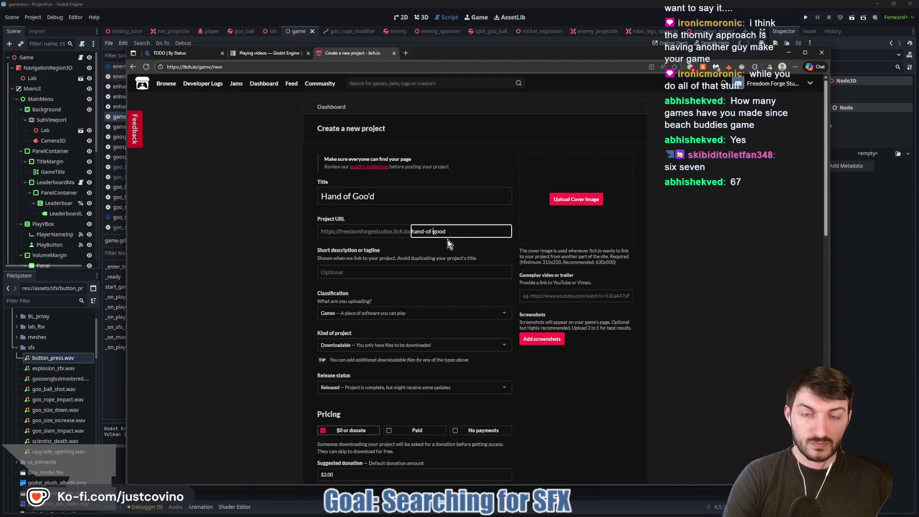
key(BackSpace)
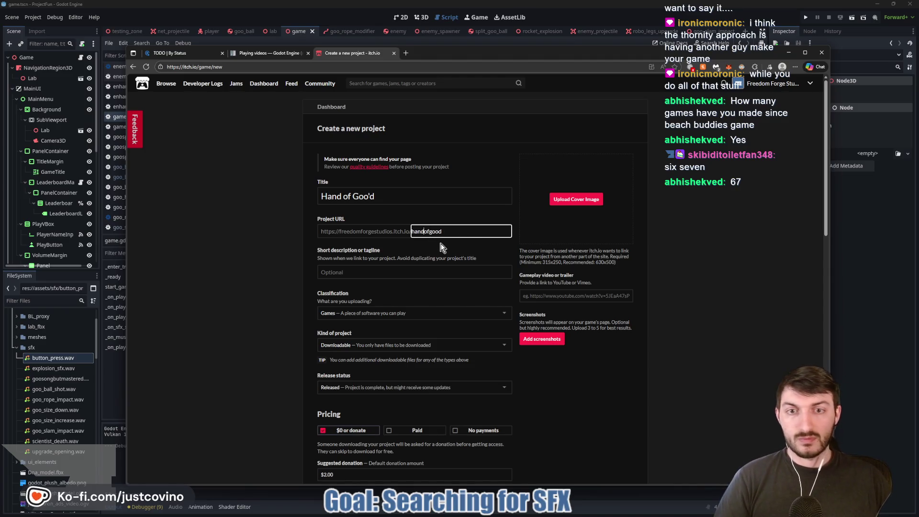
click(435, 243)
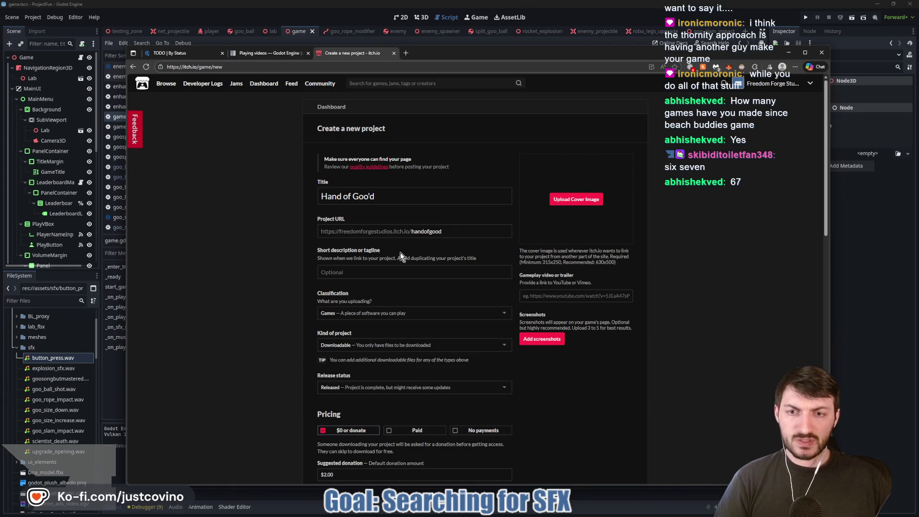
Step: Set the suggested donation to $2.99, then add a new In progress card on the Notion TODO board
scroll(431, 275, down, 3)
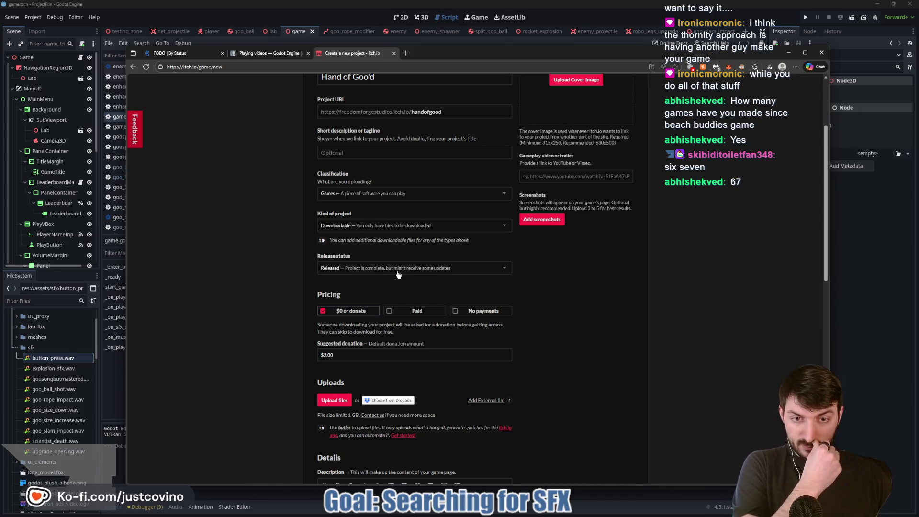
click(332, 353)
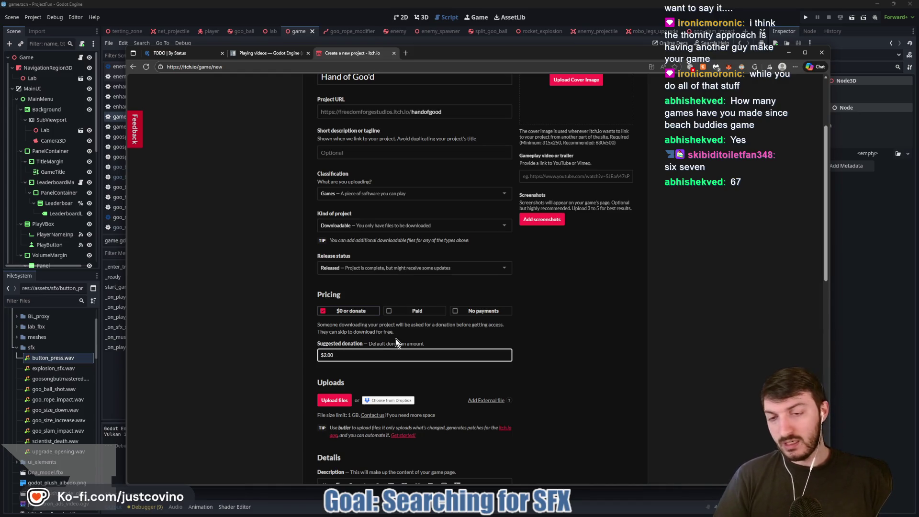
key(BackSpace)
text(0)
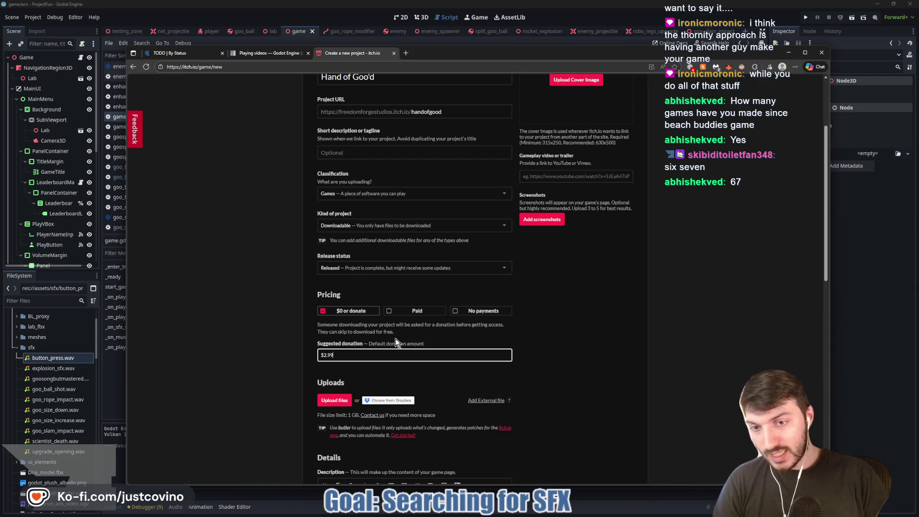
text(2.99)
click(545, 352)
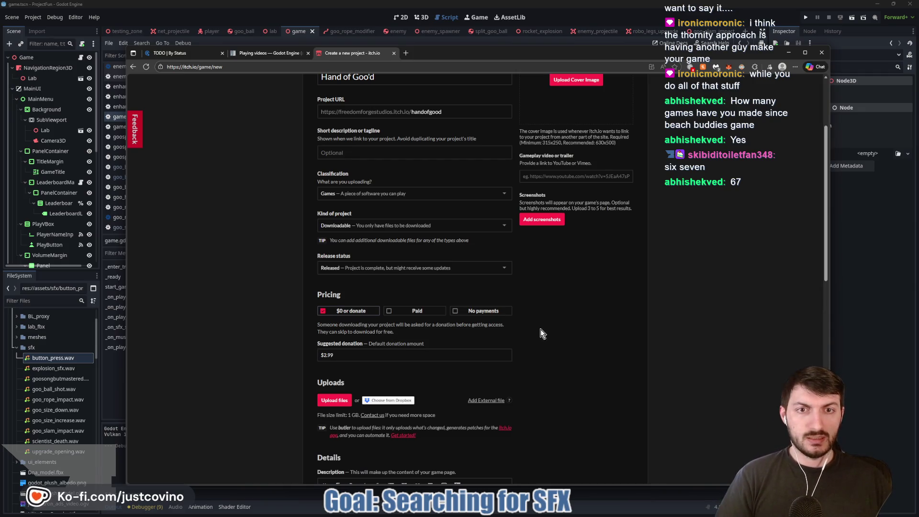
scroll(540, 329, up, 3)
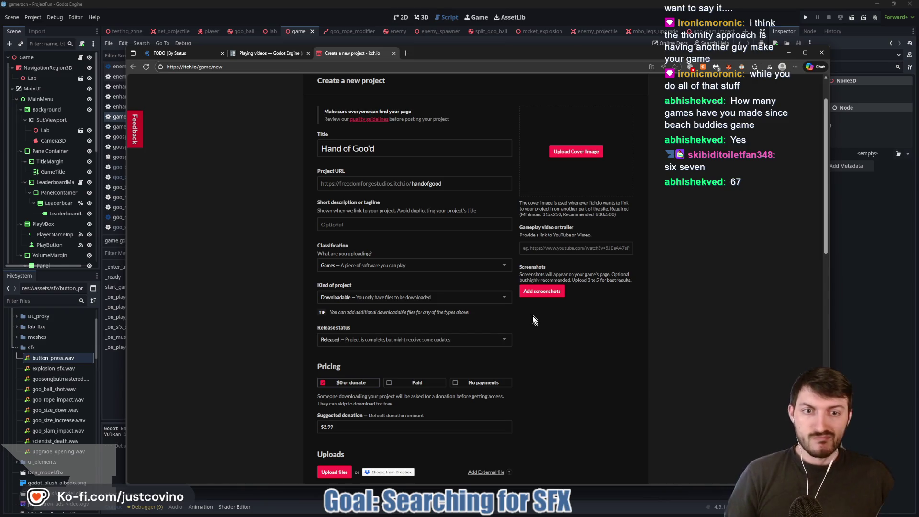
click(180, 52)
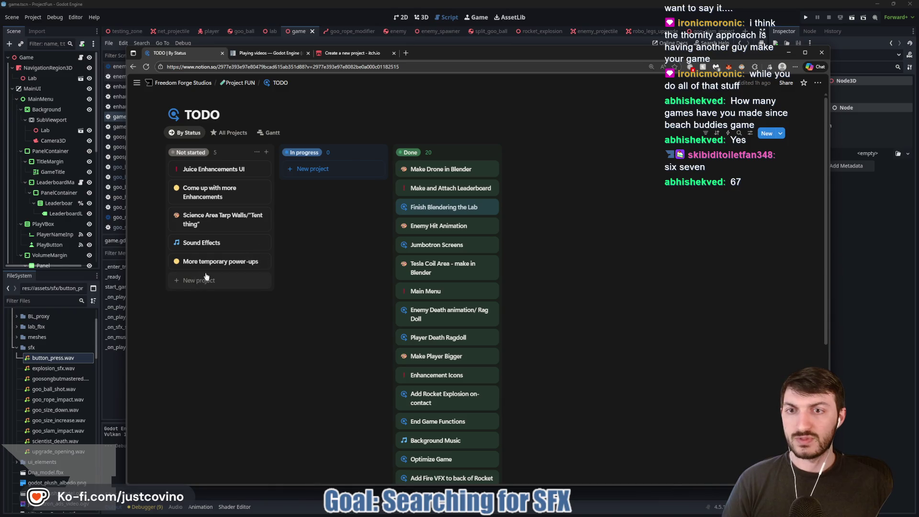
click(310, 169)
Step: Name the card Itch Images and add a 'Cover Image (630x500)' action item, checking itch.io's size
text(Itch Images)
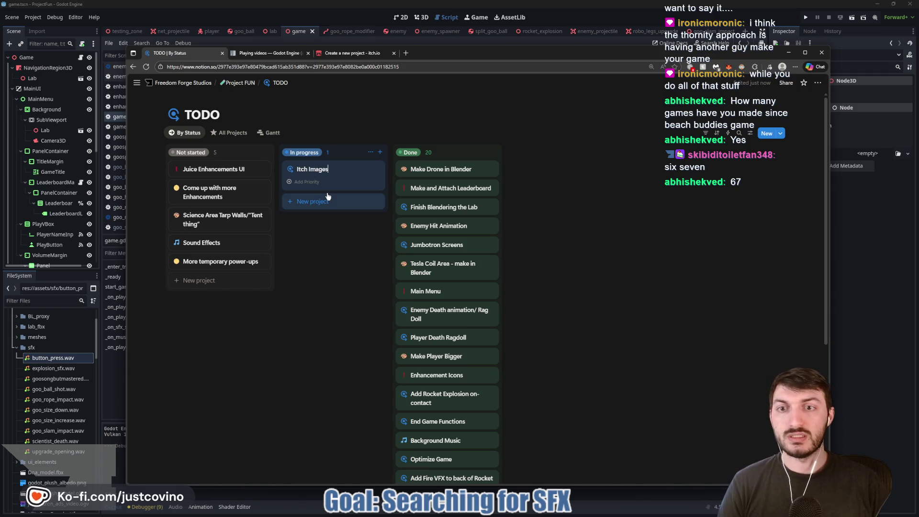
key(Return)
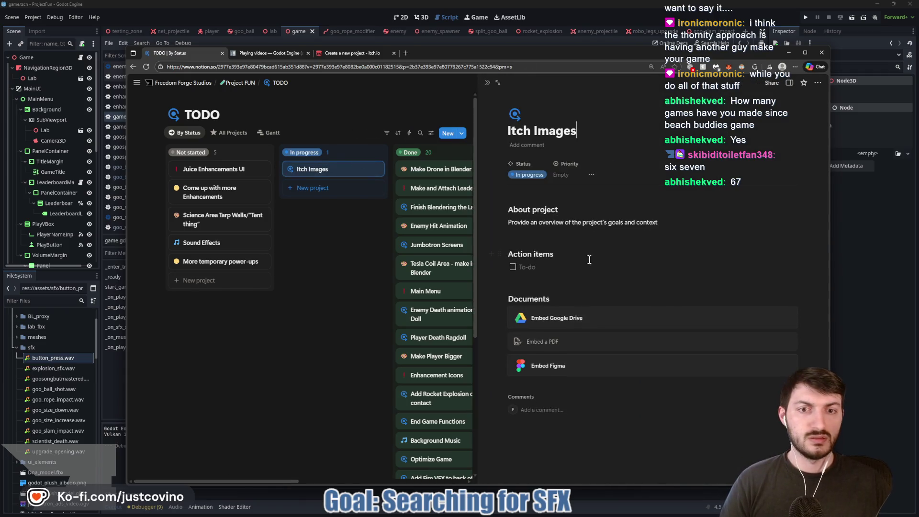
click(562, 266)
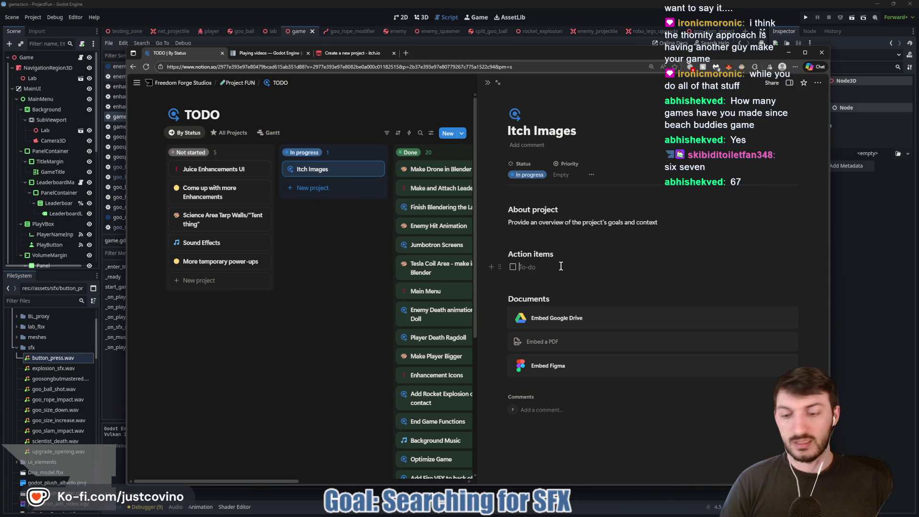
text(Cover Image ()
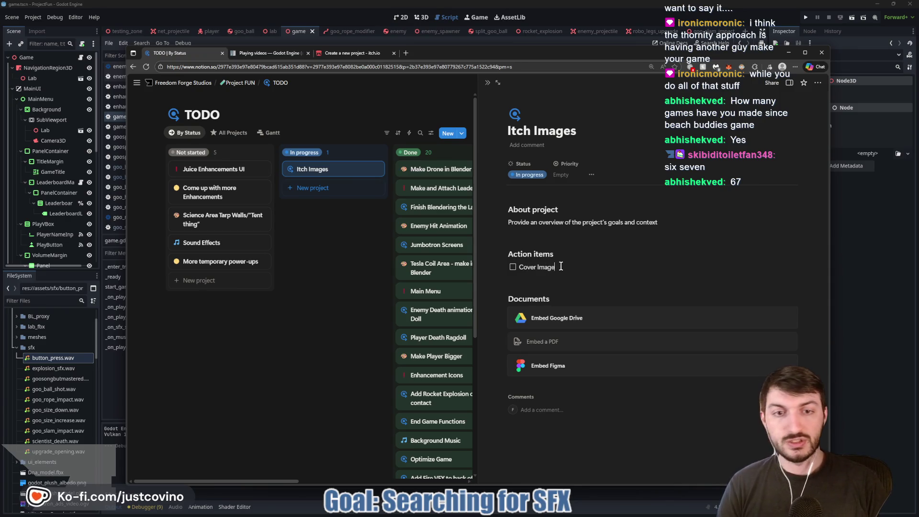
click(345, 53)
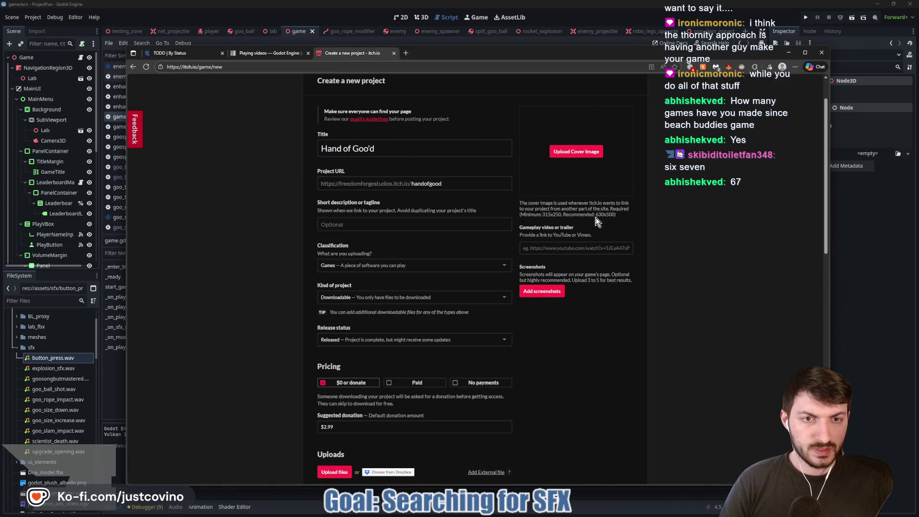
click(268, 53)
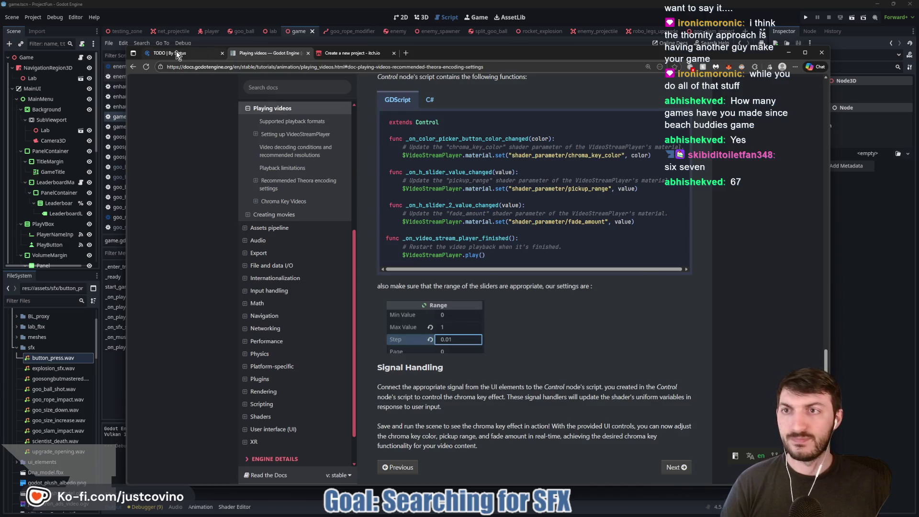
click(176, 51)
text(Cover Image (630)
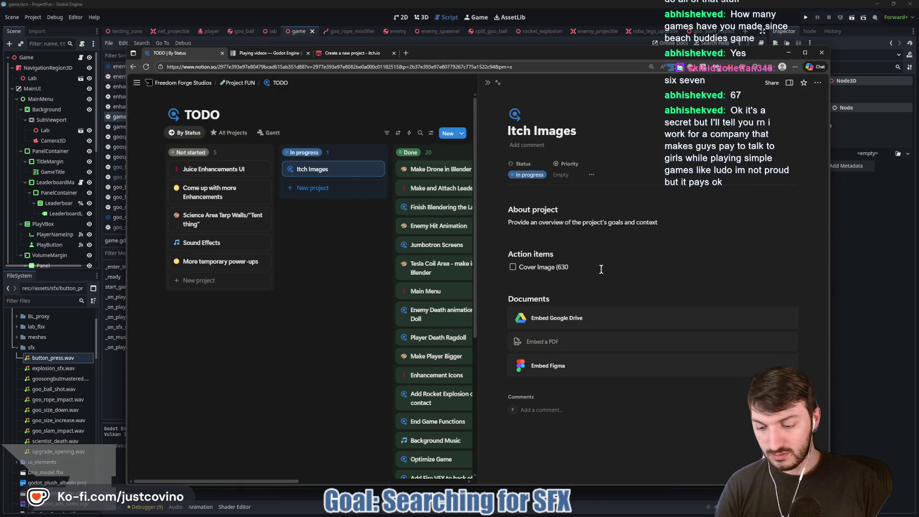
text(x500)
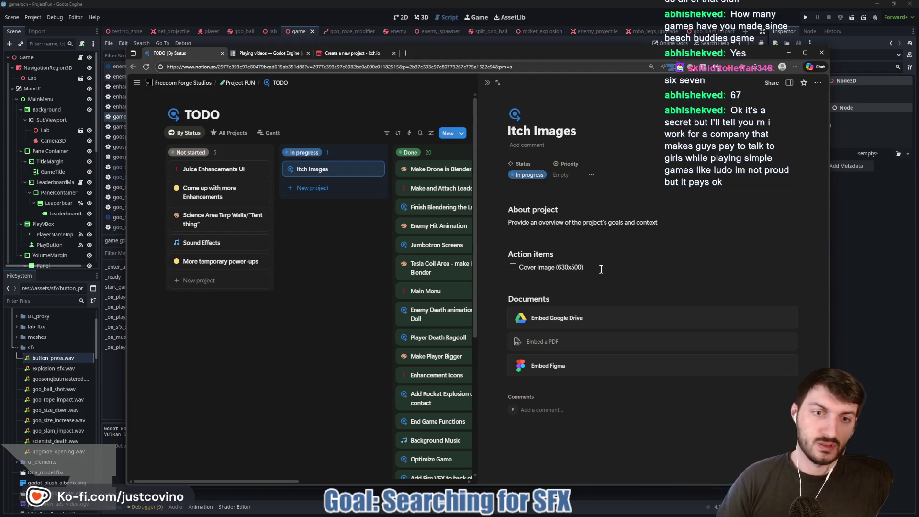
text())
key(Return)
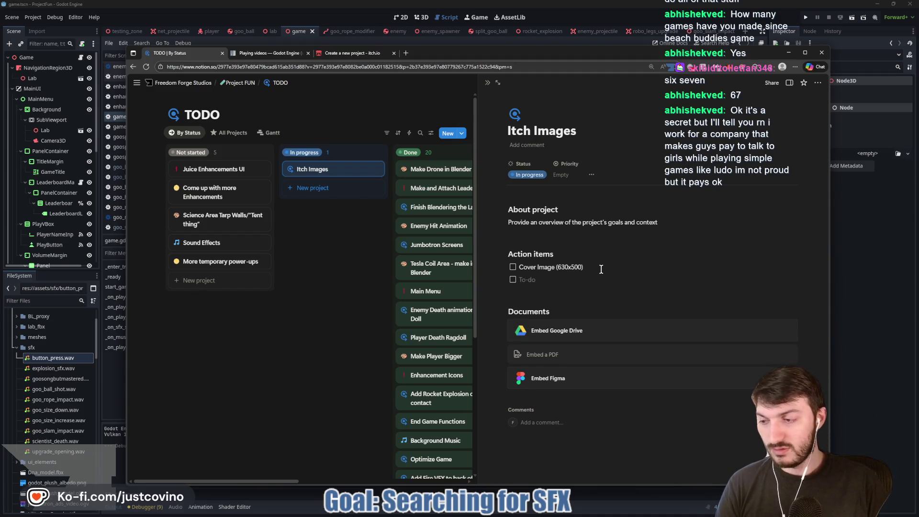
text(Screen)
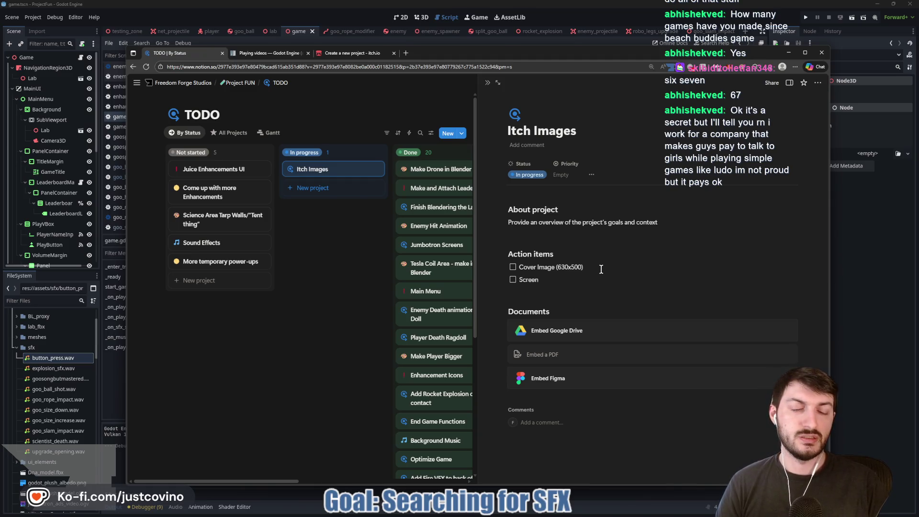
Step: Add a Screenshots to-do with a nested sub-item, glancing at the itch.io project page
text(Shots)
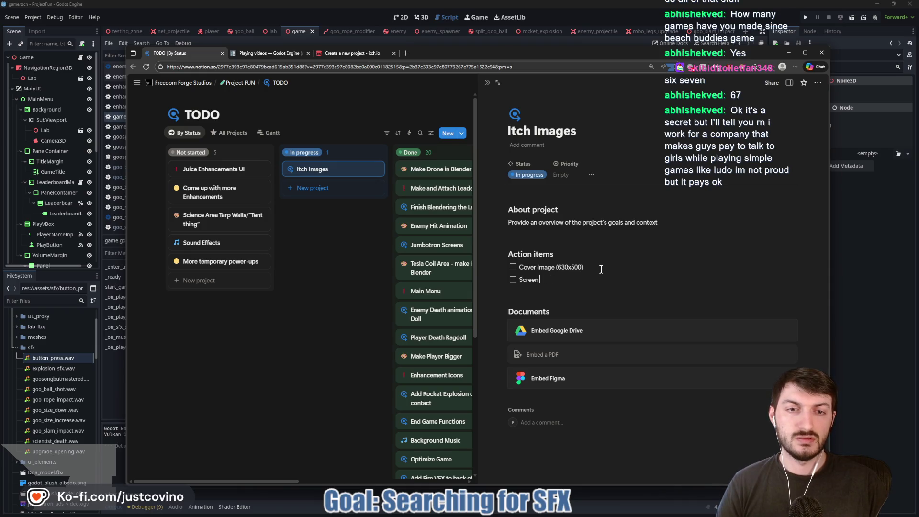
text(hots)
key(Return)
key(Tab)
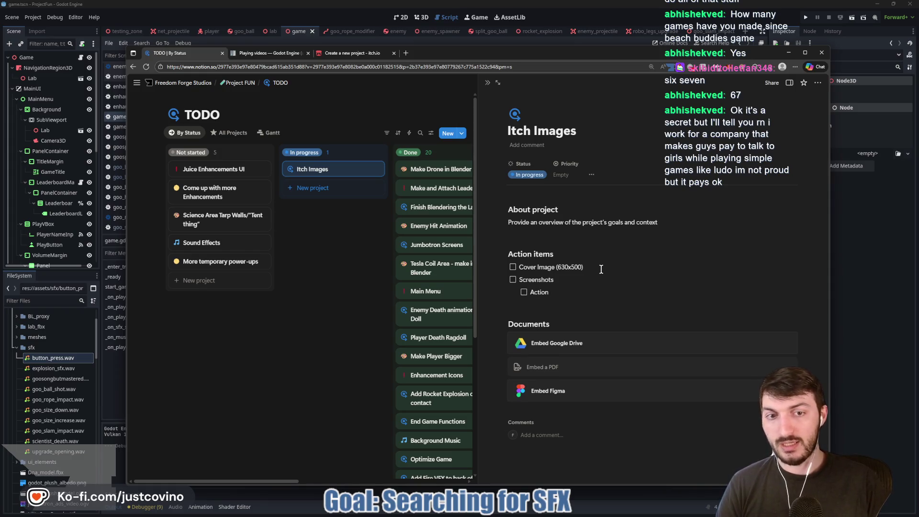
key(ctrl+shift+Tab)
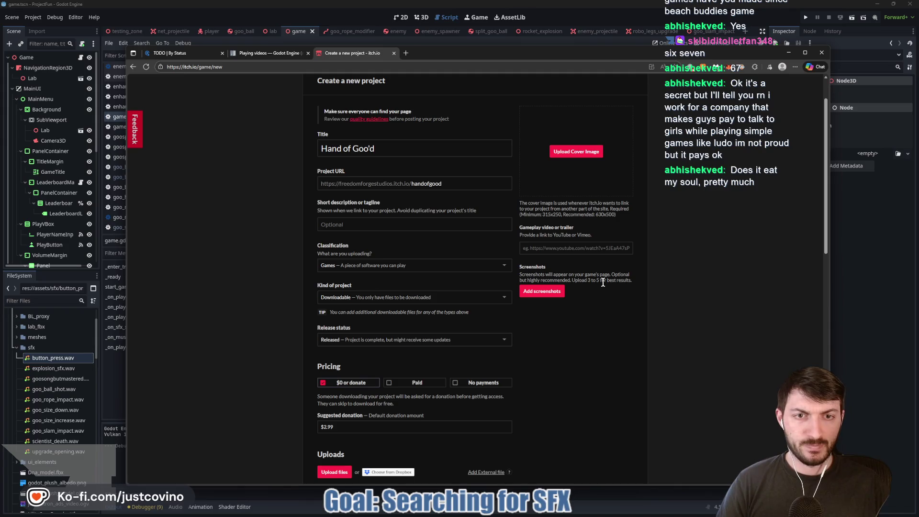
click(185, 54)
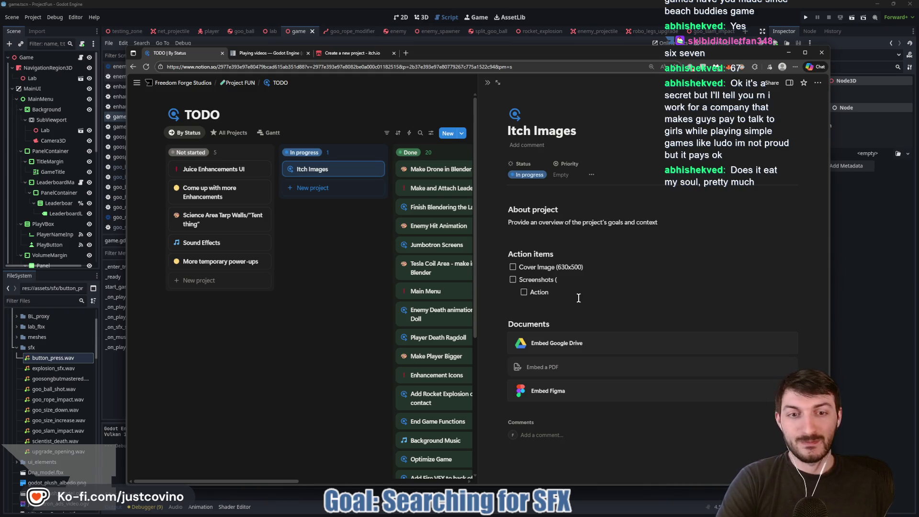
Step: Add Funny and Informational as nested items below Action under Screenshots
key(Escape)
click(562, 281)
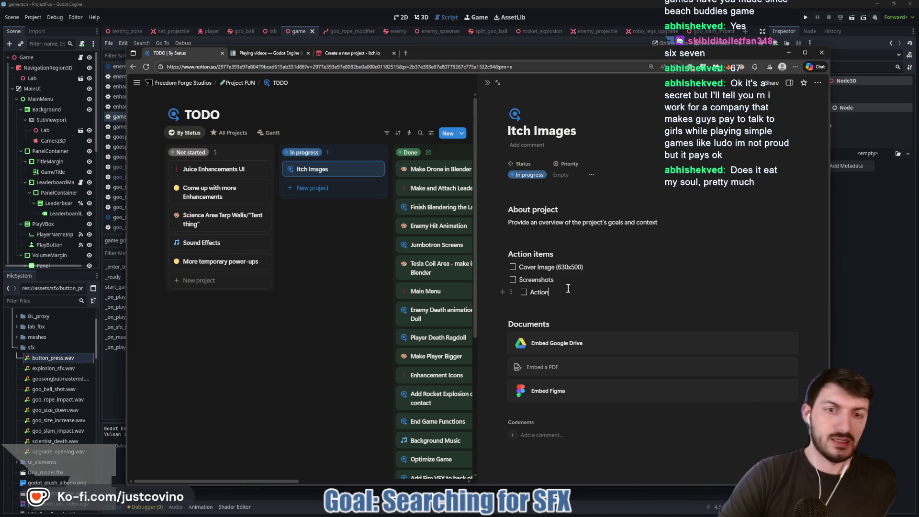
key(Return)
text(Funny)
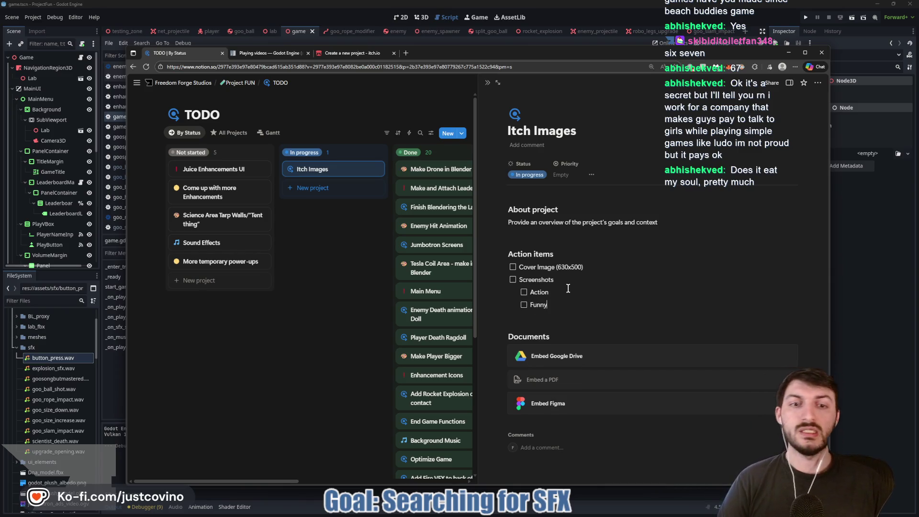
key(Return)
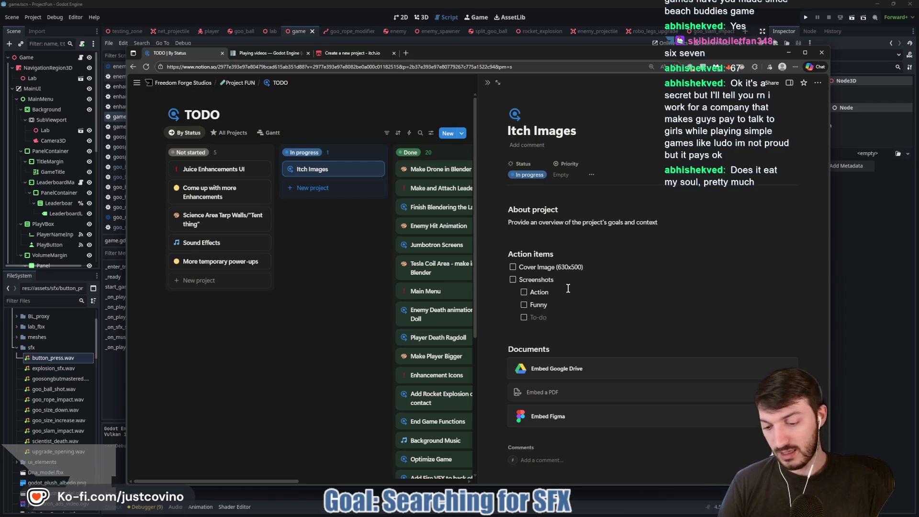
text(nformational)
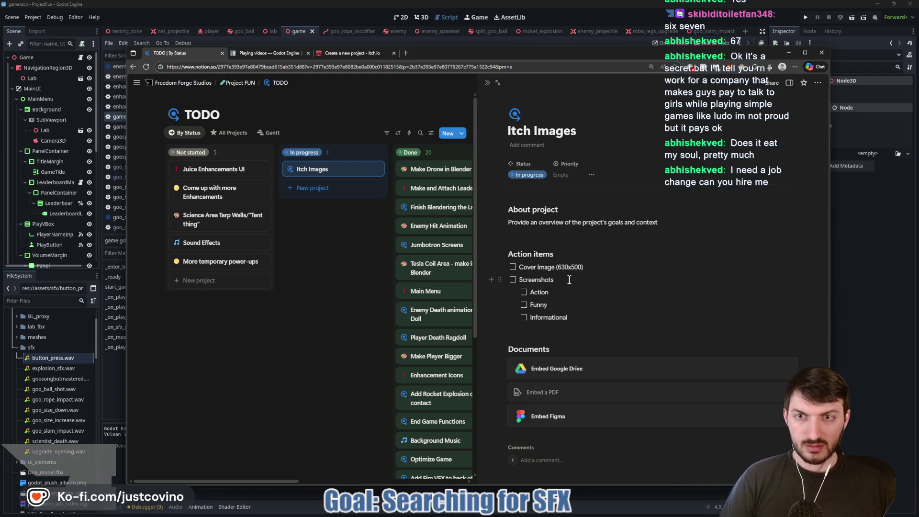
Step: Give the Itch Images card a camera icon, close its page, and go to the itch.io tab
click(515, 116)
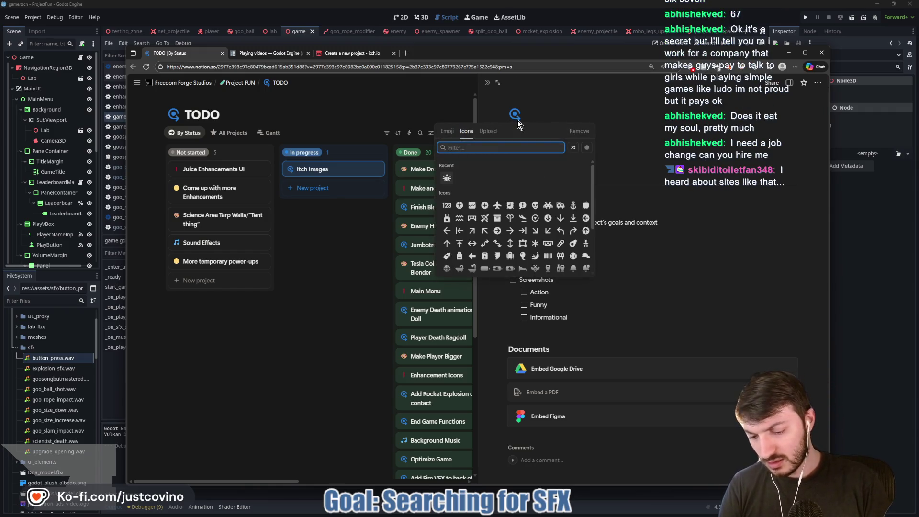
text(camera)
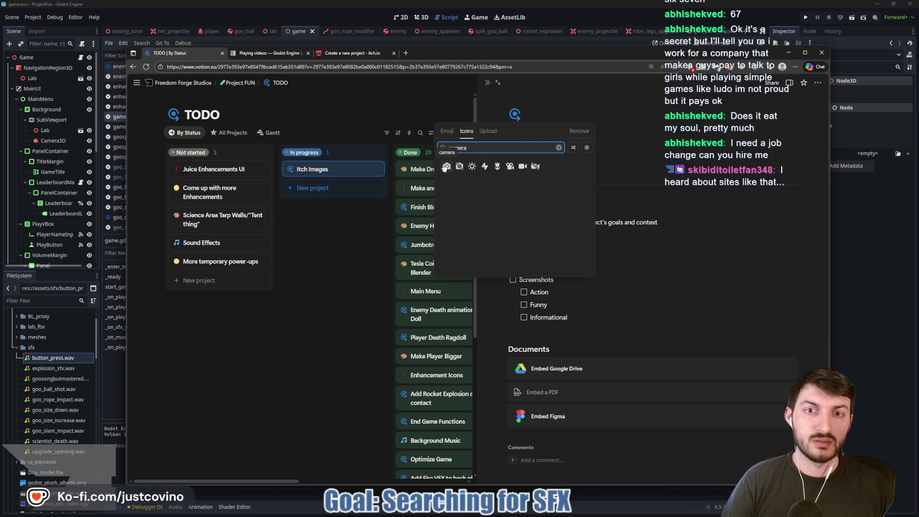
click(460, 179)
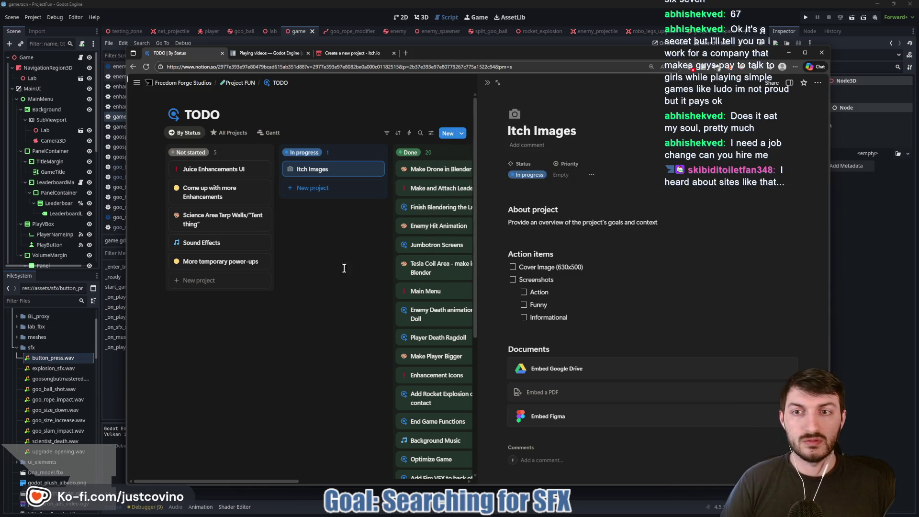
click(341, 266)
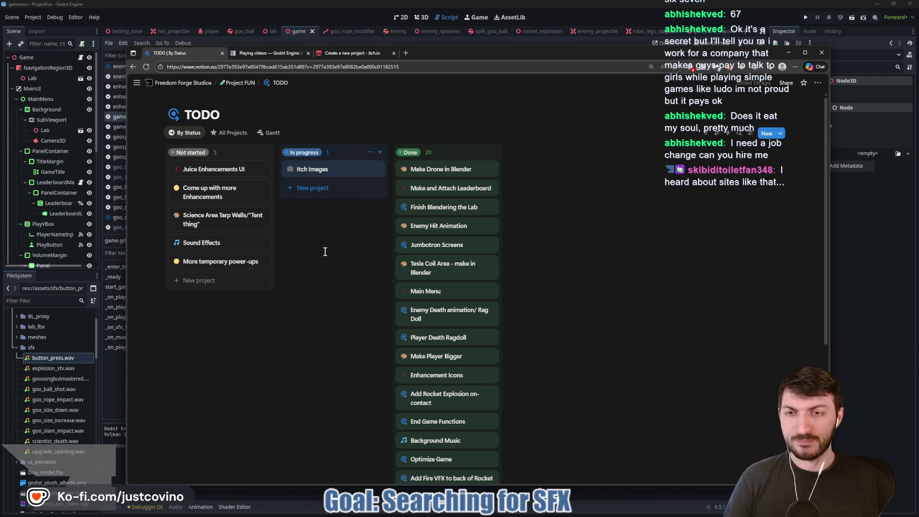
click(329, 54)
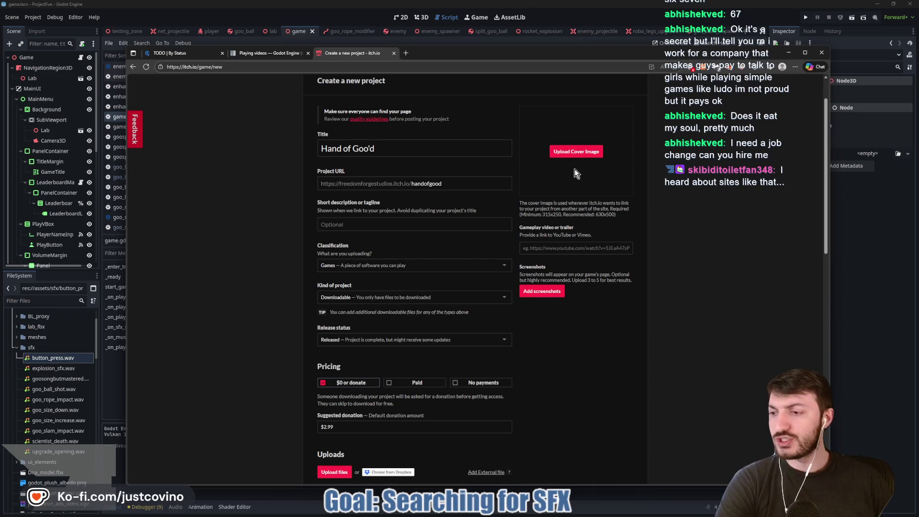
Step: Bring the Godot editor back to the front
click(869, 259)
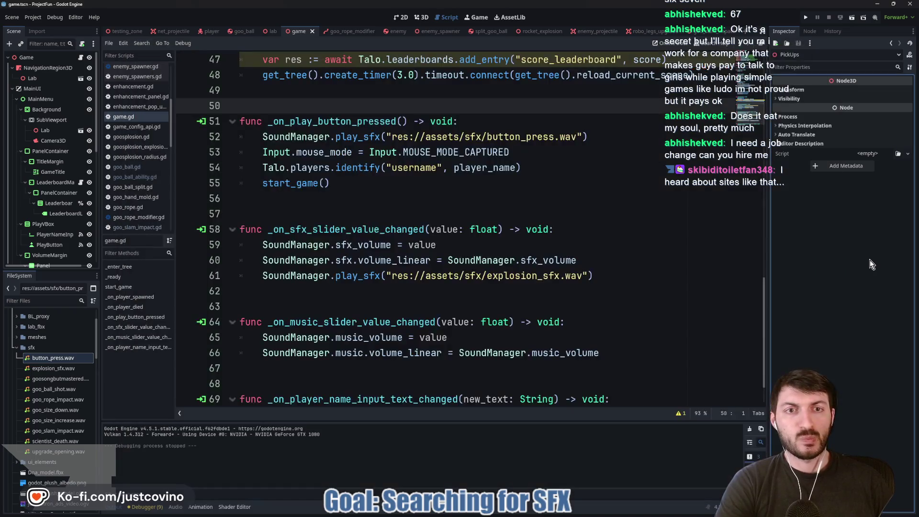
Step: Show the lab scene in Godot's 3D view and orbit around the central glass dome
click(475, 204)
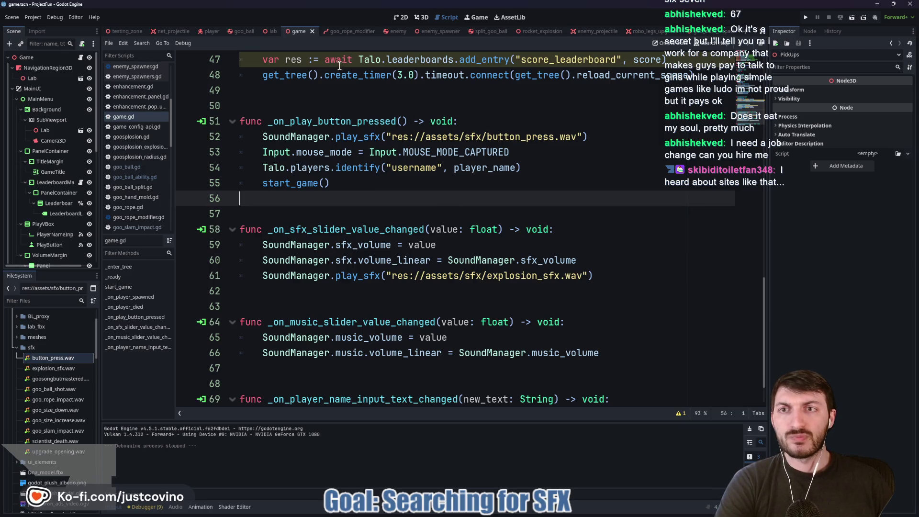
click(241, 33)
click(274, 31)
click(421, 19)
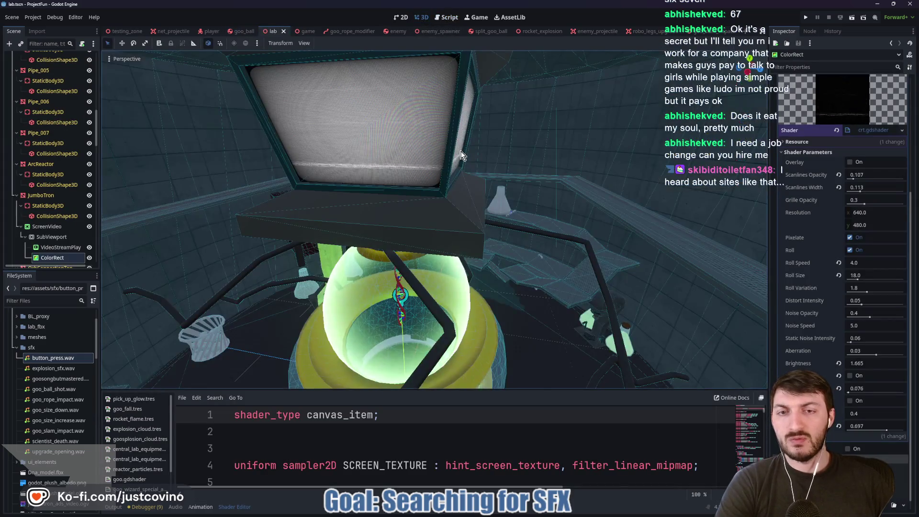
scroll(469, 208, down, 5)
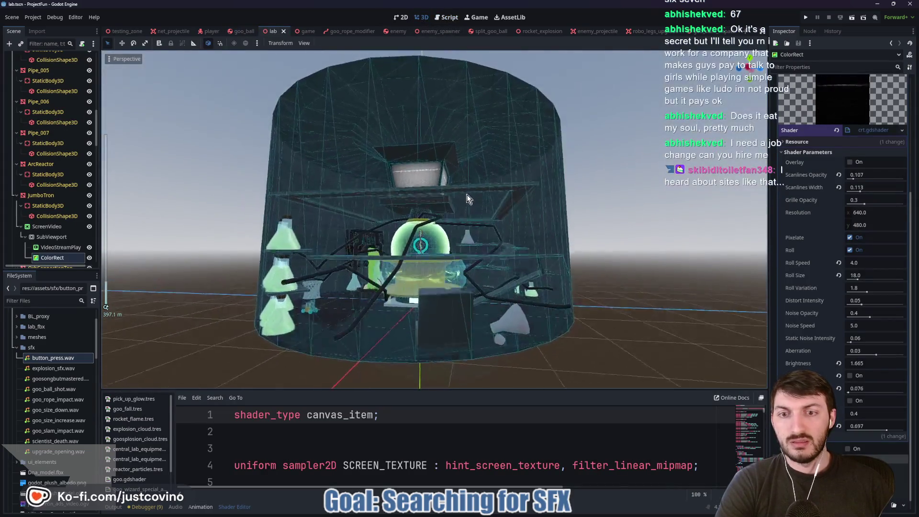
scroll(339, 262, up, 10)
mouse_move(339, 263)
mouse_down()
mouse_move(361, 245)
mouse_move(524, 270)
mouse_up()
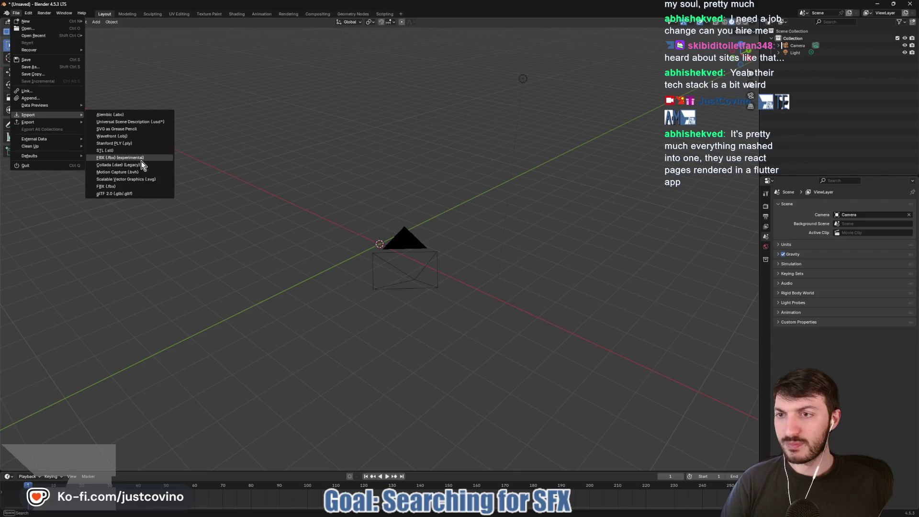
click(139, 194)
click(246, 151)
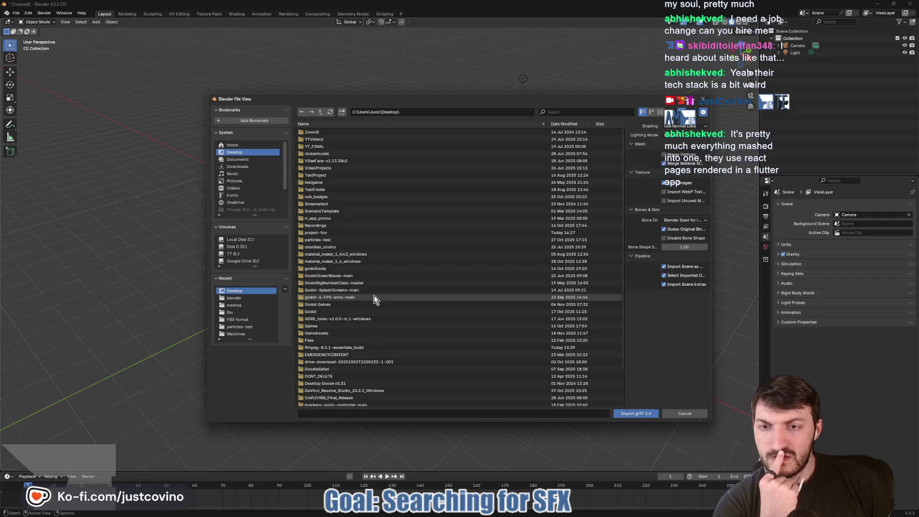
click(337, 232)
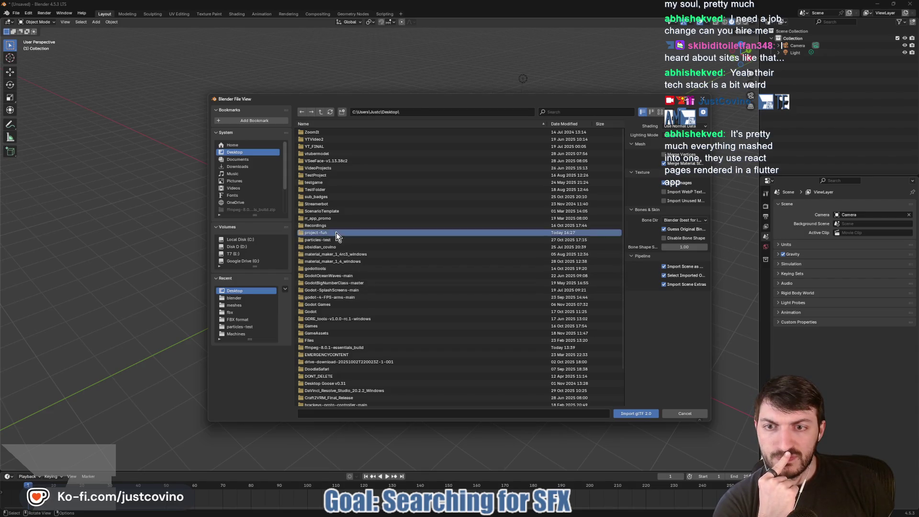
double_click(321, 191)
double_click(321, 161)
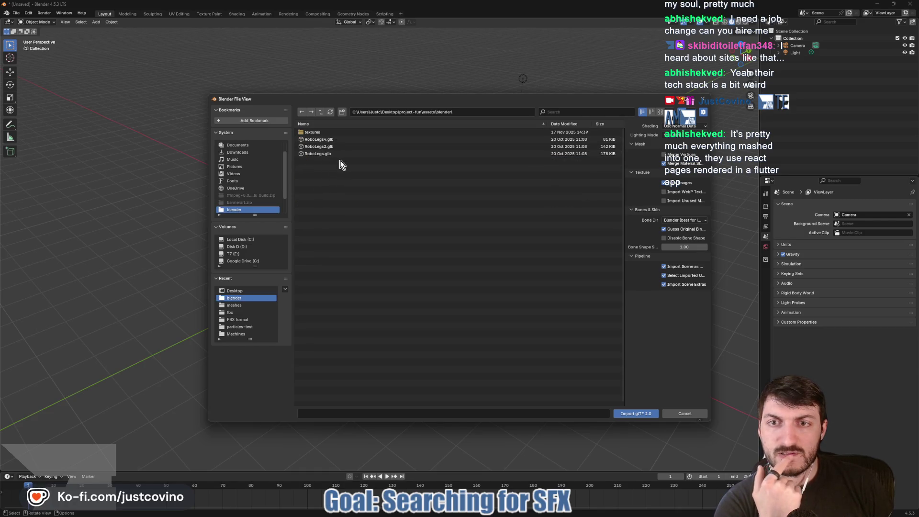
click(320, 112)
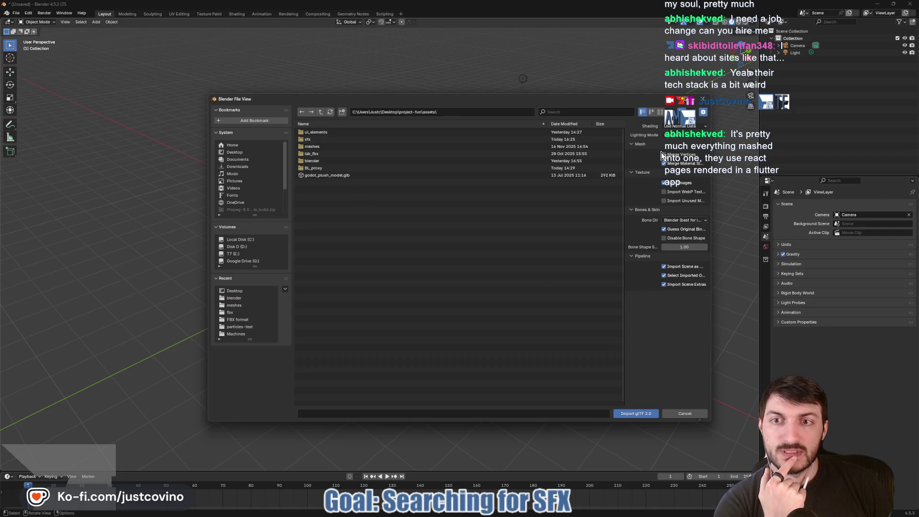
key(Escape)
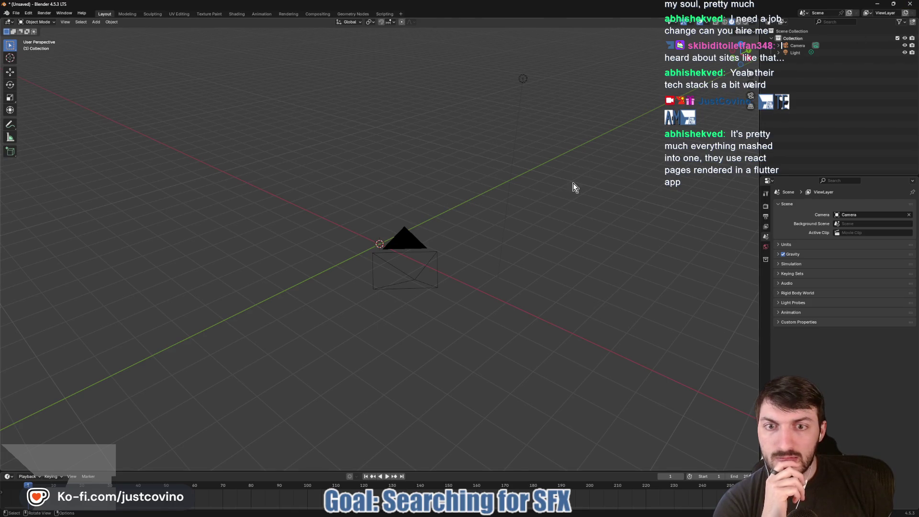
mouse_move(476, 508)
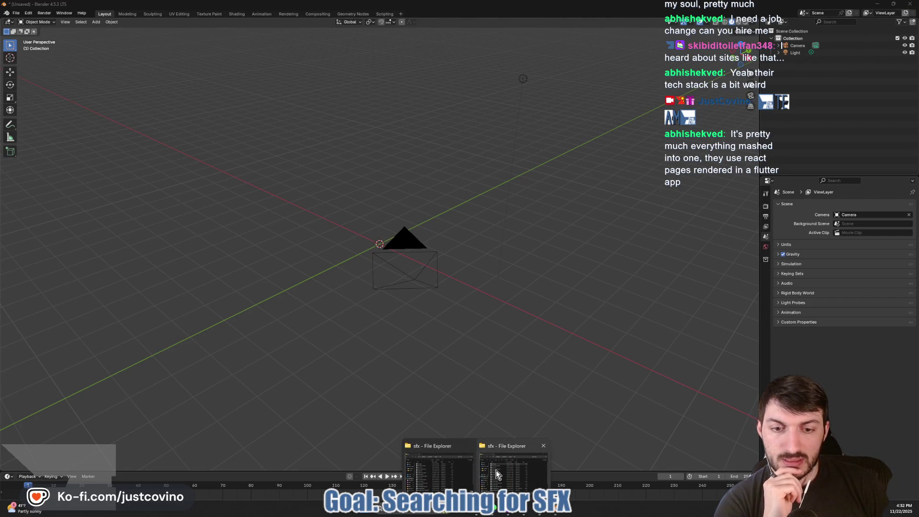
Step: Open Slime.blend from the project's assets/blender folder in File Explorer
click(495, 470)
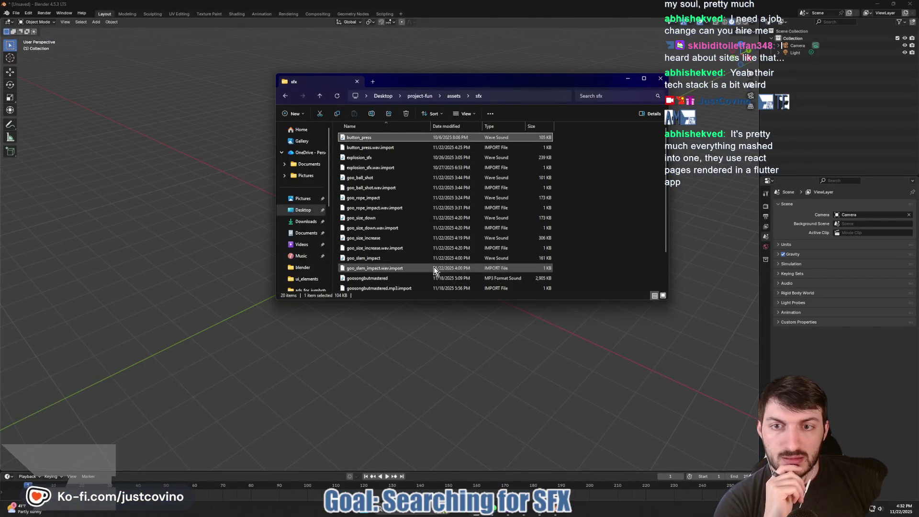
click(318, 95)
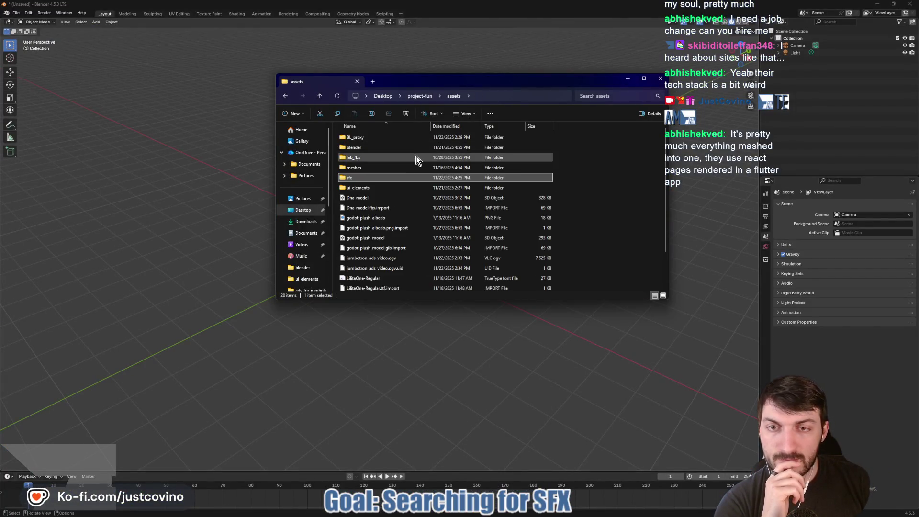
double_click(372, 147)
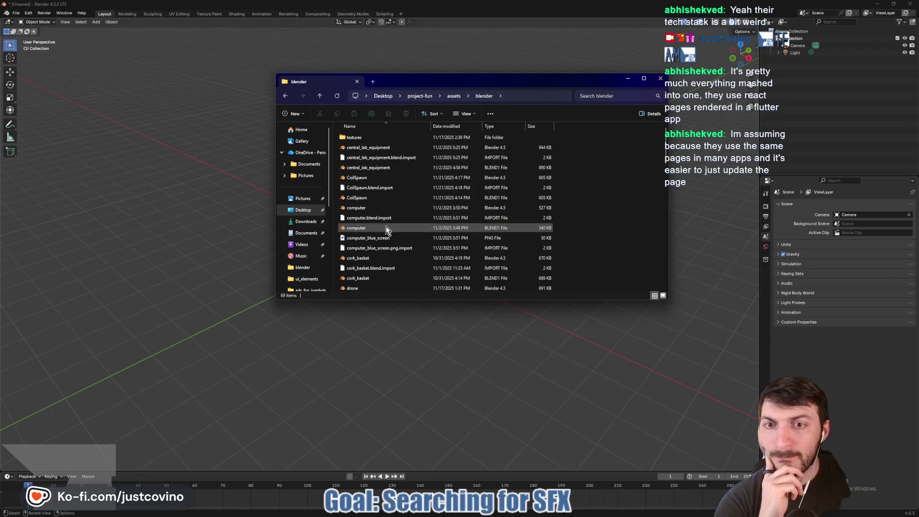
scroll(385, 229, down, 4)
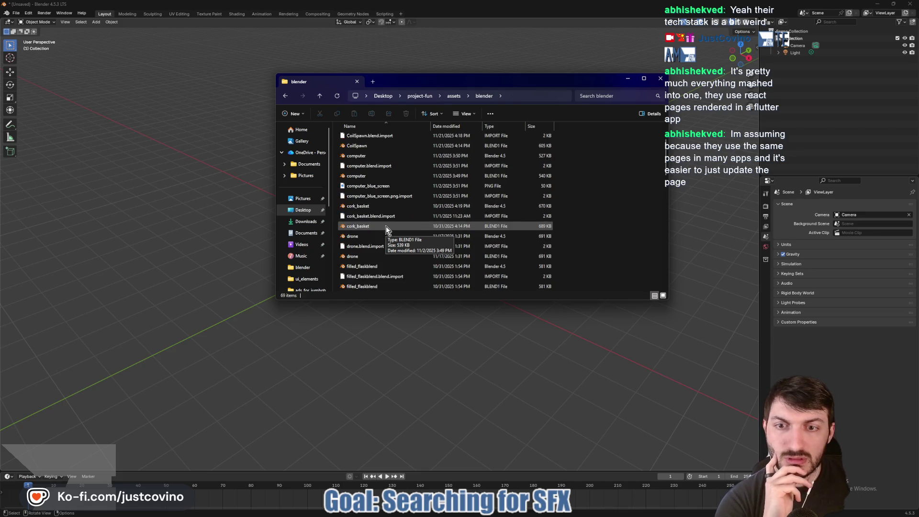
scroll(386, 226, down, 5)
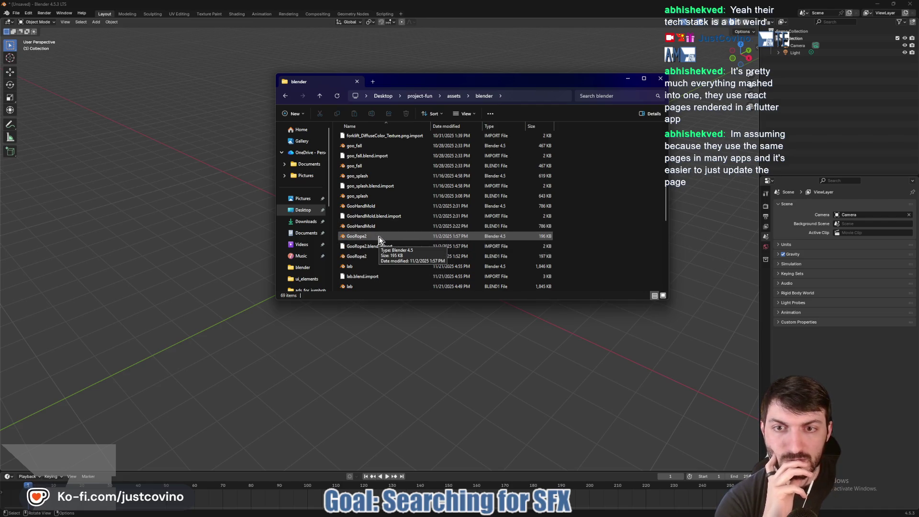
scroll(379, 239, down, 8)
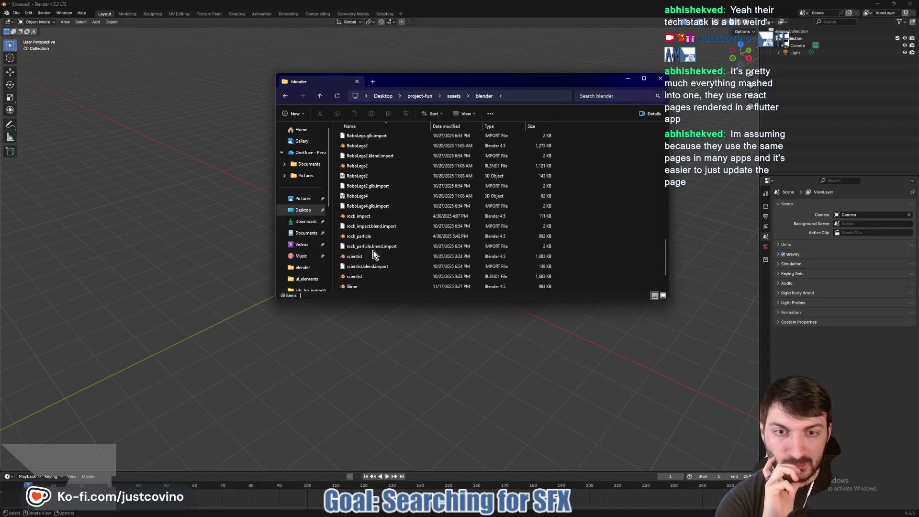
double_click(361, 286)
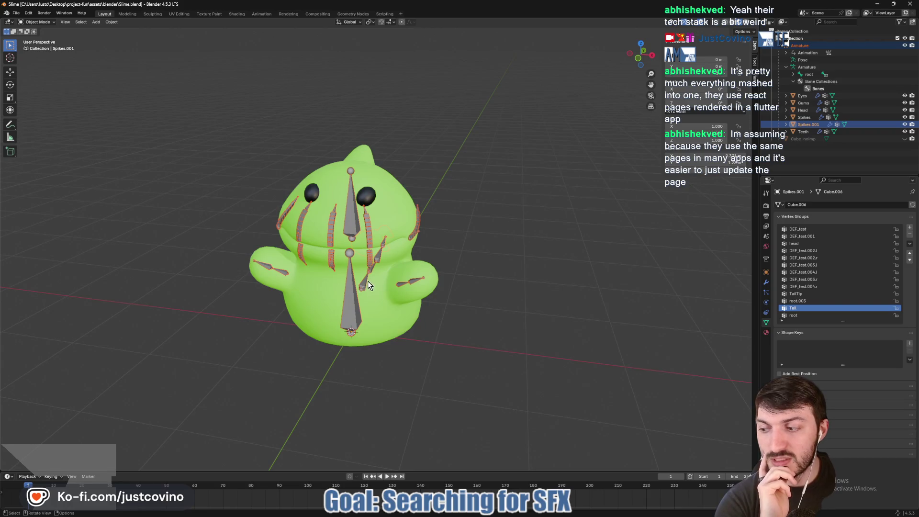
Step: Select the whole slime model and paste it into the unsaved scene, shown in Material Preview
click(778, 46)
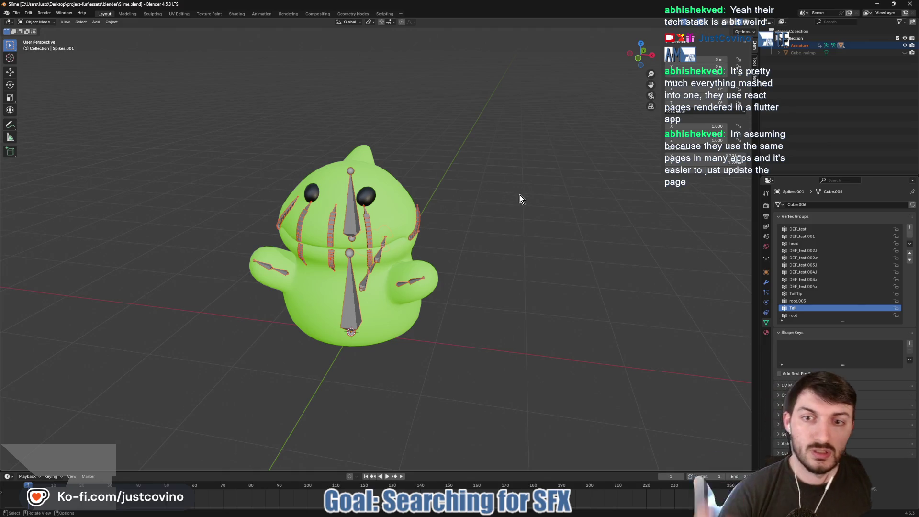
key(a)
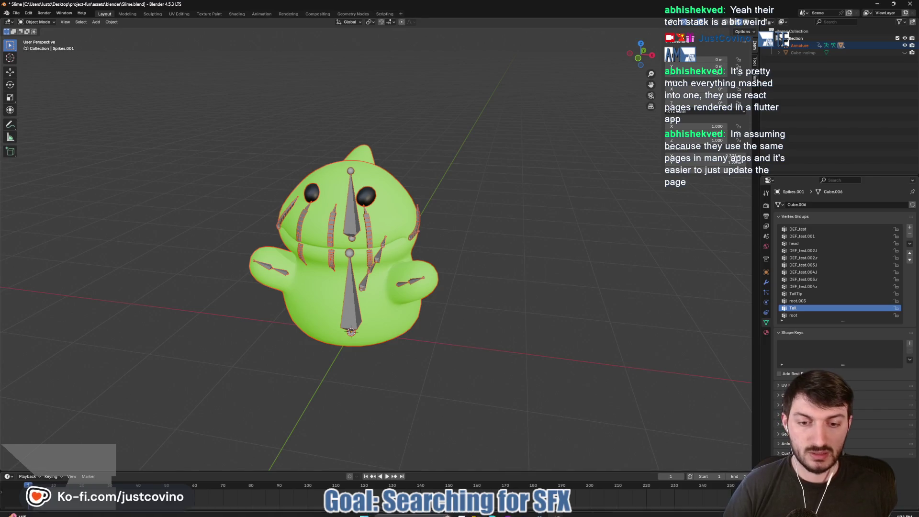
mouse_move(561, 511)
click(527, 479)
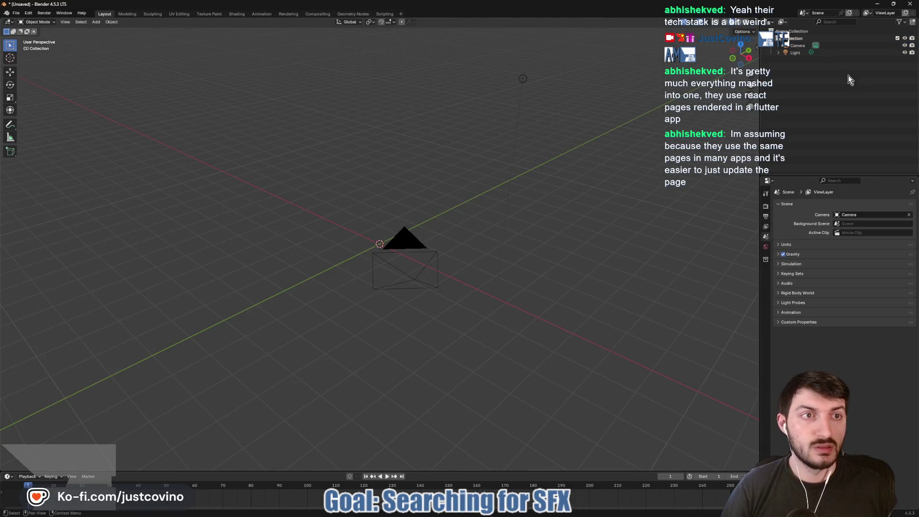
key(ctrl+v)
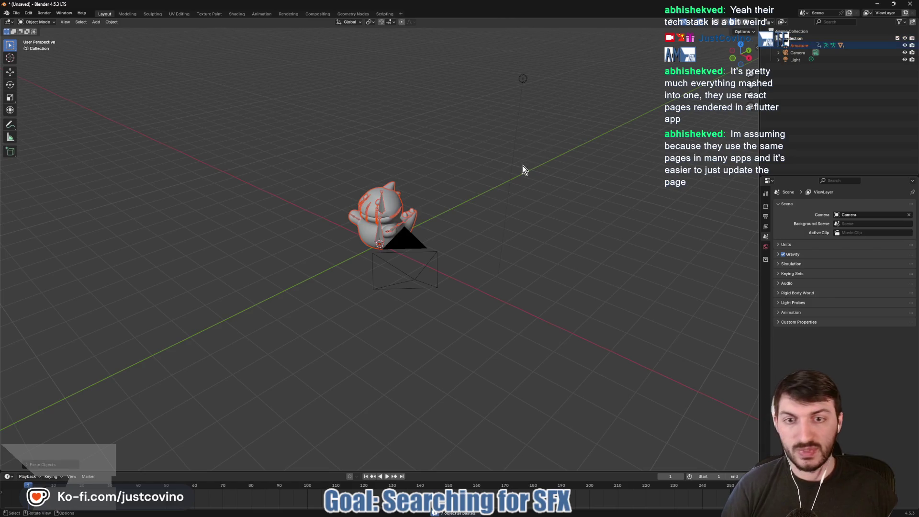
click(740, 25)
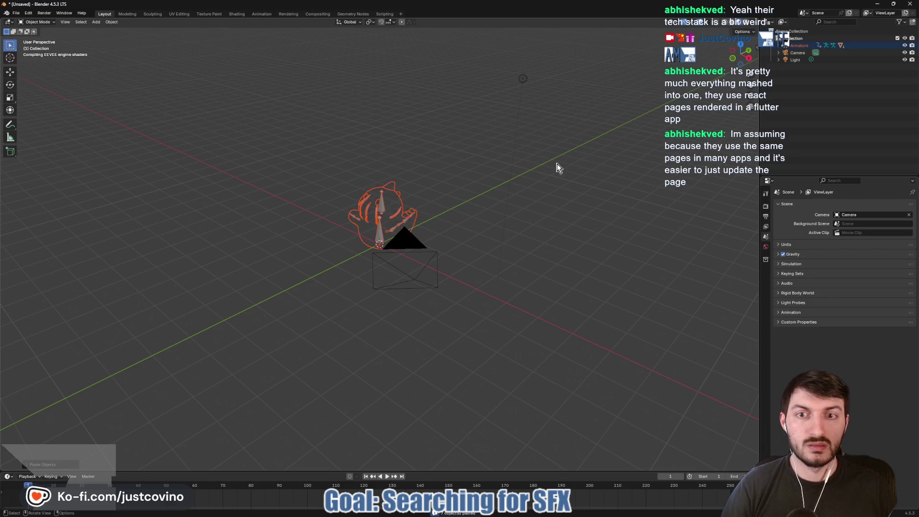
mouse_move(473, 199)
mouse_down()
mouse_move(572, 182)
mouse_move(538, 203)
mouse_move(524, 199)
mouse_up()
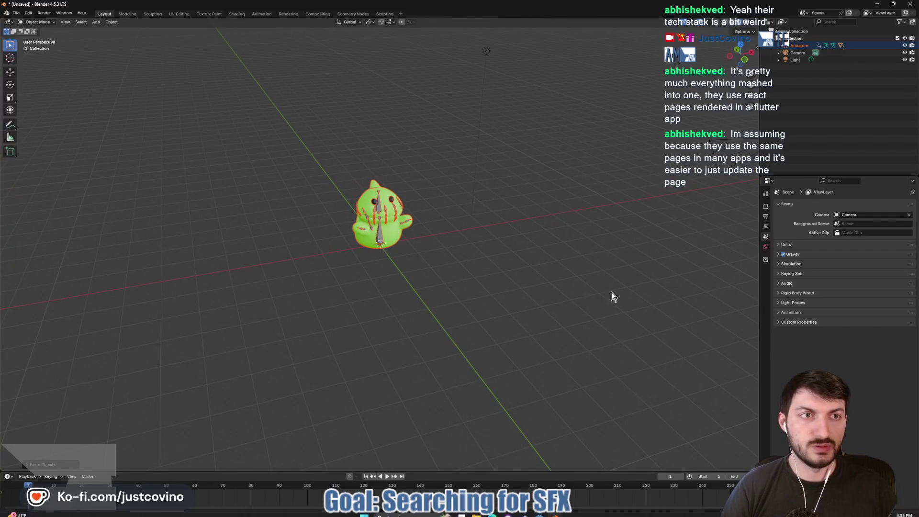
Step: Close Slime.blend without saving its changes and bring up the blender assets folder
mouse_move(482, 513)
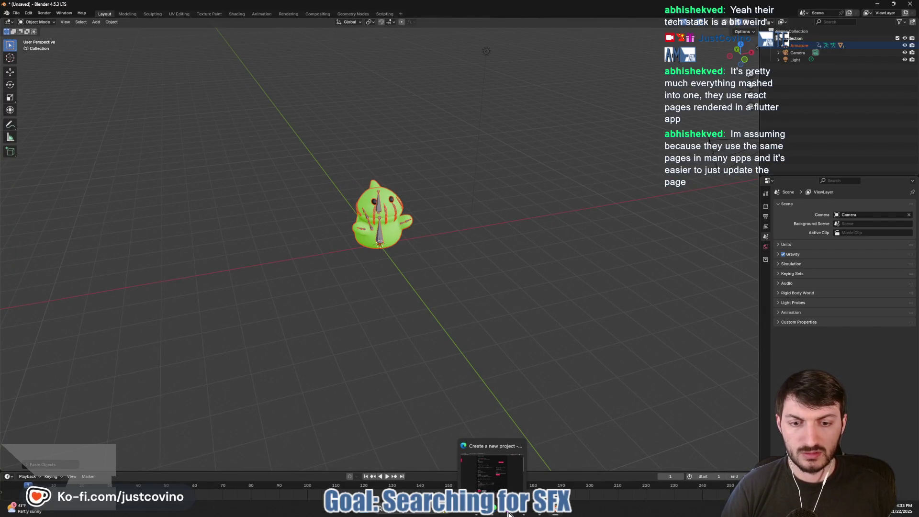
click(599, 475)
click(909, 4)
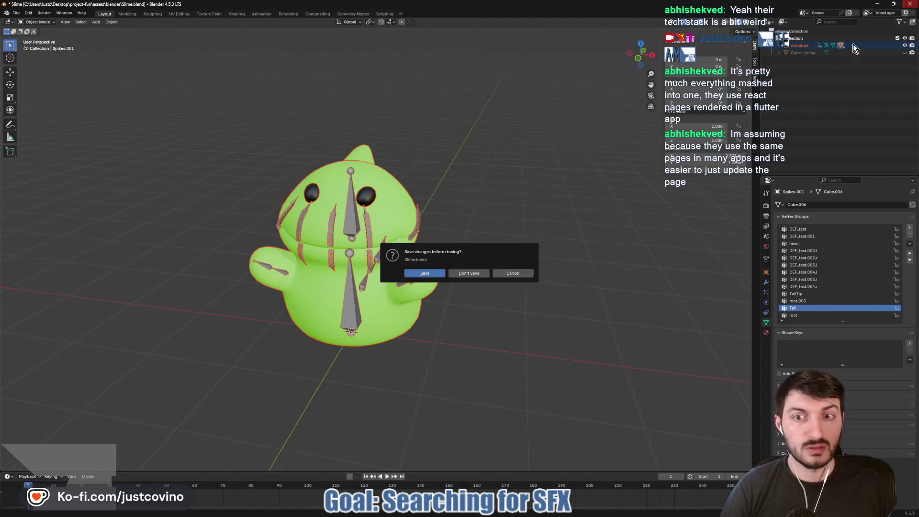
click(468, 274)
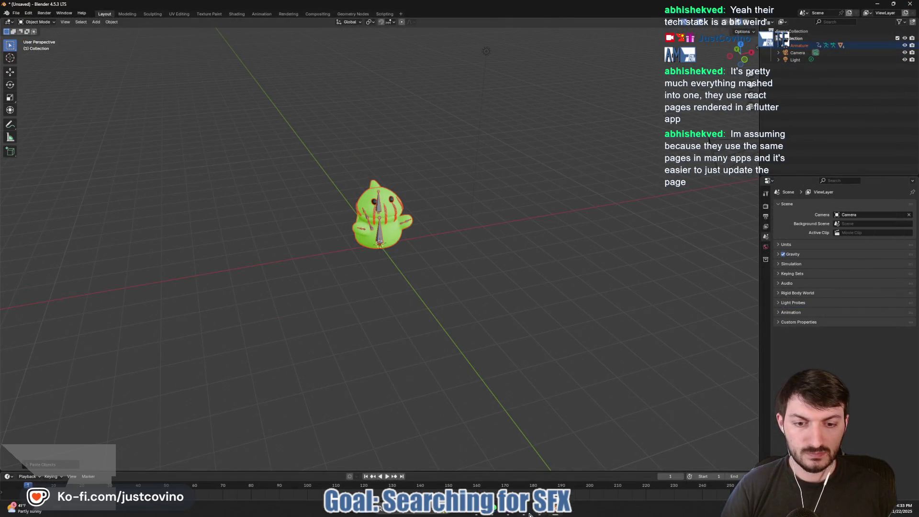
mouse_move(477, 513)
click(508, 460)
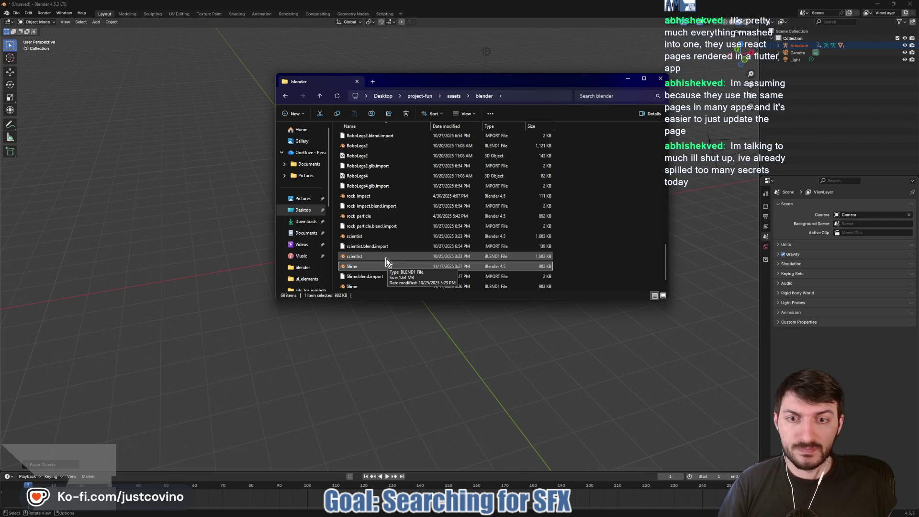
Step: Open scientist.blend, dismissing the script warning, and paste its rig into the slime scene
click(378, 238)
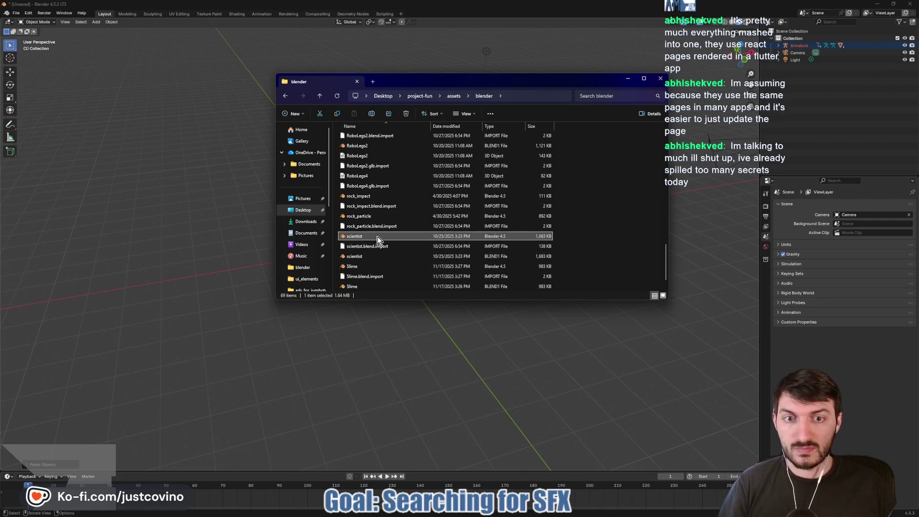
double_click(378, 238)
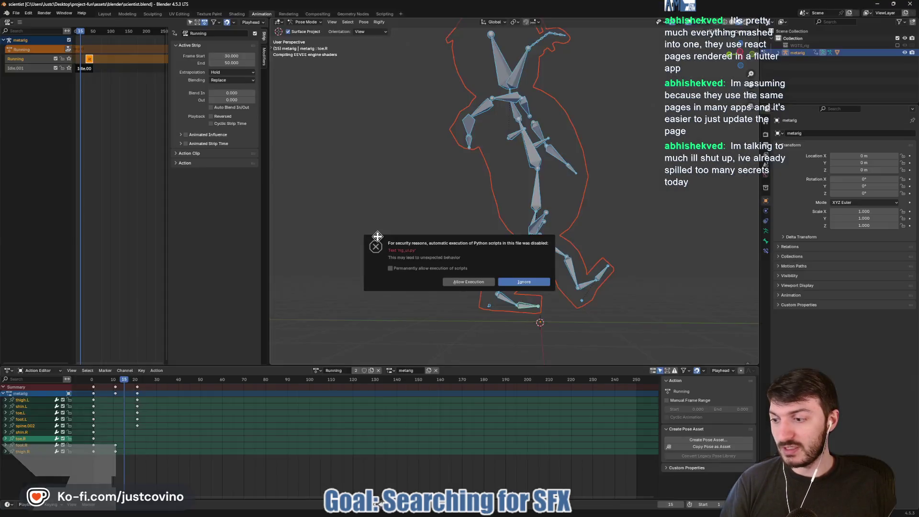
click(463, 282)
click(105, 13)
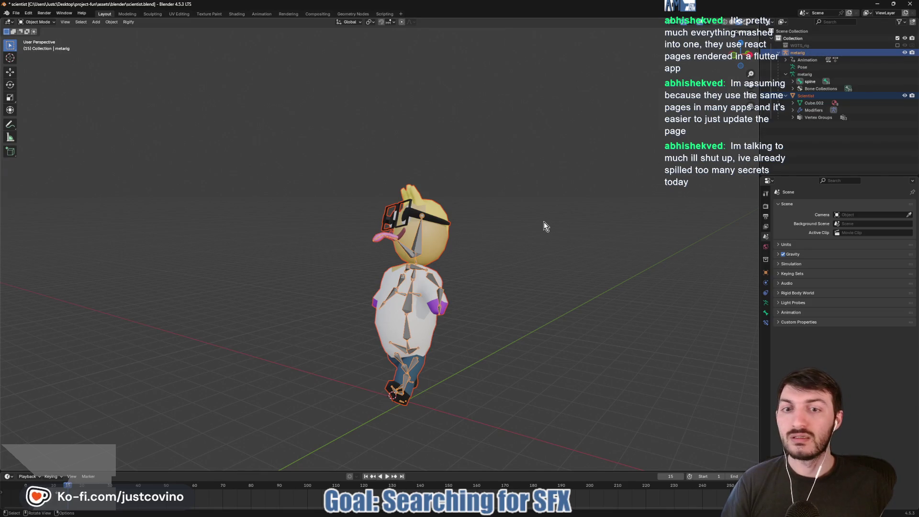
drag(536, 232, 563, 237)
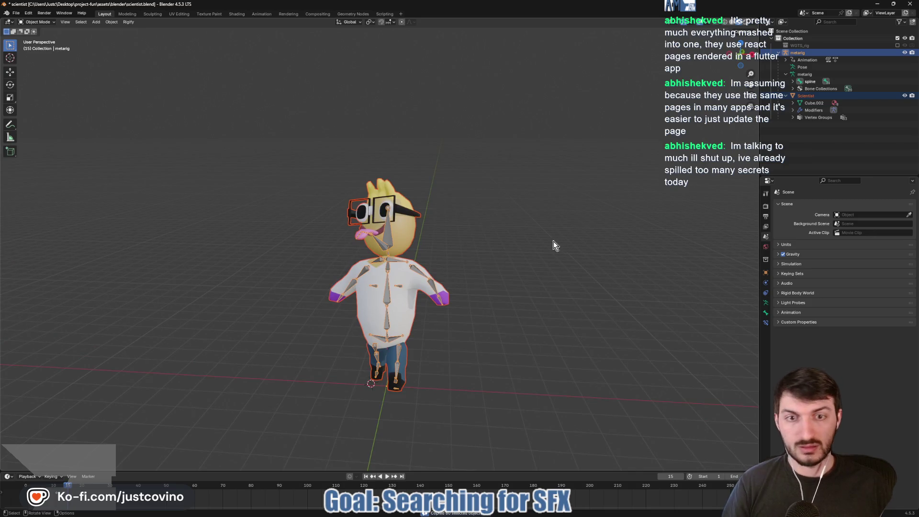
mouse_move(487, 515)
mouse_move(544, 513)
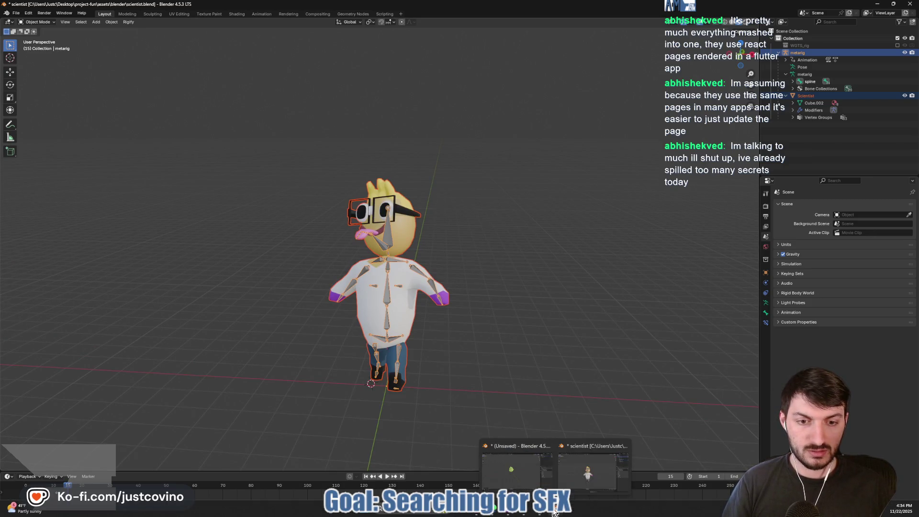
click(509, 468)
key(ctrl+v)
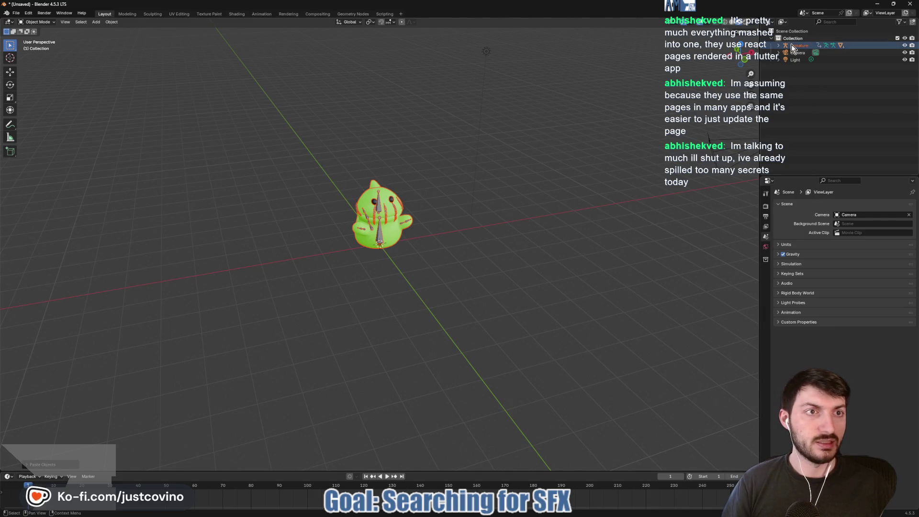
Step: Move the scientist 3.293 m back along the Y axis so it stands behind the slime
mouse_move(472, 188)
mouse_down()
mouse_move(512, 220)
mouse_move(466, 207)
mouse_move(580, 214)
mouse_move(509, 219)
mouse_up()
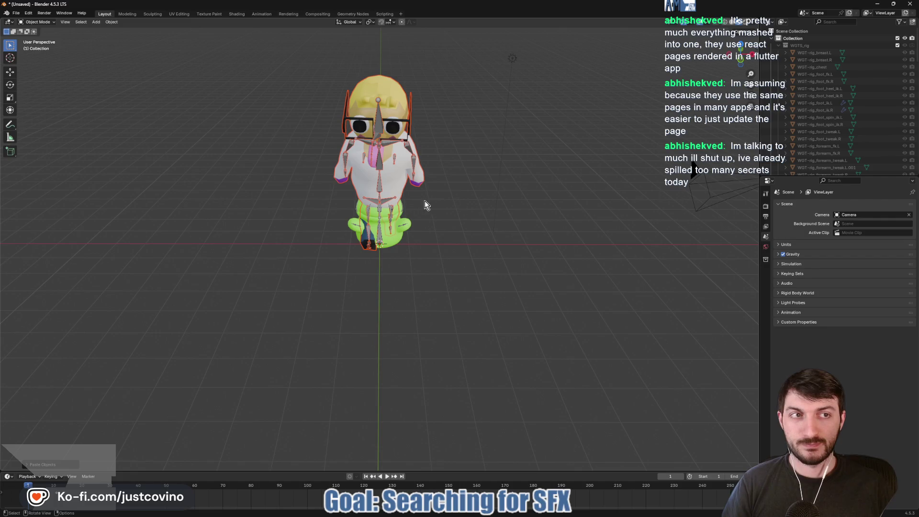
key(g)
key(y)
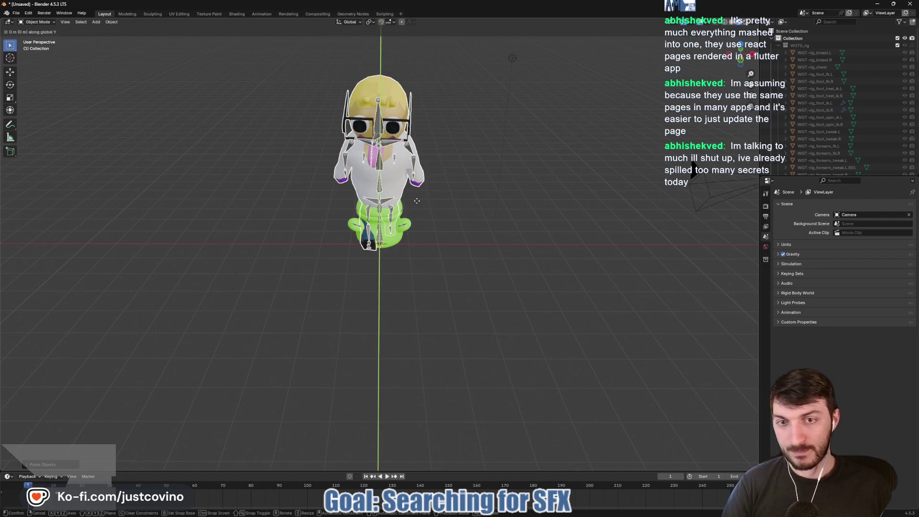
click(415, 145)
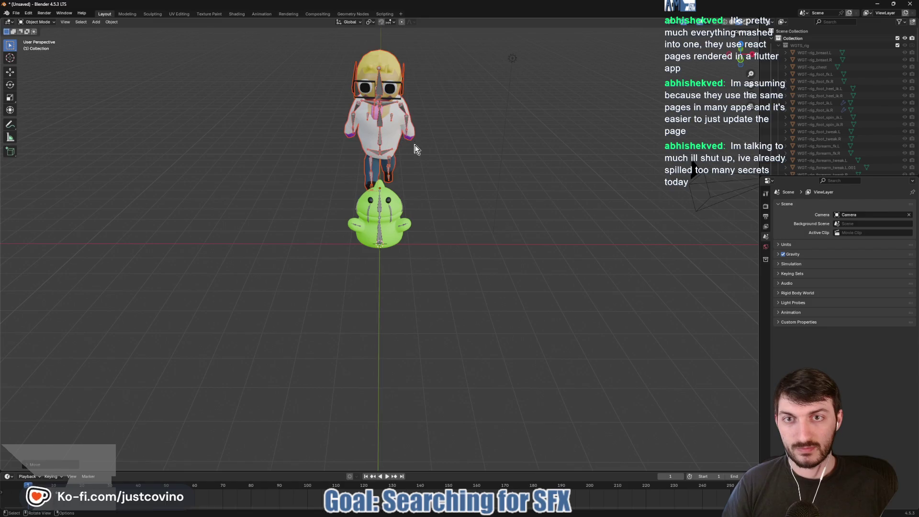
drag(430, 201, 499, 280)
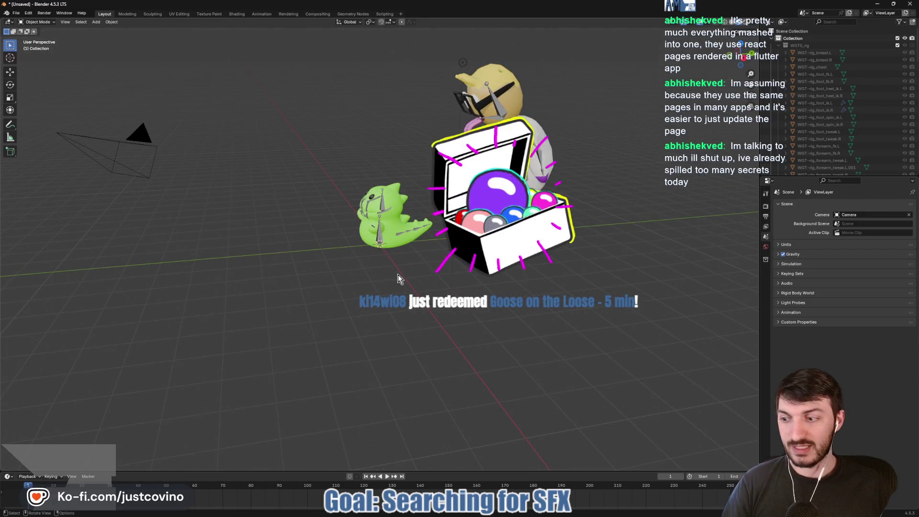
drag(404, 282, 480, 280)
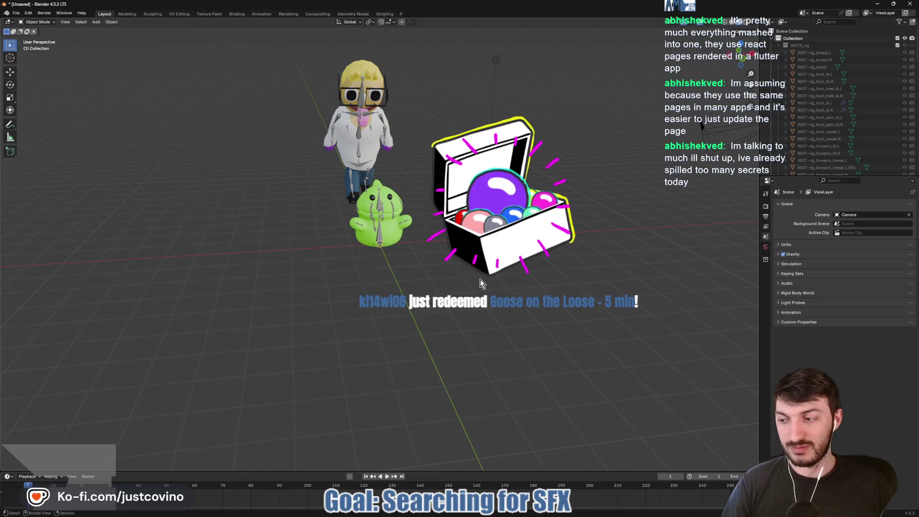
Step: Launch GooseDesktop from the Start menu search
key(super)
text(goose)
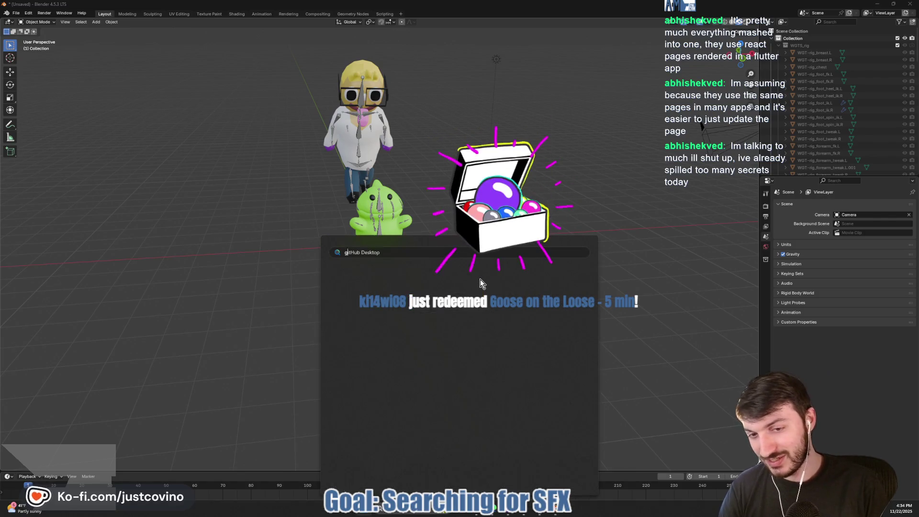
key(Return)
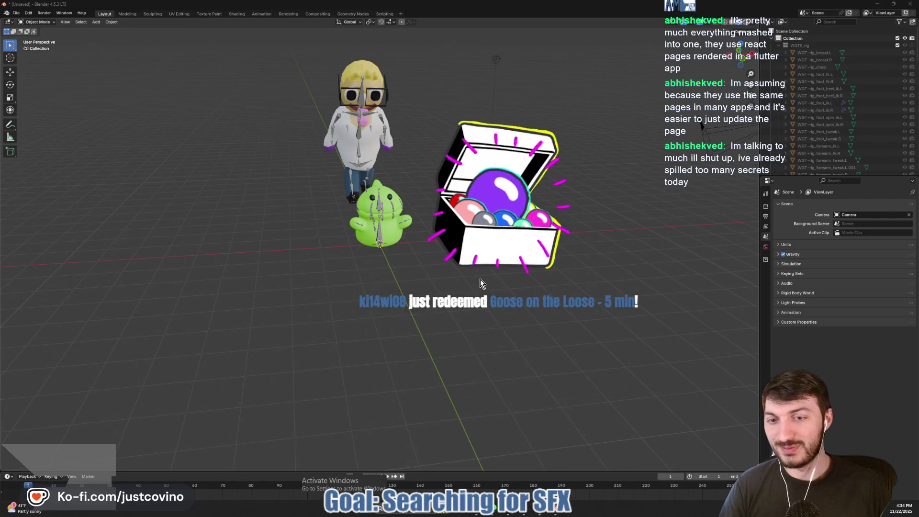
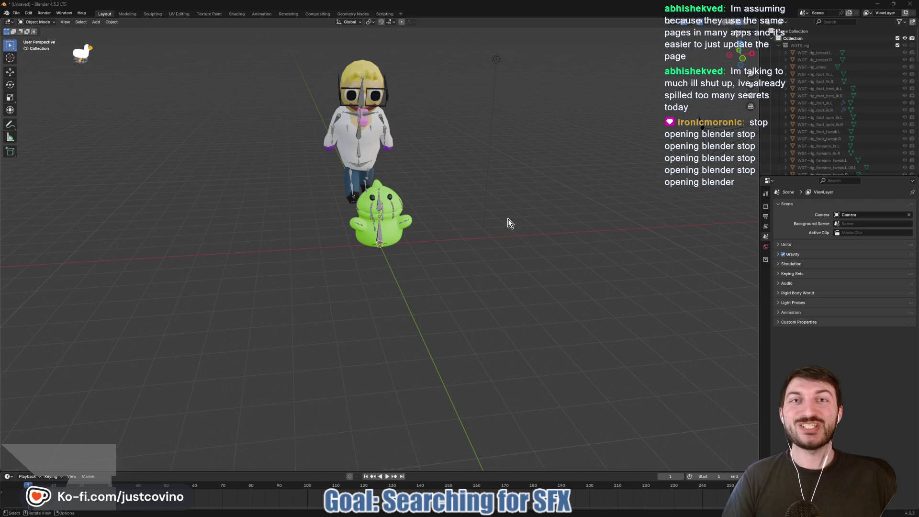
Step: Close the scientist.blend Blender window without saving
mouse_move(540, 262)
mouse_down()
mouse_move(501, 263)
mouse_move(552, 265)
mouse_up()
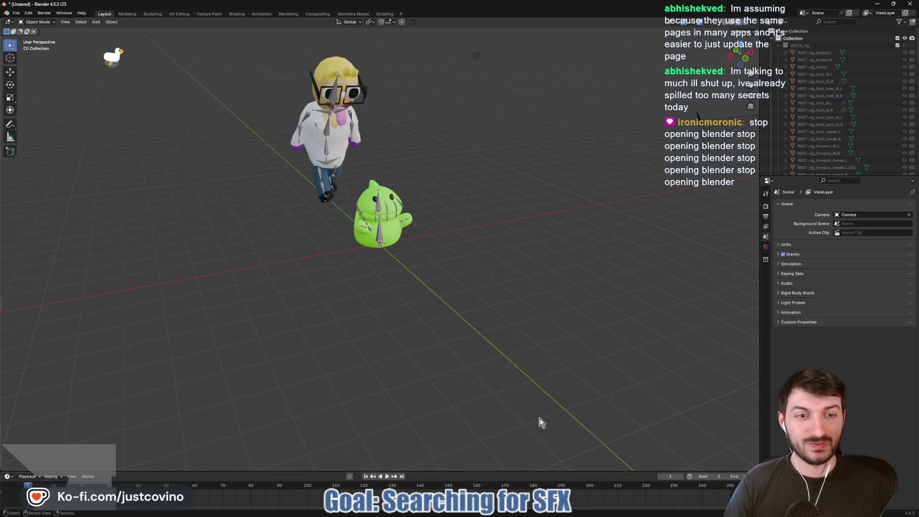
key(super)
mouse_move(555, 510)
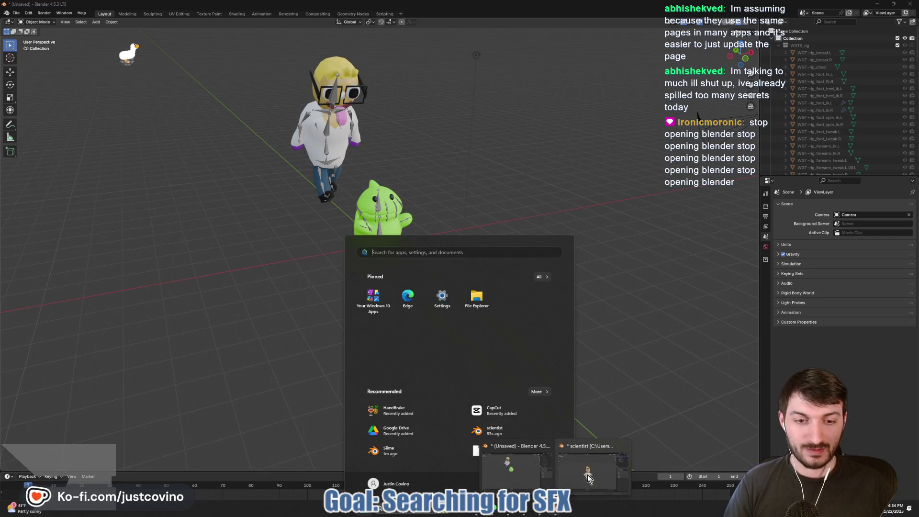
click(582, 484)
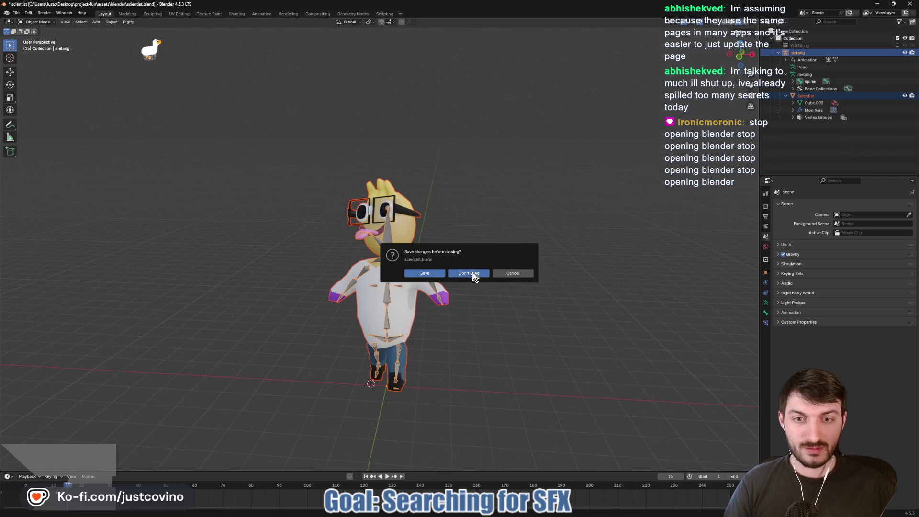
click(473, 277)
Step: Open File Explorer on the project's blender assets folder
mouse_move(544, 335)
mouse_down()
mouse_move(423, 323)
mouse_move(499, 339)
mouse_up()
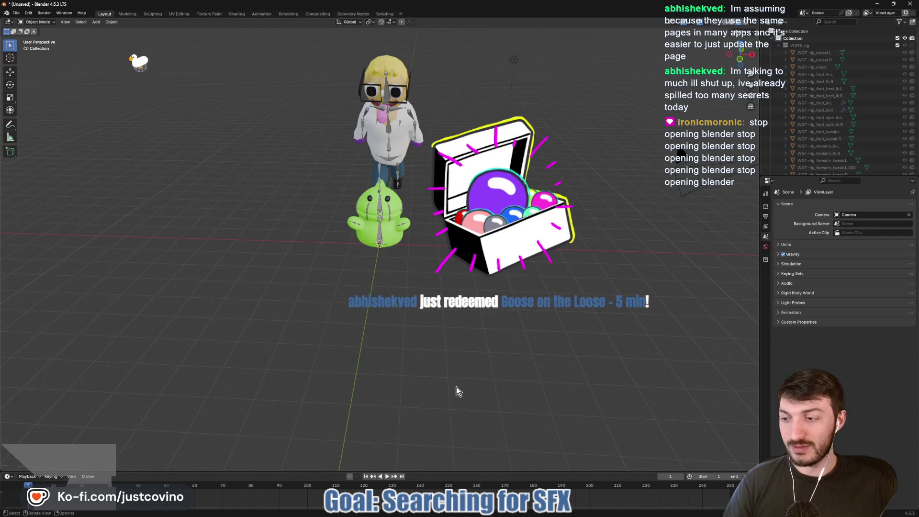
key(super)
mouse_move(539, 513)
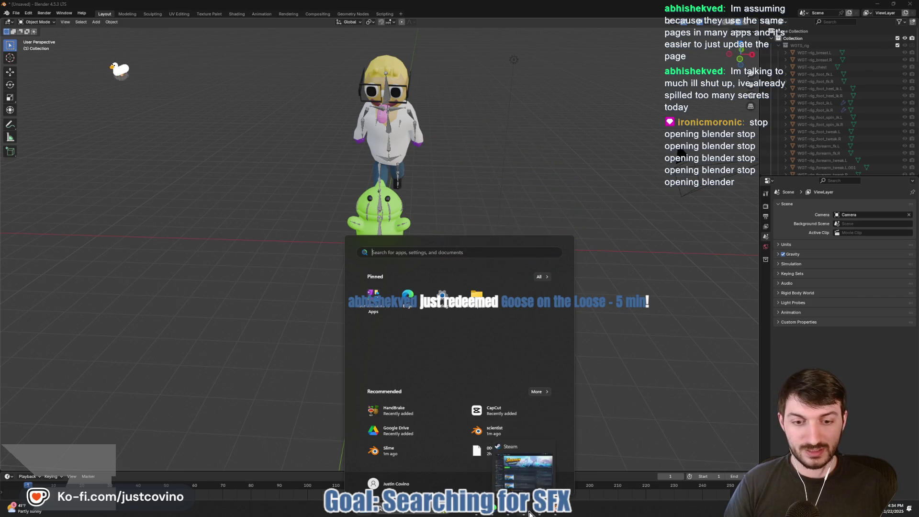
click(476, 513)
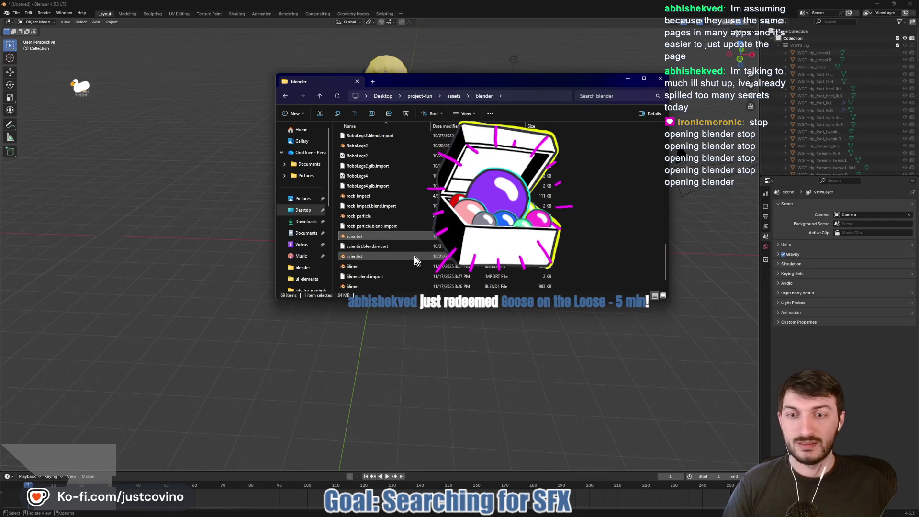
Step: Browse the project-fun/assets/blender folder, then close File Explorer
scroll(415, 259, down, 1)
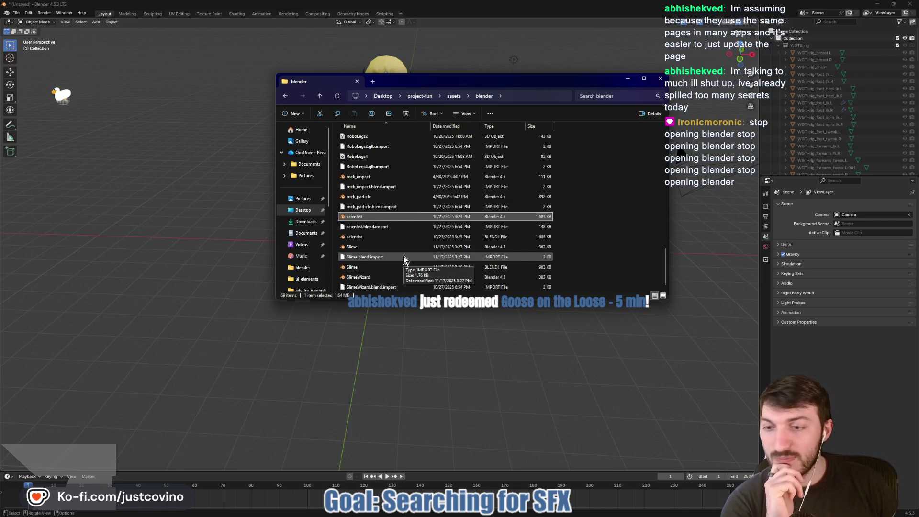
scroll(386, 236, up, 1)
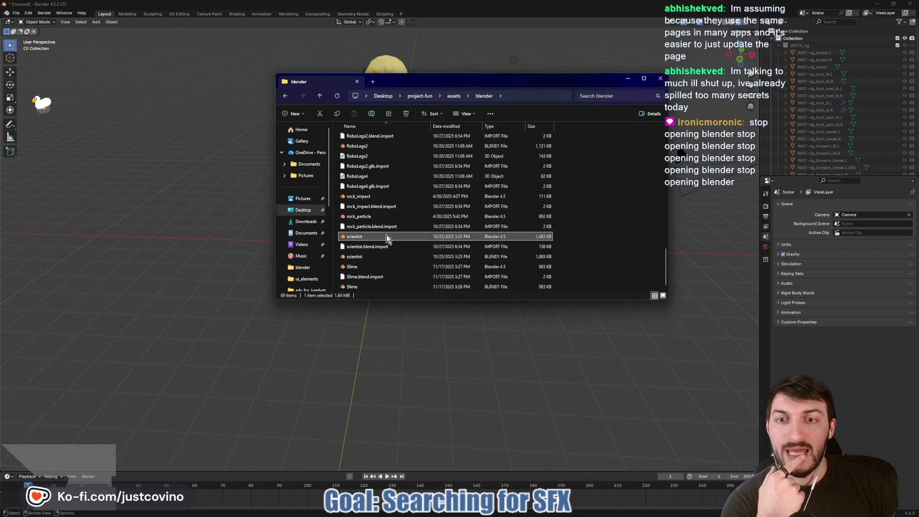
scroll(383, 215, up, 5)
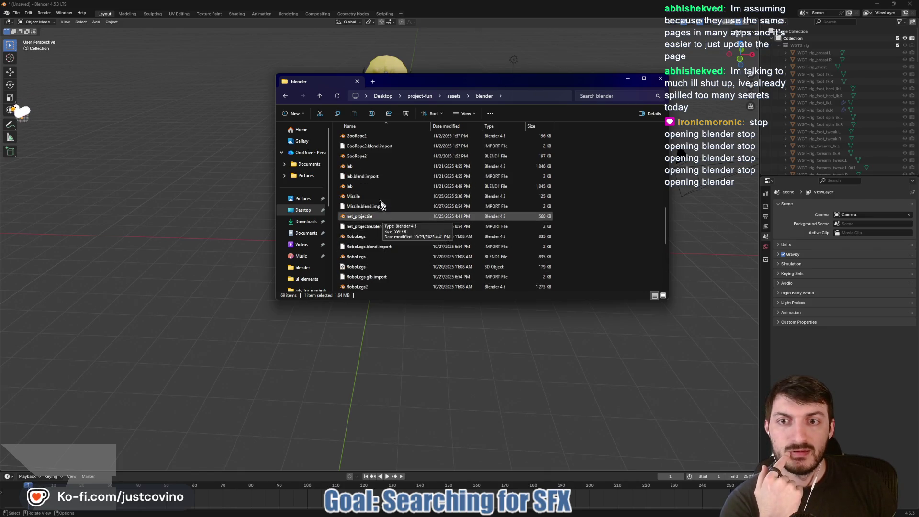
scroll(381, 191, up, 3)
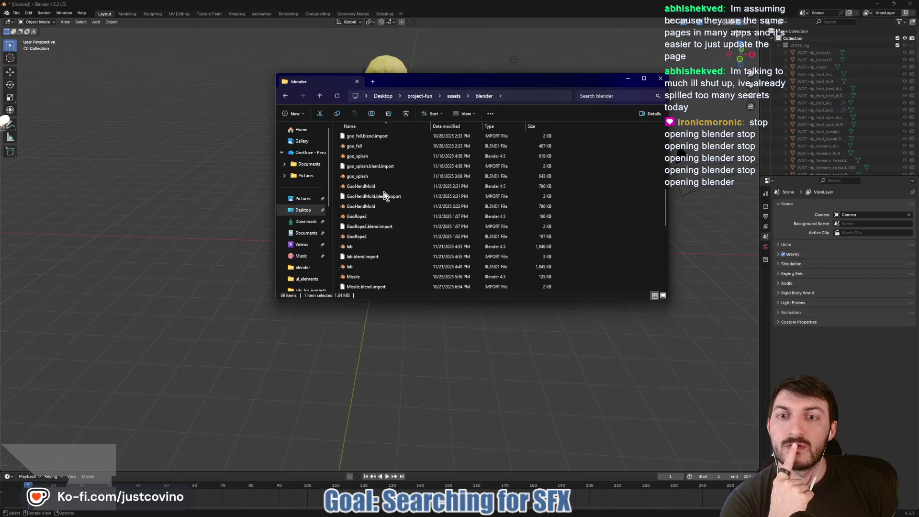
scroll(378, 182, up, 1)
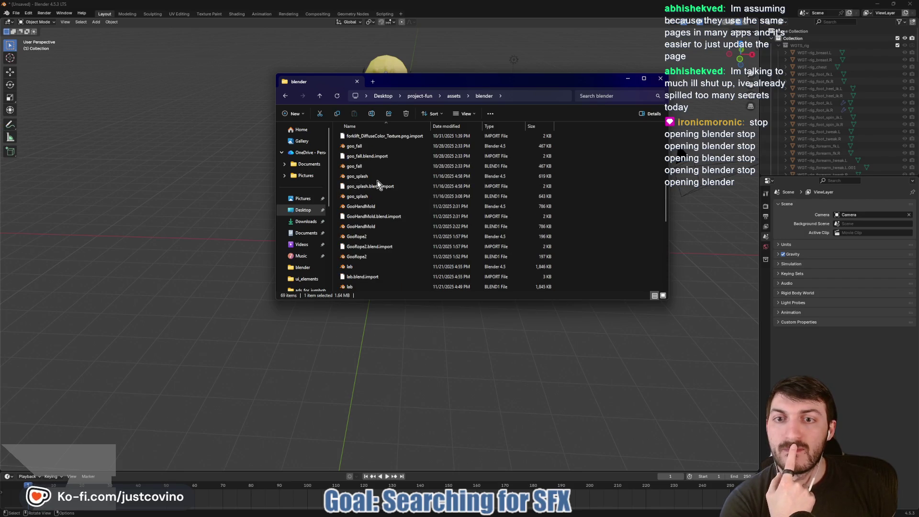
scroll(377, 184, up, 4)
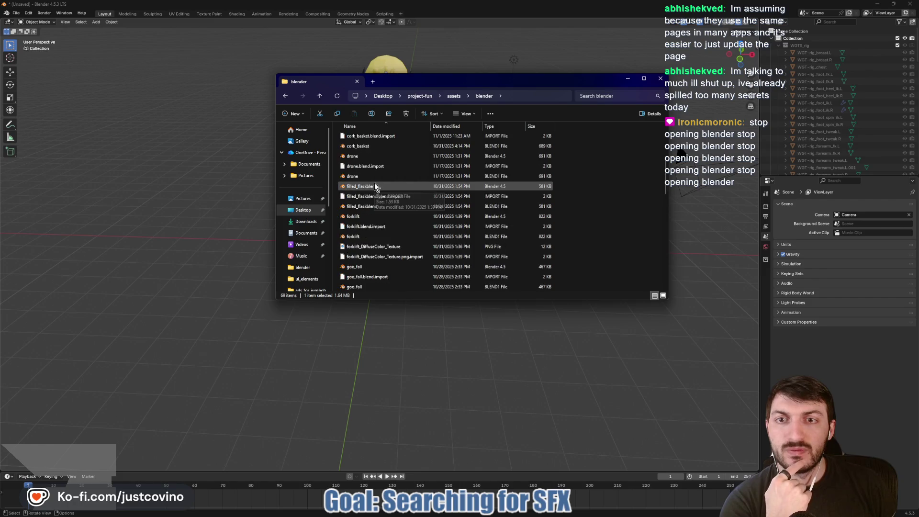
scroll(377, 190, up, 1)
scroll(378, 191, up, 4)
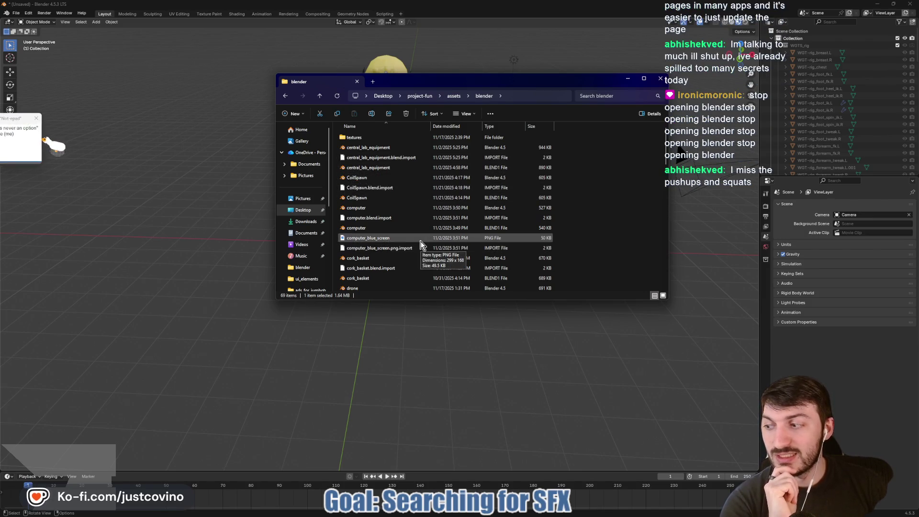
scroll(420, 245, down, 2)
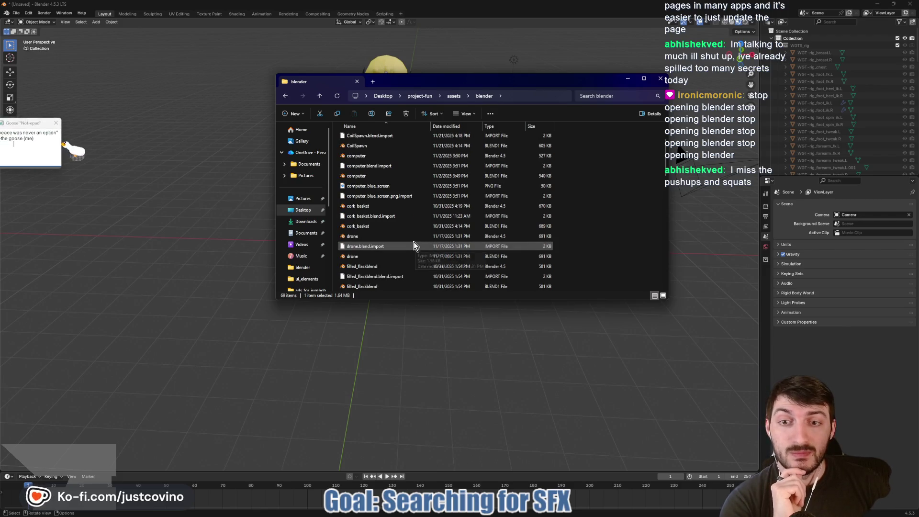
scroll(416, 244, down, 1)
scroll(402, 250, down, 1)
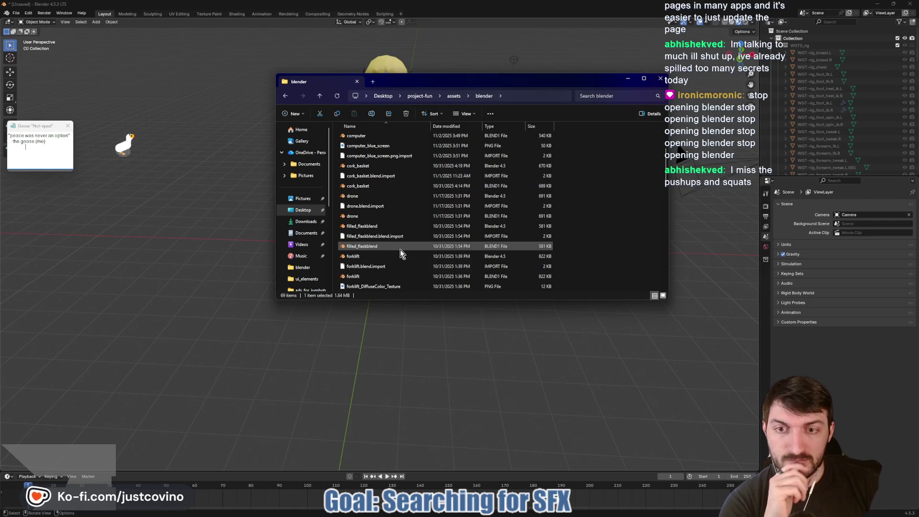
scroll(400, 249, down, 2)
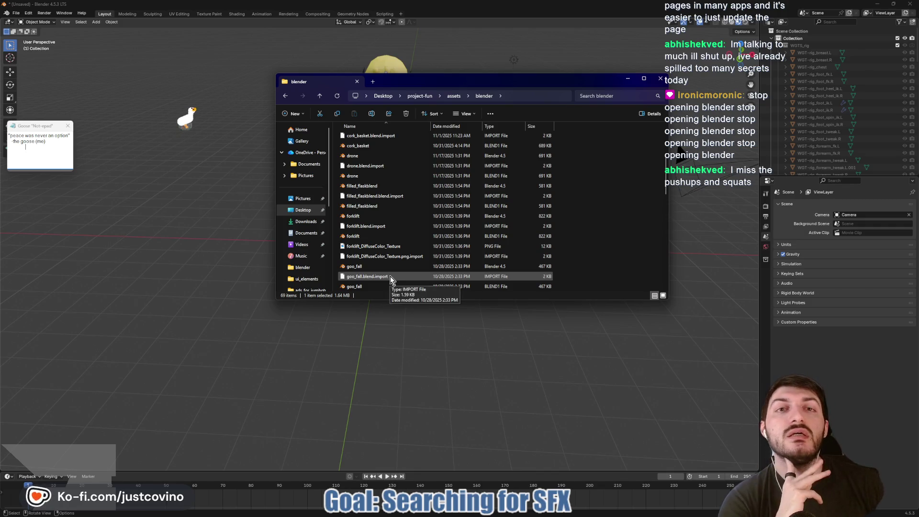
click(660, 79)
Step: Quit Blender, discarding the unsaved two-character scene
mouse_move(529, 225)
mouse_down()
mouse_move(481, 222)
mouse_move(547, 223)
mouse_up()
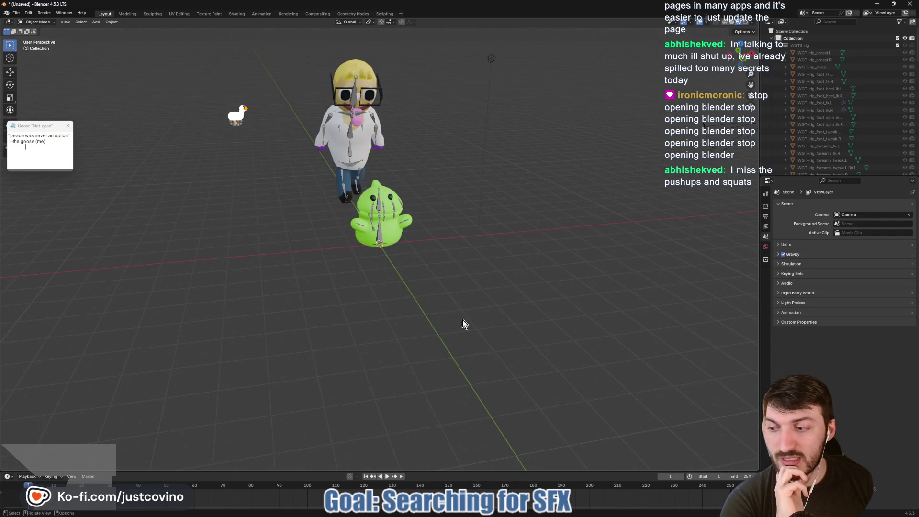
click(909, 4)
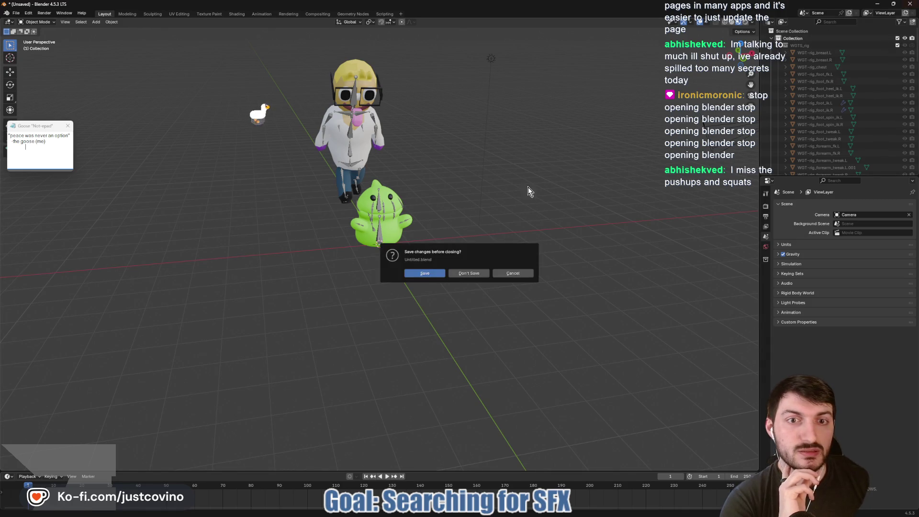
click(468, 273)
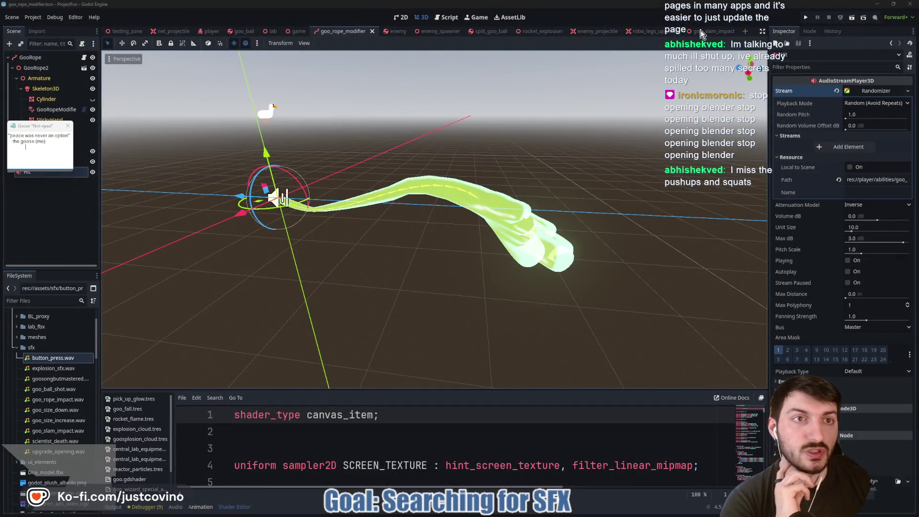
Step: Close the enemy, enemy_spawner, split_goo_ball and rocket_explosion scene tabs
click(404, 32)
middle_click(402, 33)
click(403, 34)
click(426, 32)
click(421, 32)
click(421, 32)
click(401, 35)
click(428, 31)
Step: Create a new 3D scene with its root node named PictureScene
click(559, 31)
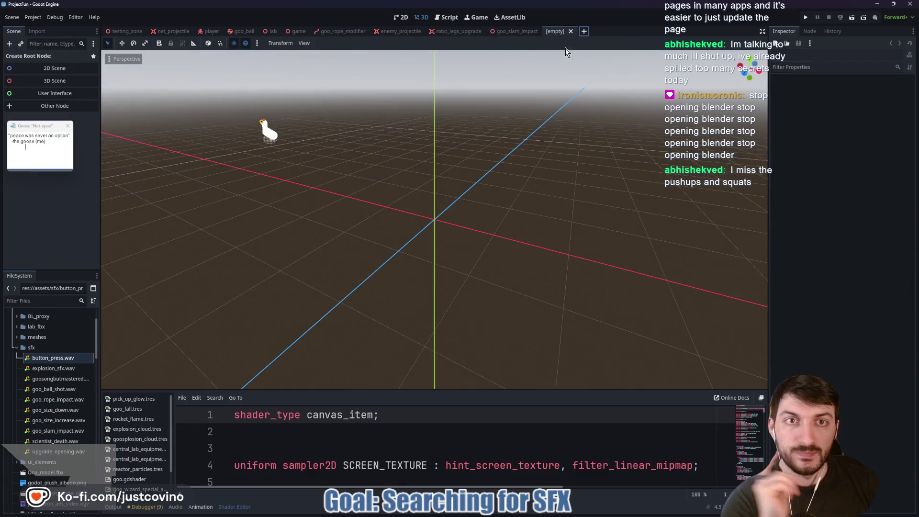
click(84, 79)
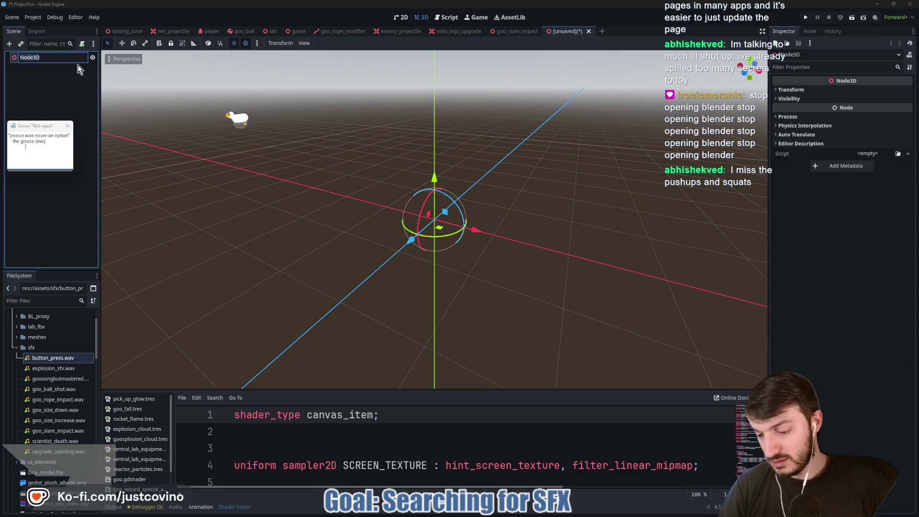
text(PictureScene)
key(Return)
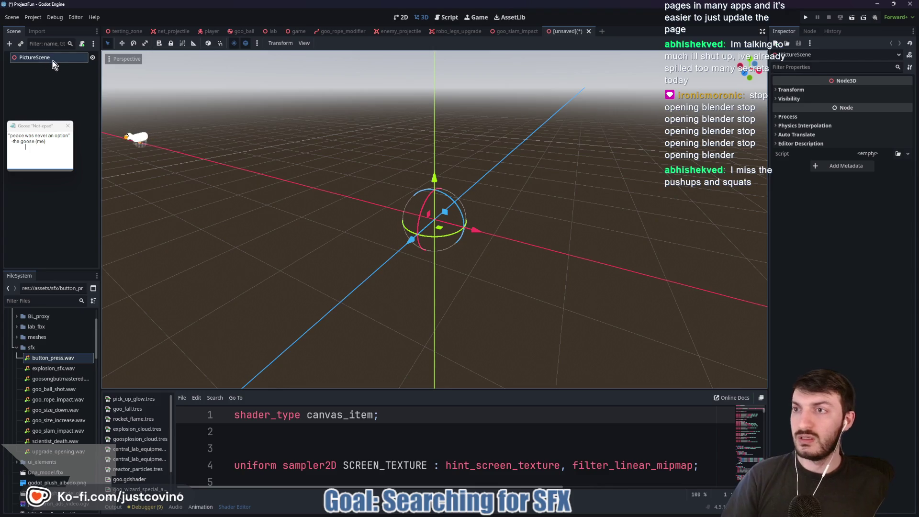
key(ctrl+shift+o)
Step: Instance lab.tscn as a Lab child under PictureScene
text(lab)
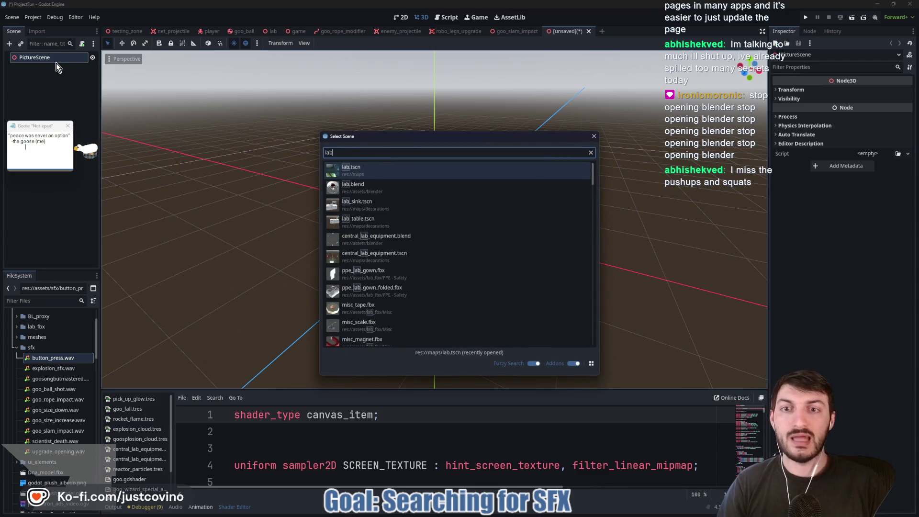
double_click(371, 178)
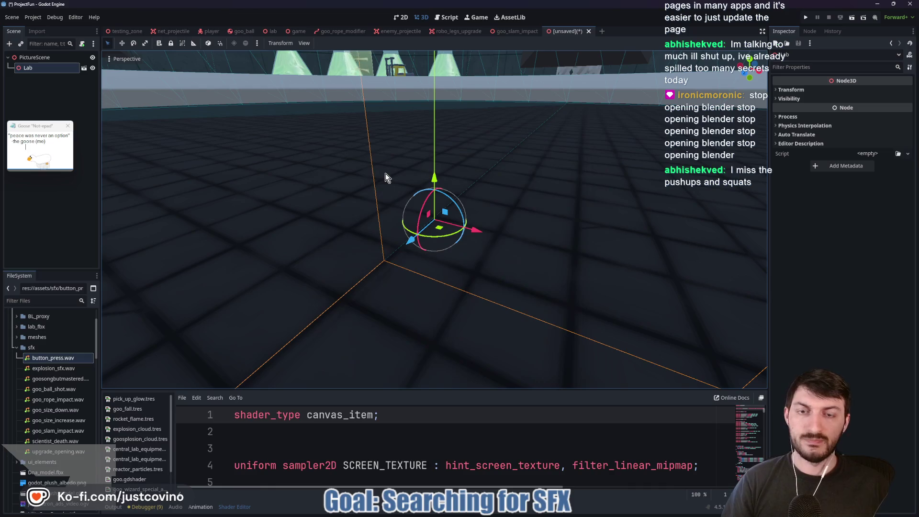
scroll(383, 192, up, 5)
mouse_move(565, 194)
mouse_down()
mouse_move(549, 205)
mouse_move(342, 211)
mouse_move(485, 191)
mouse_move(496, 194)
mouse_move(506, 235)
mouse_up()
scroll(506, 236, down, 3)
Step: Fly the view in toward the glowing flask shelves and yellow forklift
key(w)
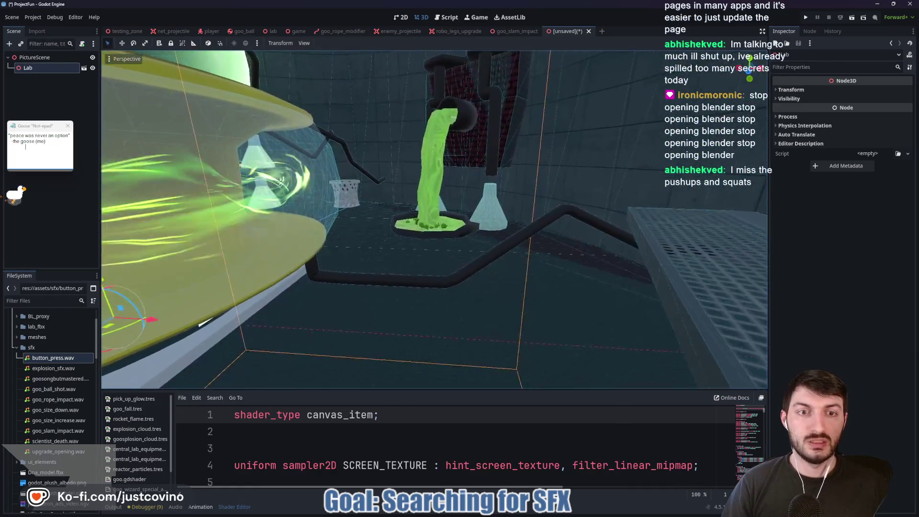
key(w)
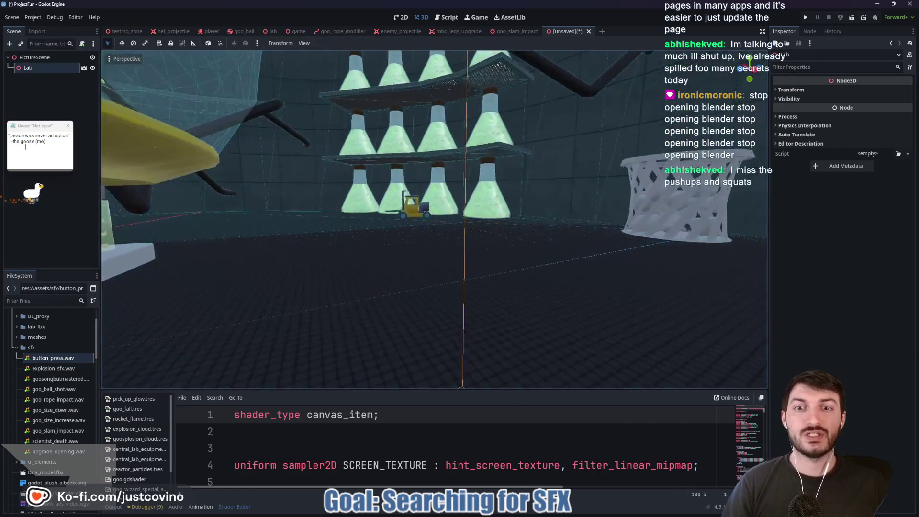
key(a)
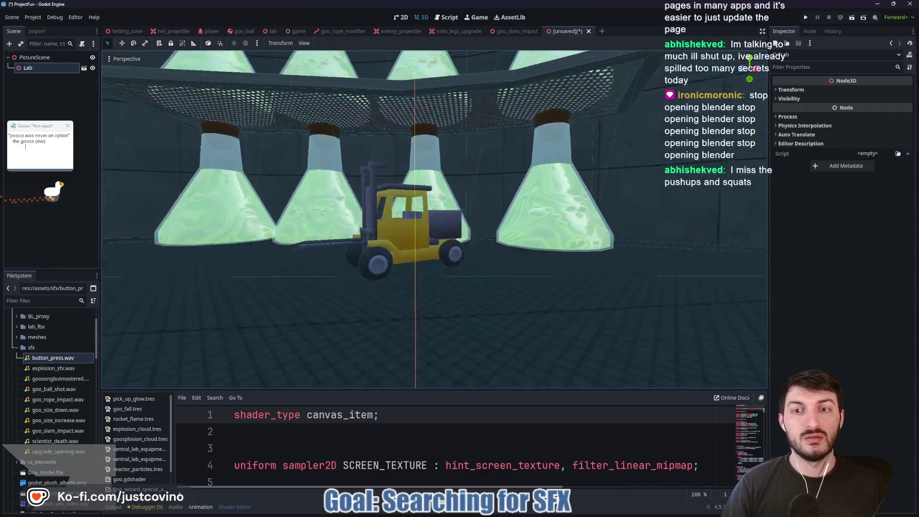
key(a)
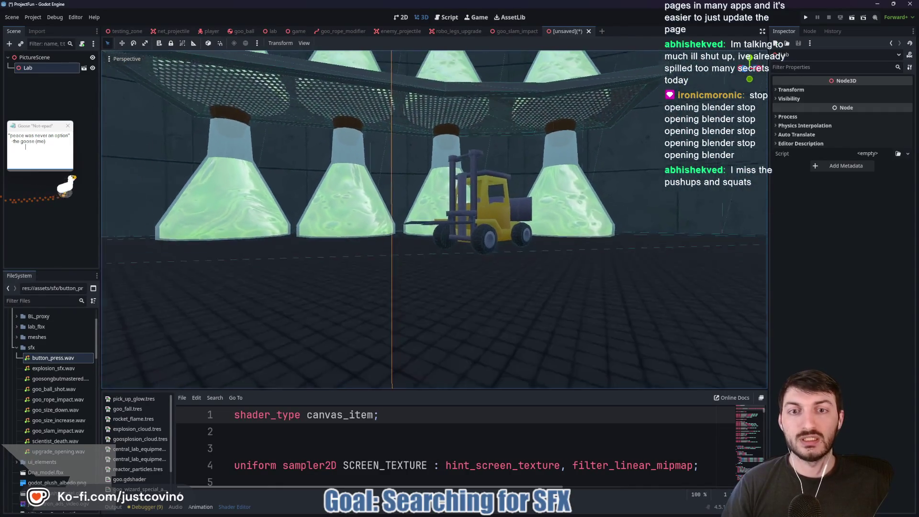
key(e)
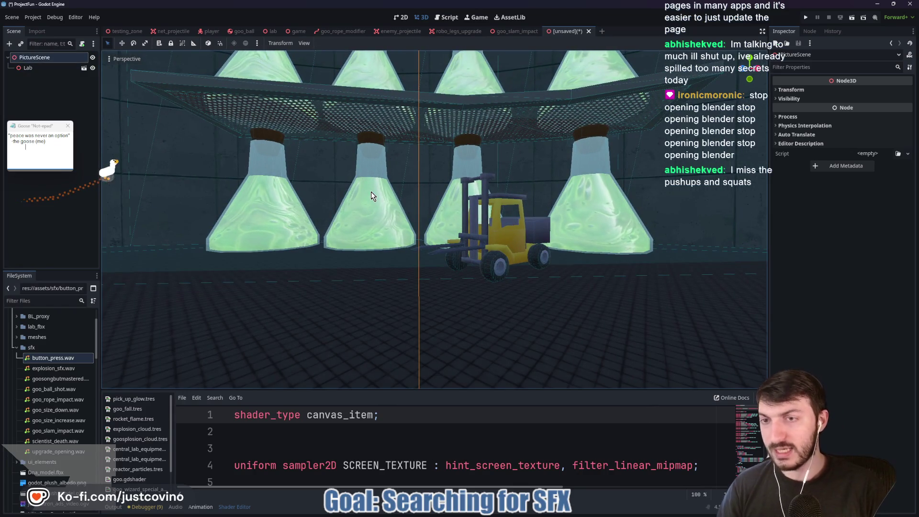
key(ctrl+a)
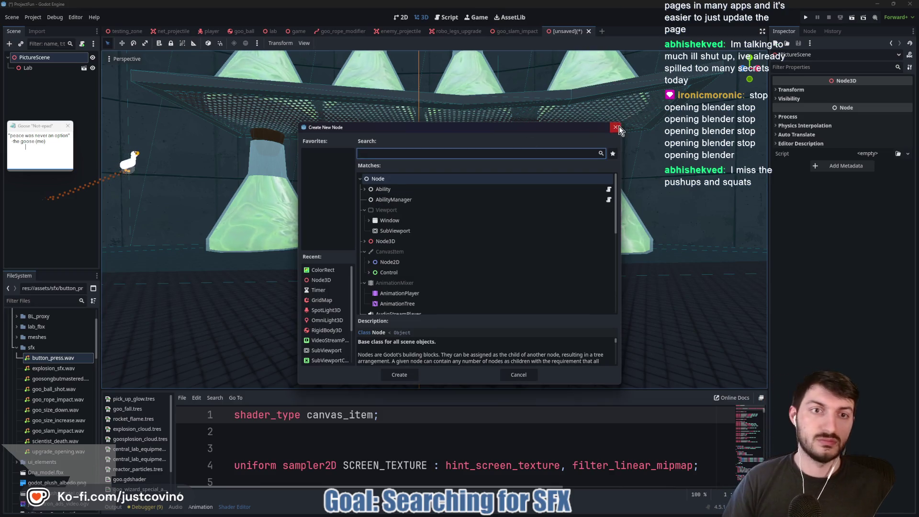
Step: Instance player.tscn into PictureScene
click(615, 127)
key(ctrl+shift+a)
text(player)
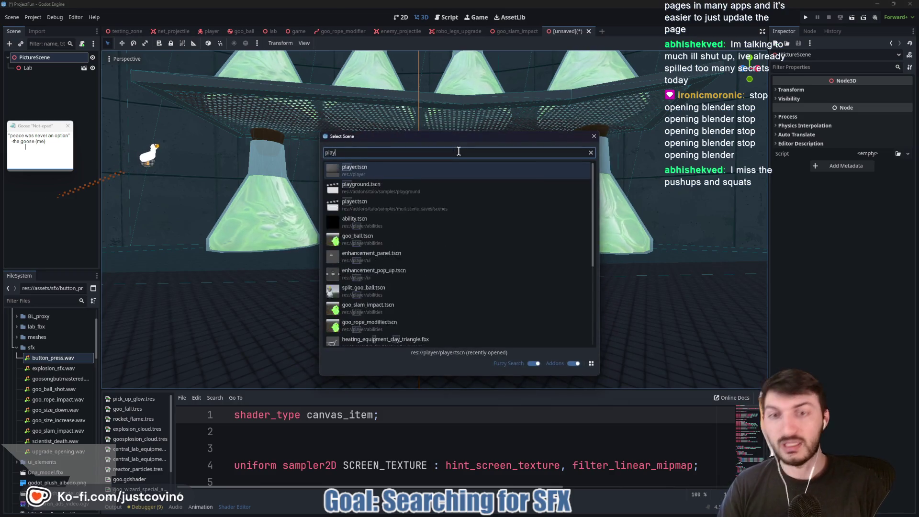
key(Return)
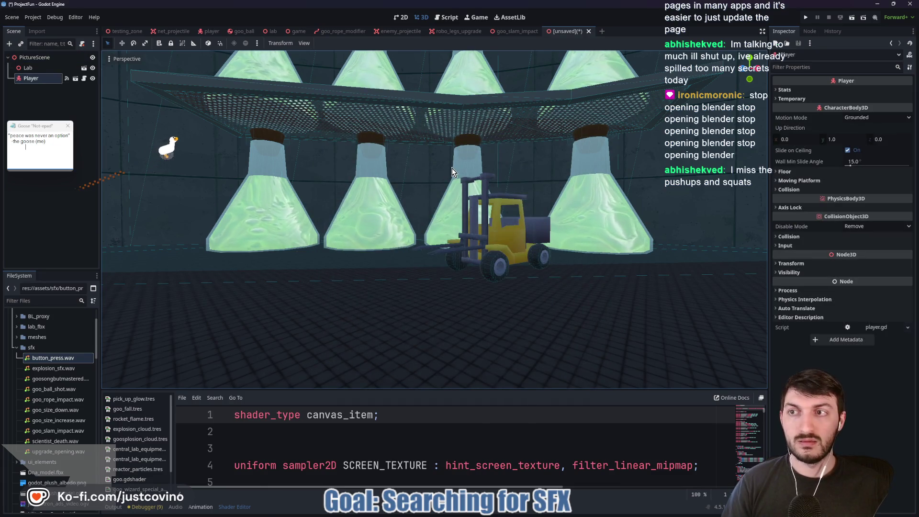
key(f)
Step: Move the Player along the X axis, then along the Z axis
key(g)
key(x)
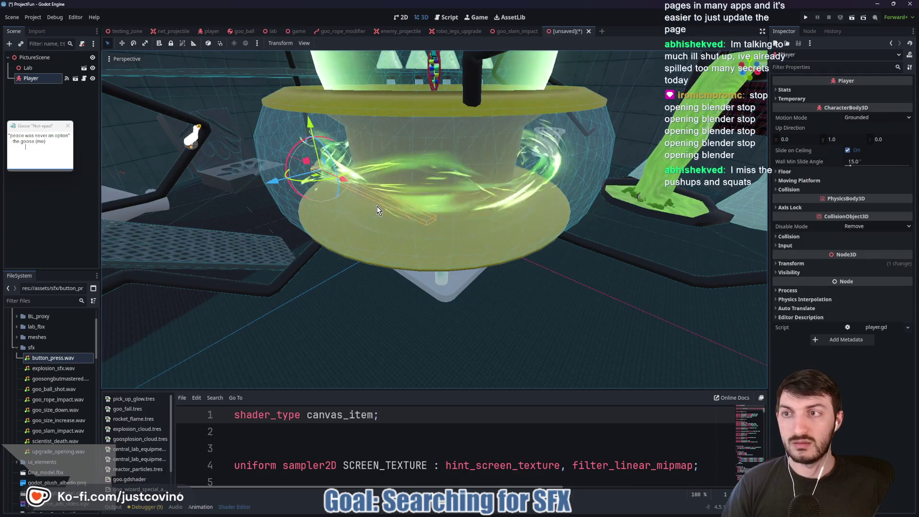
click(377, 206)
key(f)
scroll(430, 246, down, 3)
drag(429, 245, 606, 195)
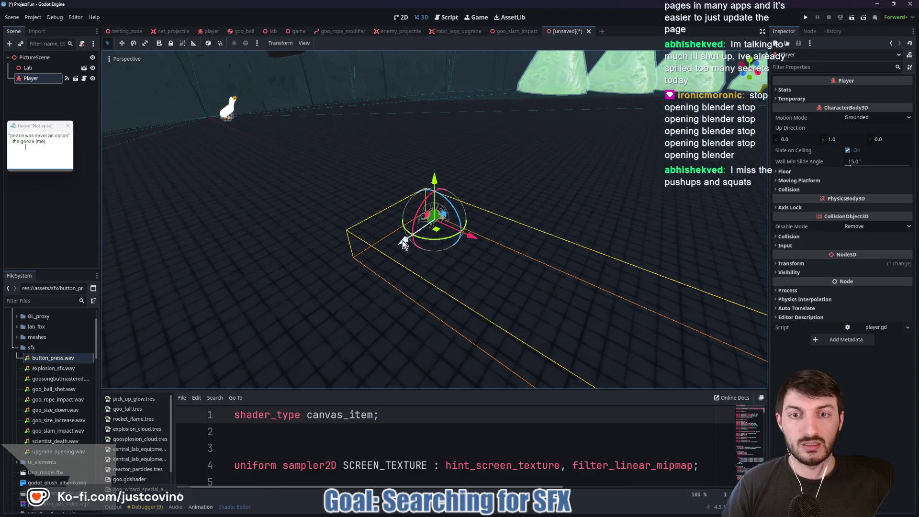
key(g)
key(z)
click(636, 178)
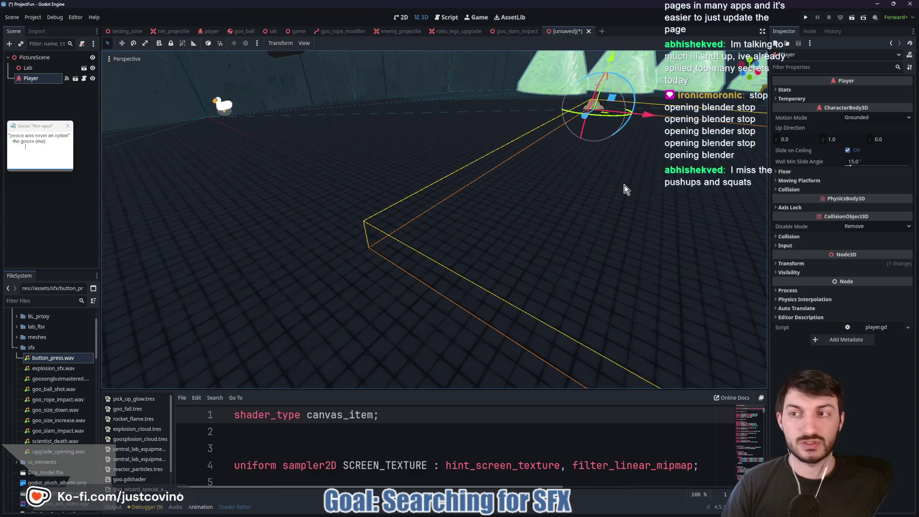
key(f)
Step: Drag the Player onto the lab floor beside the flasks and forklift
drag(616, 204, 478, 233)
mouse_move(389, 223)
mouse_down()
mouse_move(578, 240)
mouse_move(687, 338)
mouse_up()
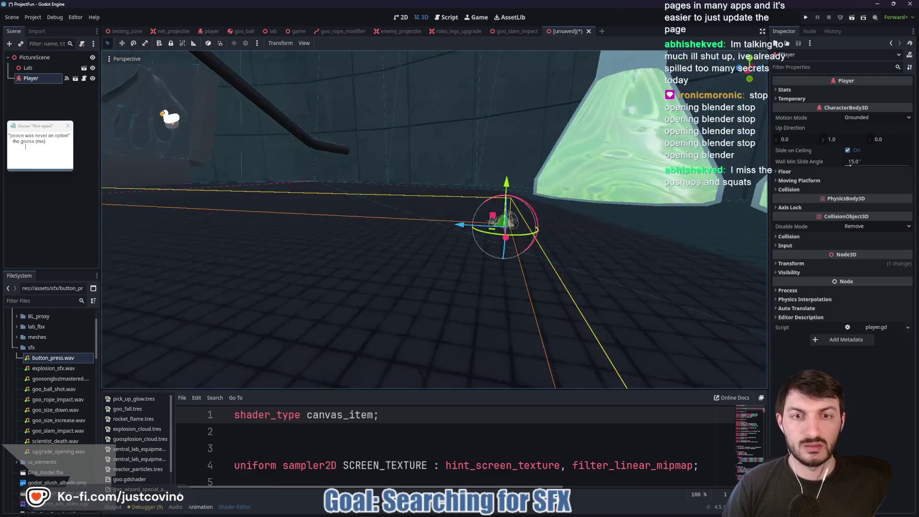
mouse_move(434, 219)
mouse_down()
mouse_move(516, 191)
mouse_move(306, 256)
mouse_move(266, 258)
mouse_move(422, 249)
mouse_move(412, 201)
mouse_move(544, 241)
mouse_up()
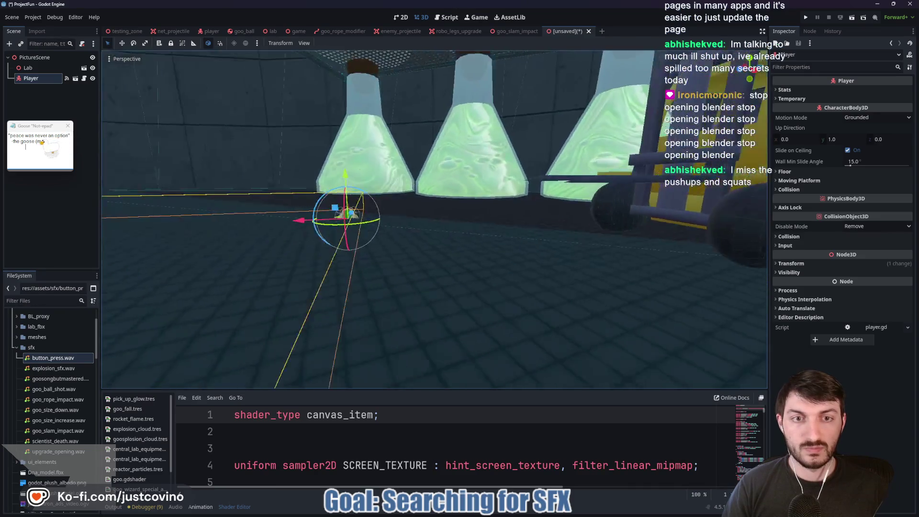
drag(361, 215, 360, 259)
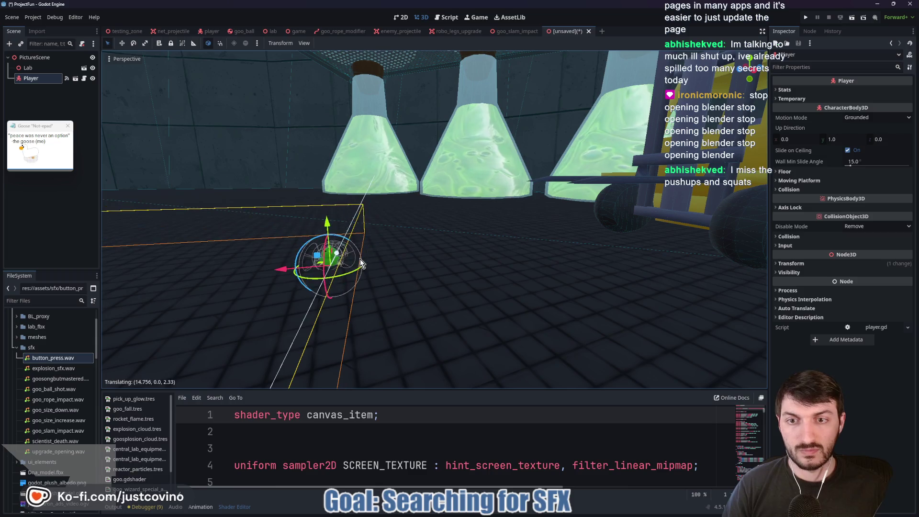
drag(276, 274, 410, 286)
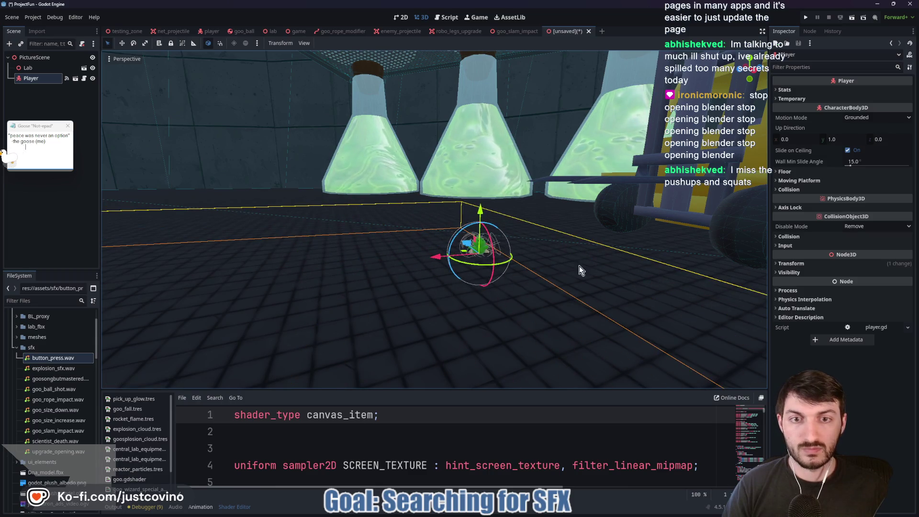
scroll(574, 260, up, 2)
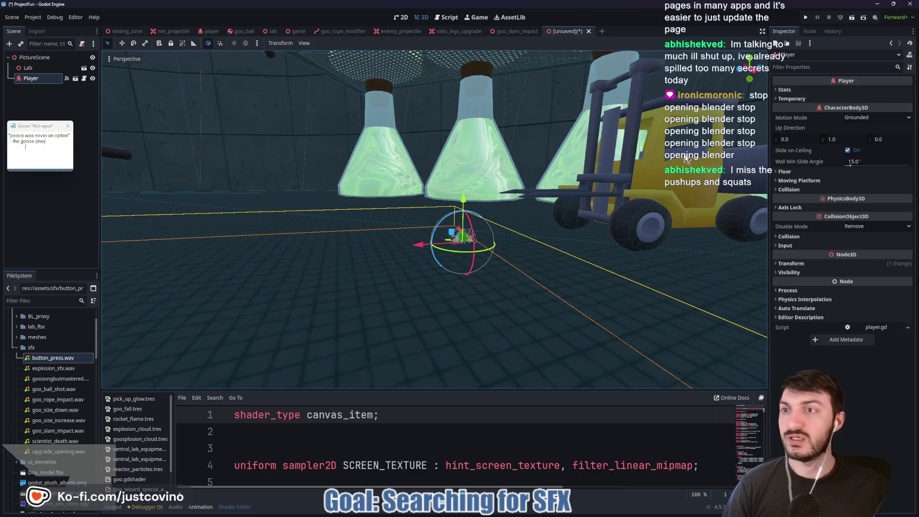
click(789, 264)
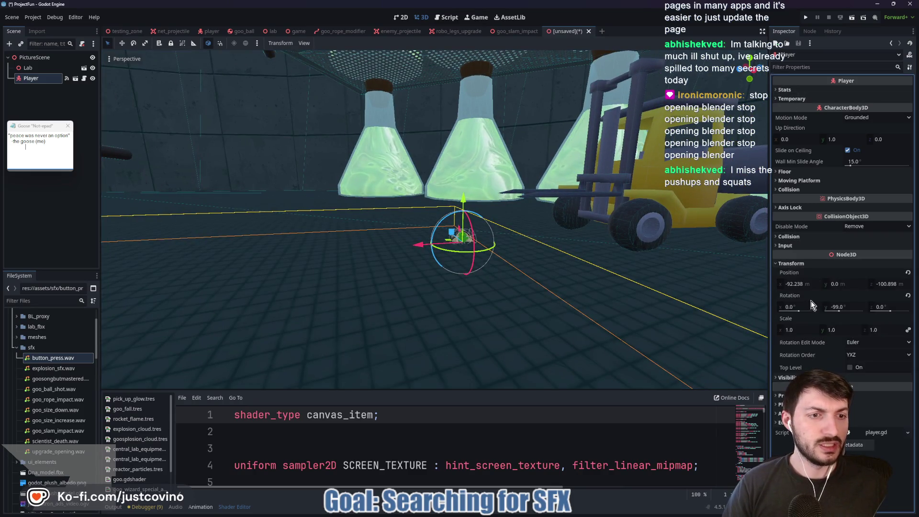
Step: Set the Player's scale to 3.0
text(2)
key(Return)
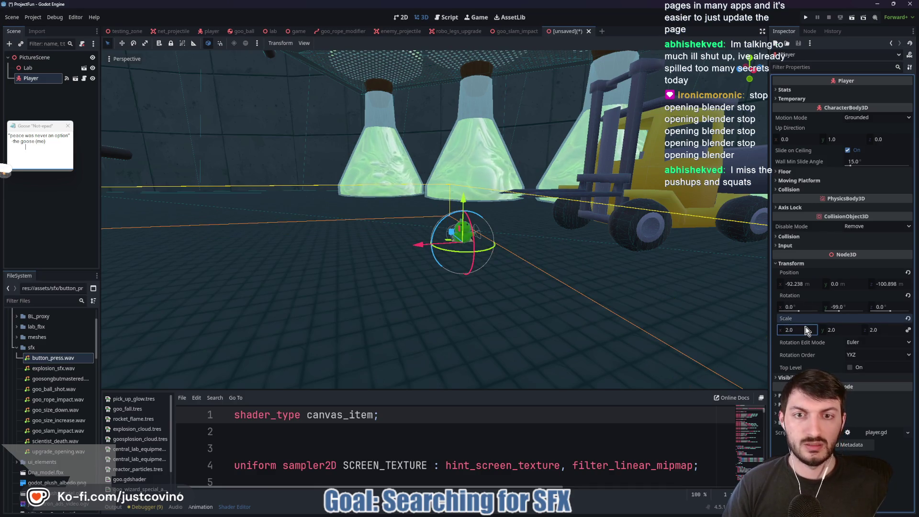
text(3)
key(Return)
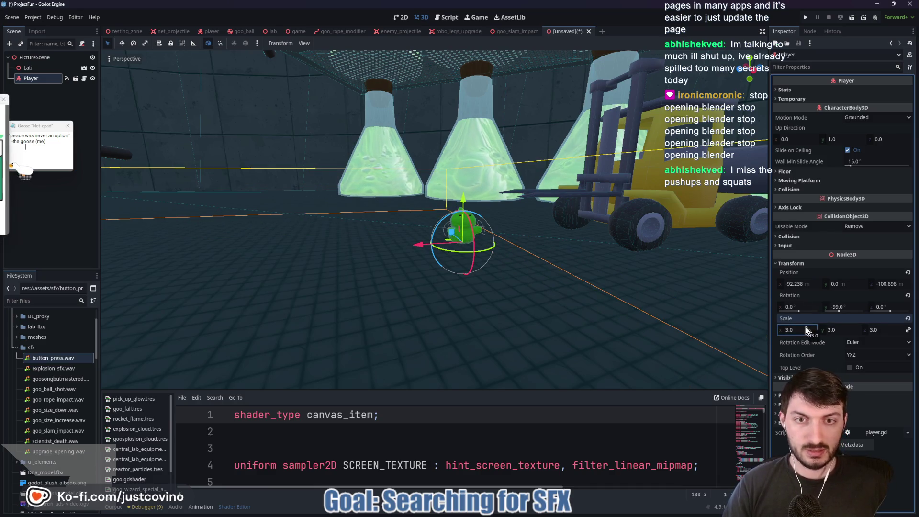
scroll(629, 247, up, 5)
scroll(642, 253, down, 5)
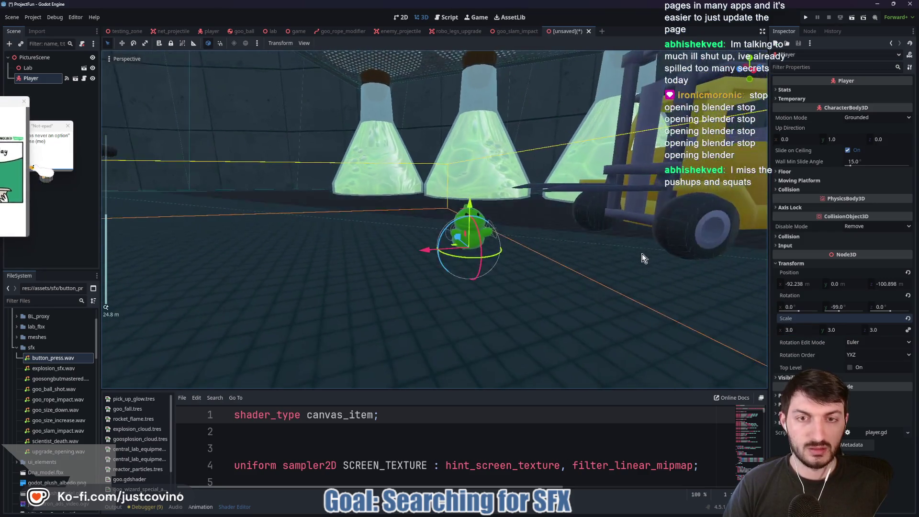
scroll(613, 259, up, 2)
scroll(588, 254, up, 5)
scroll(562, 252, down, 4)
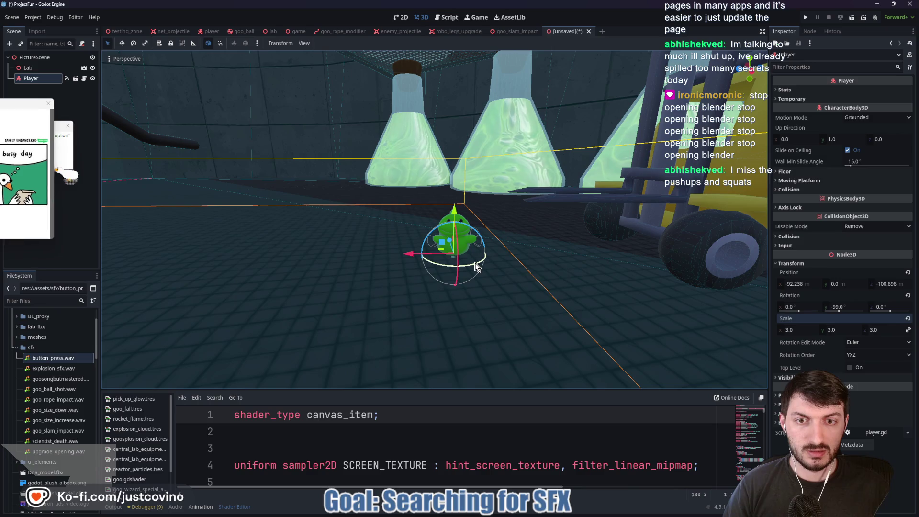
Step: Rotate the Player around Y to -169.4°, then reselect PictureScene
drag(476, 265, 454, 264)
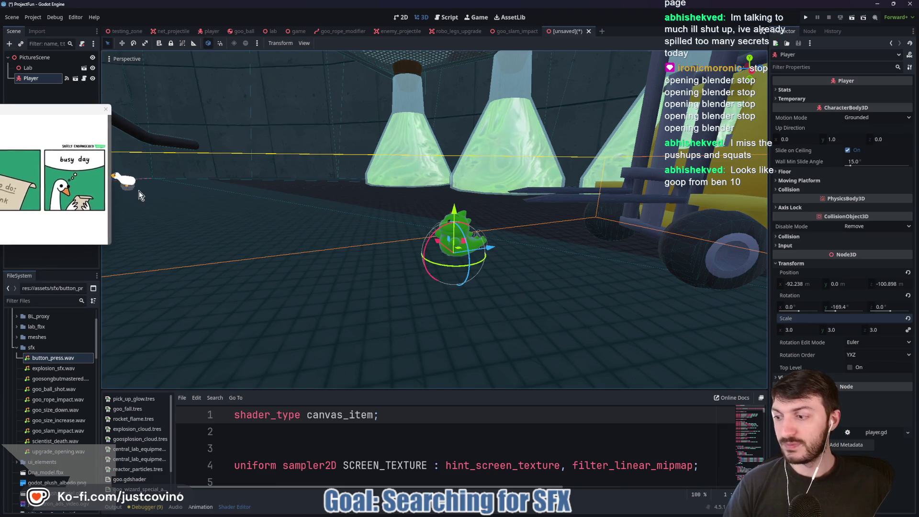
click(29, 58)
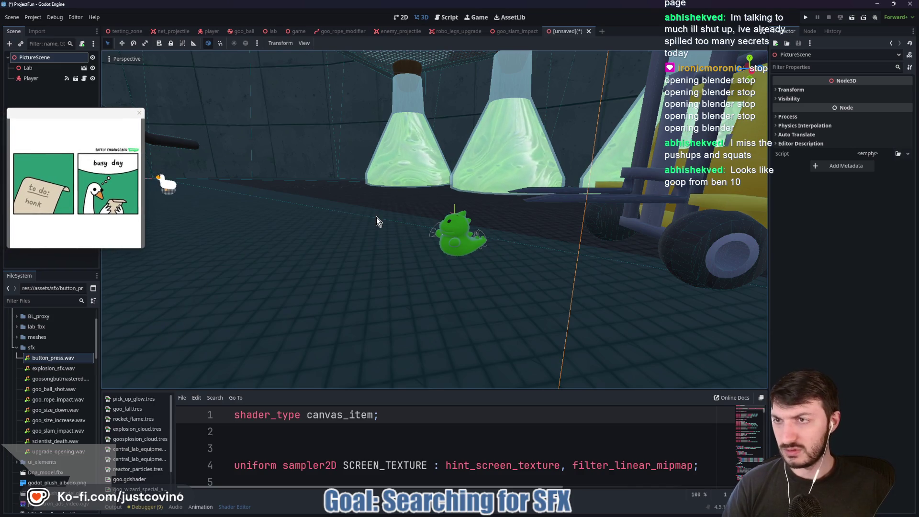
key(ctrl+shift+o)
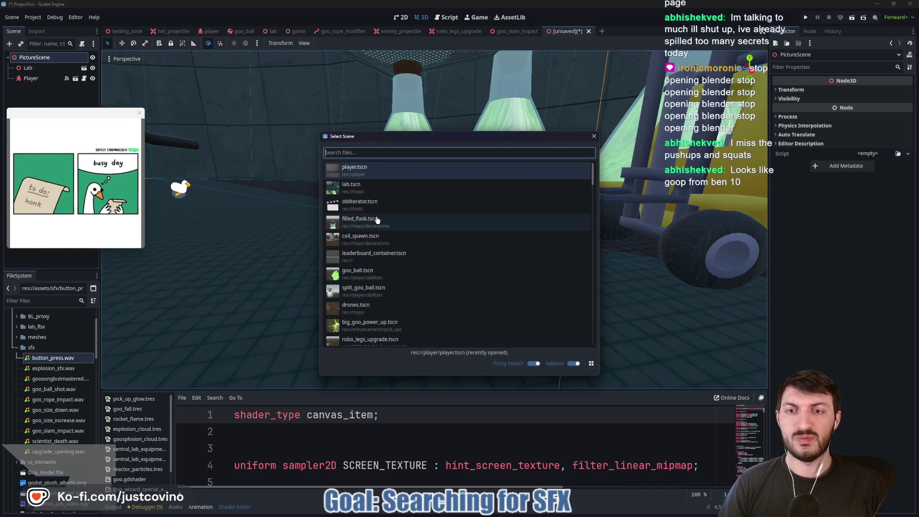
Step: Search 'goo_rop' and instance goo_rope_modifier.tscn into PictureScene as GooRope
text(goo)
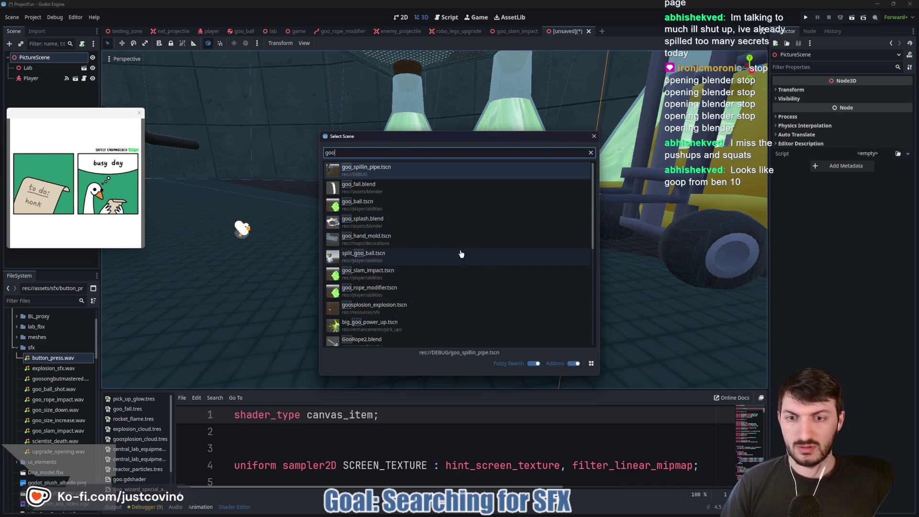
text(_rop)
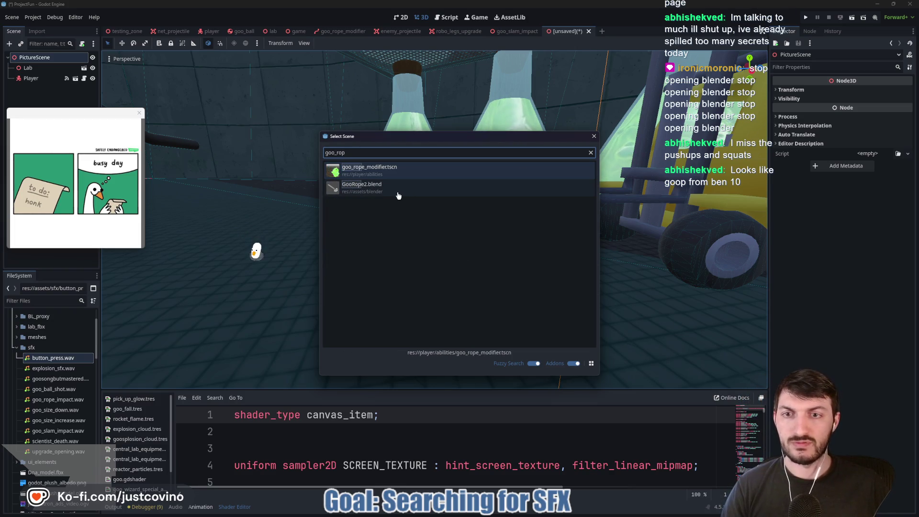
double_click(532, 169)
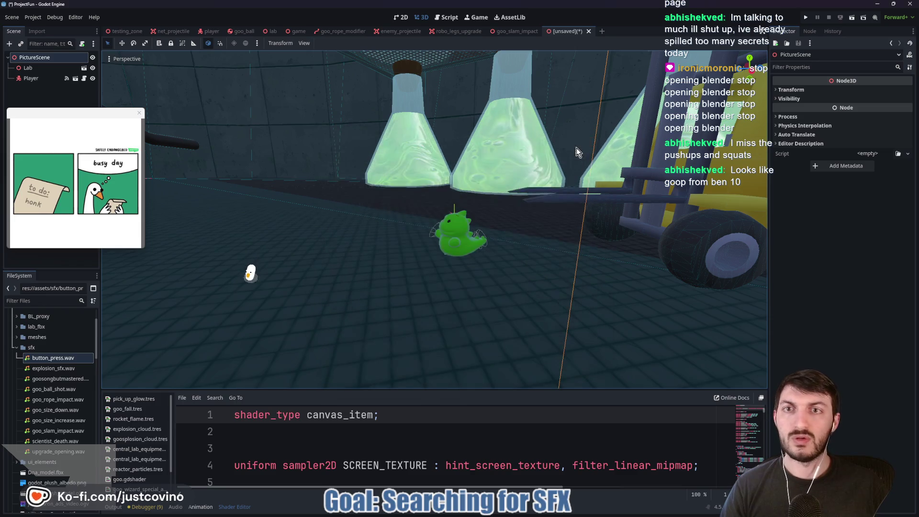
click(353, 32)
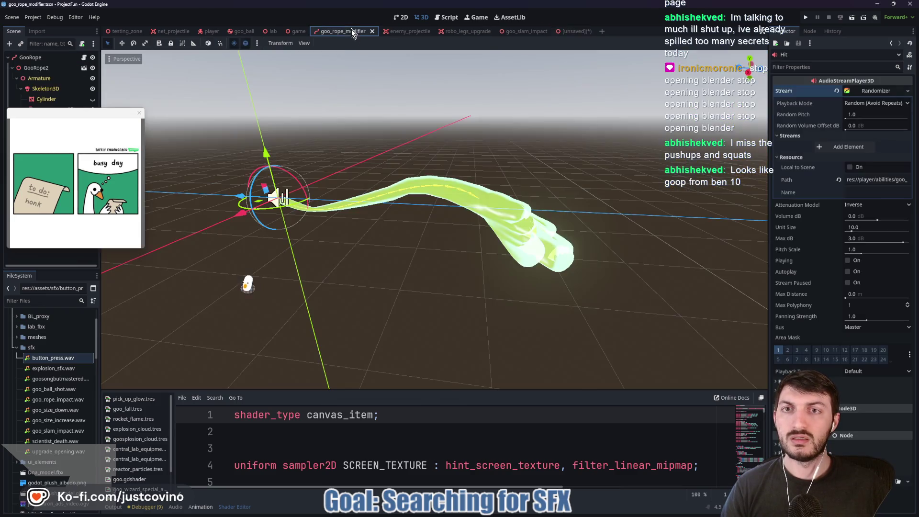
click(576, 32)
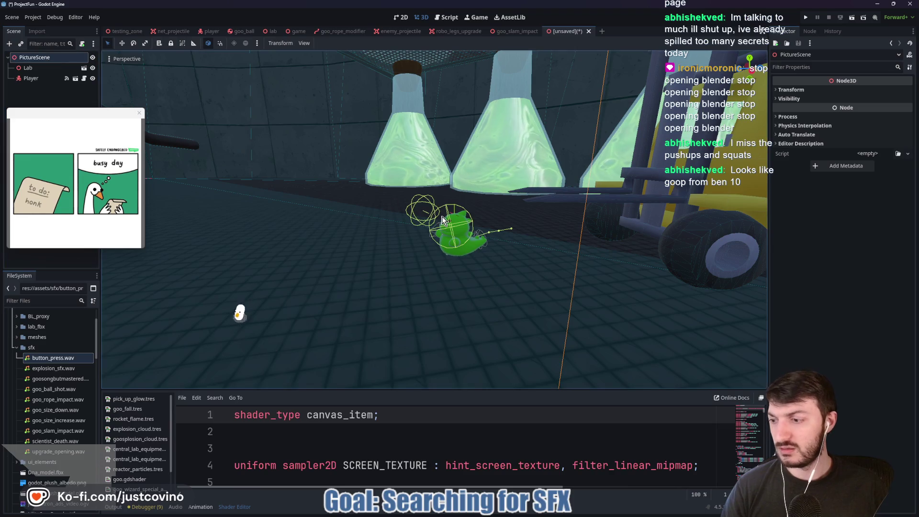
key(ctrl+shift+a)
text(goo_)
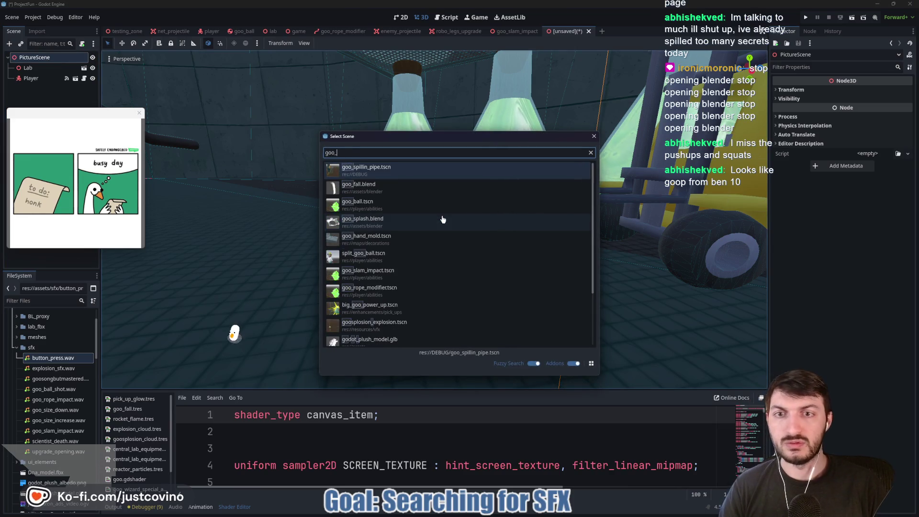
text(rope)
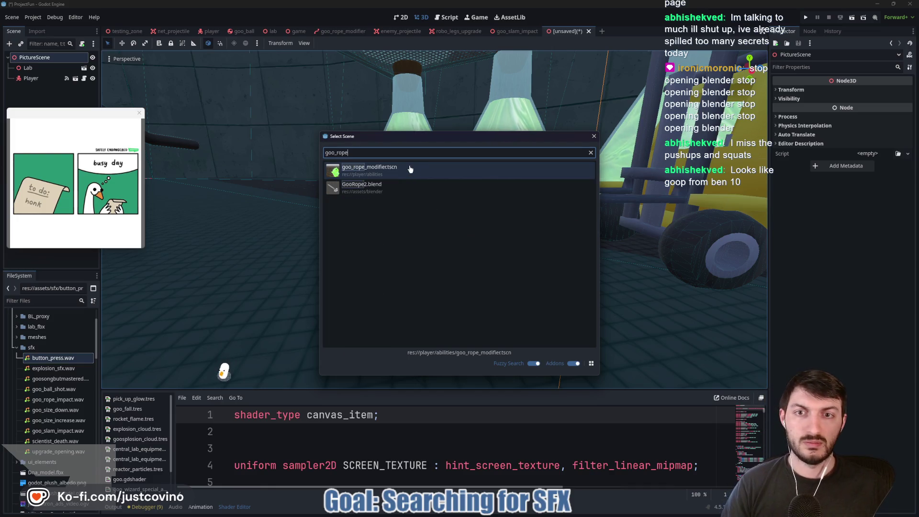
double_click(410, 169)
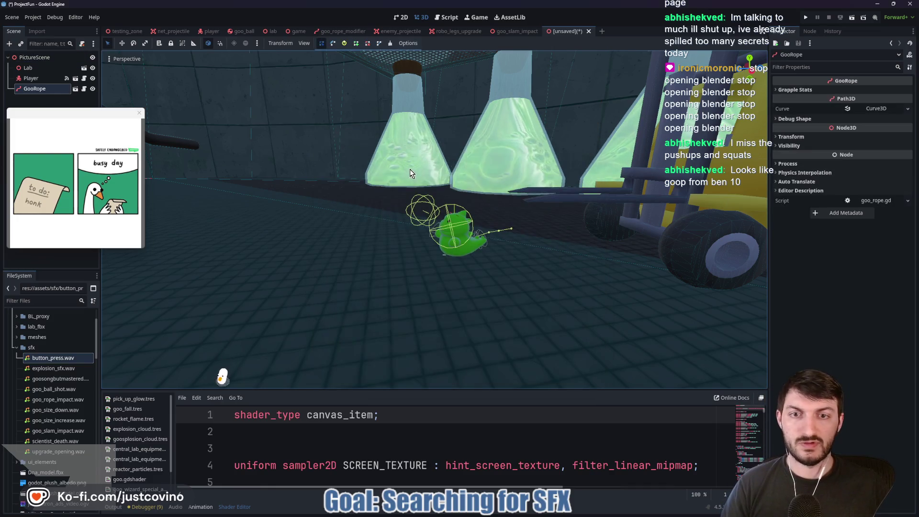
Step: Move the GooRope along the Z axis, then vertically on Y
scroll(400, 182, down, 5)
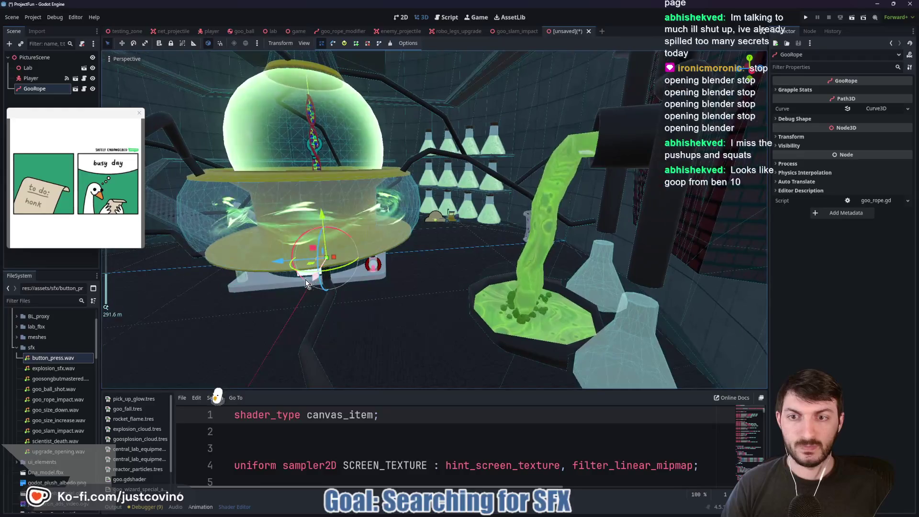
mouse_move(314, 280)
mouse_down()
mouse_move(359, 246)
mouse_move(330, 247)
mouse_move(346, 239)
mouse_up()
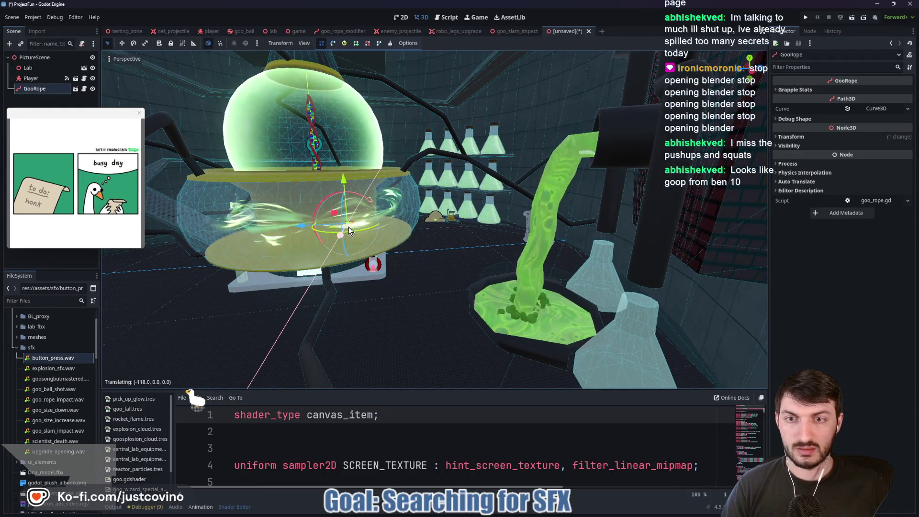
key(z)
click(374, 237)
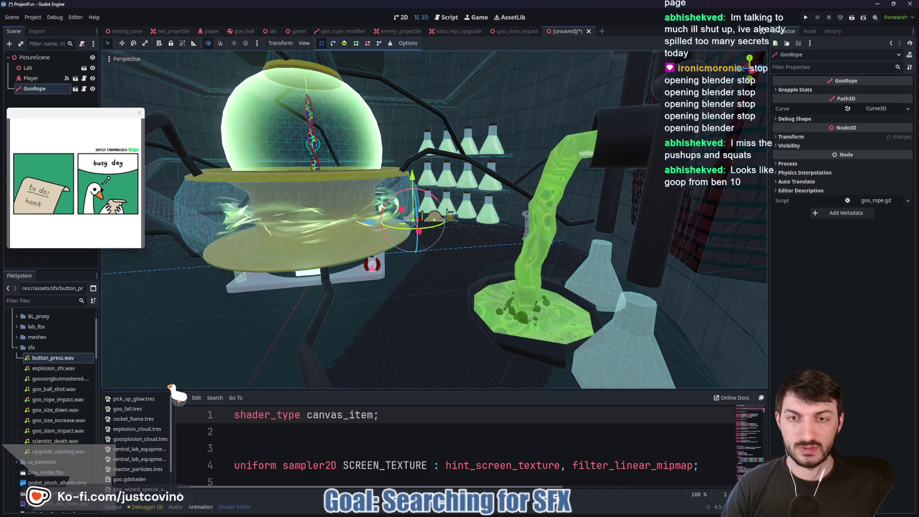
scroll(410, 273, up, 5)
scroll(463, 270, up, 3)
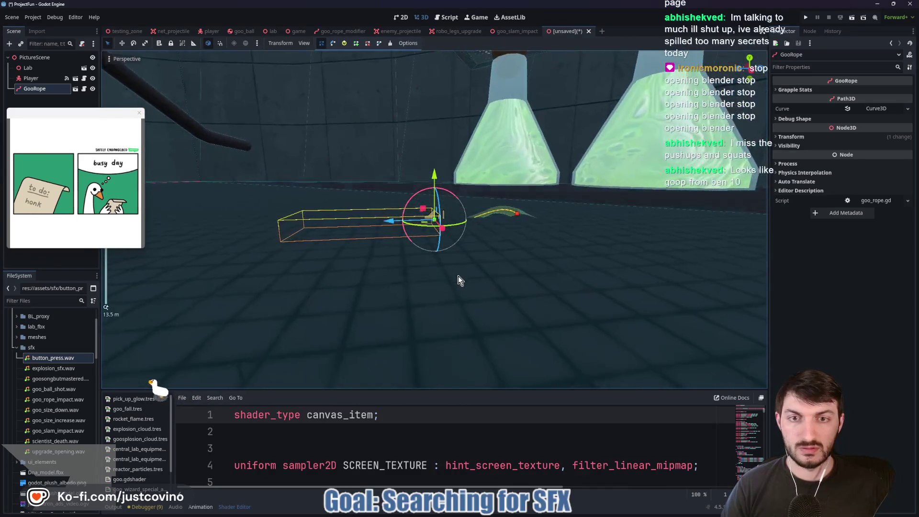
key(g)
key(y)
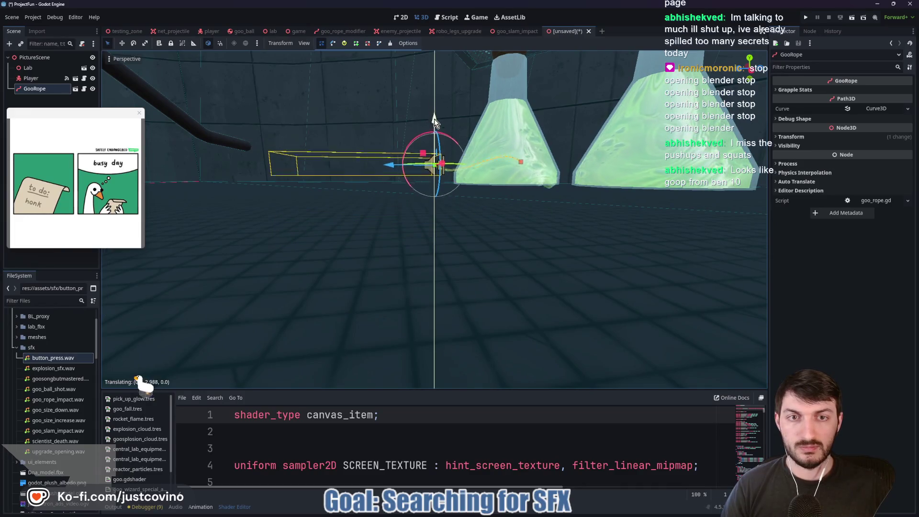
click(435, 123)
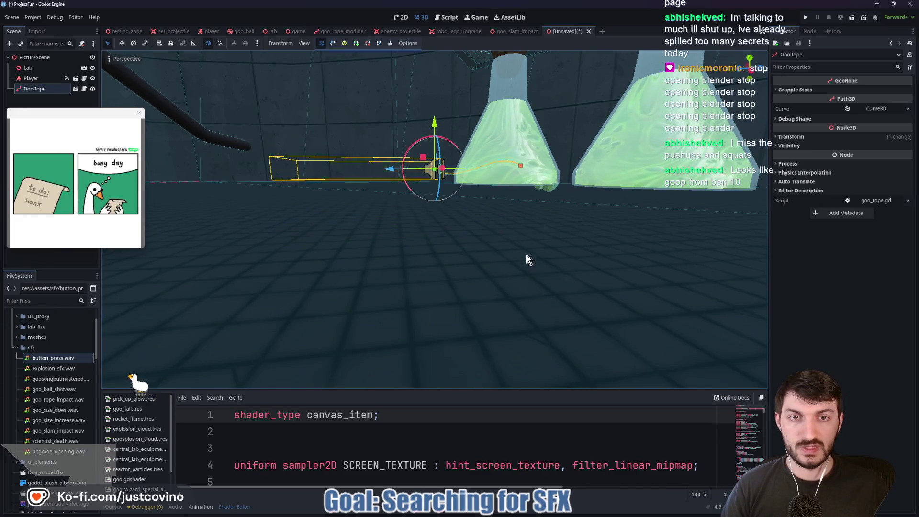
scroll(529, 233, down, 5)
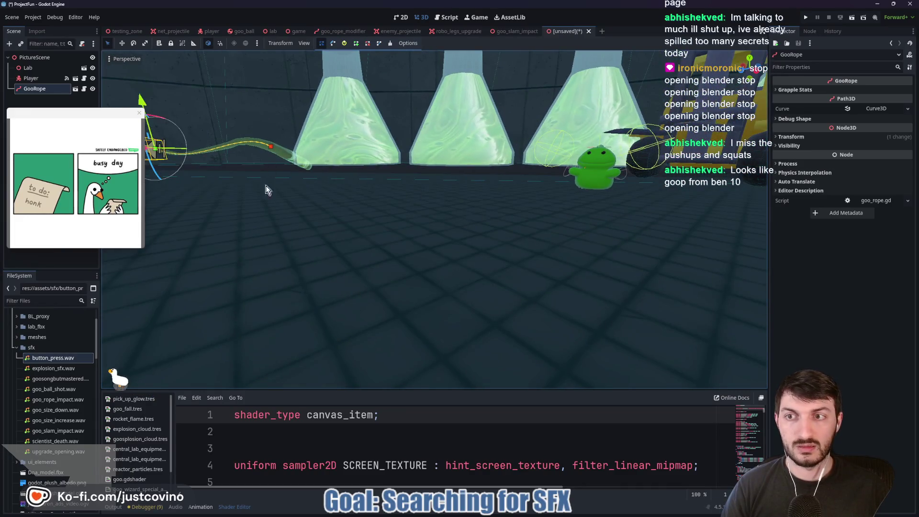
key(f)
Step: Spin GooRope around Y and place it beside the goo creature
drag(218, 223, 414, 229)
mouse_move(432, 197)
mouse_down()
mouse_move(475, 203)
mouse_move(542, 155)
mouse_move(493, 109)
mouse_move(417, 119)
mouse_up()
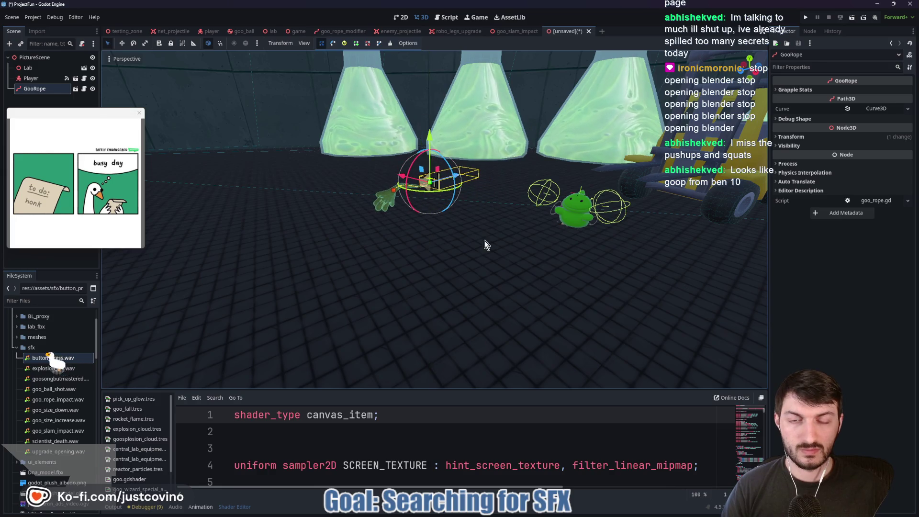
scroll(486, 239, down, 3)
drag(373, 214, 512, 260)
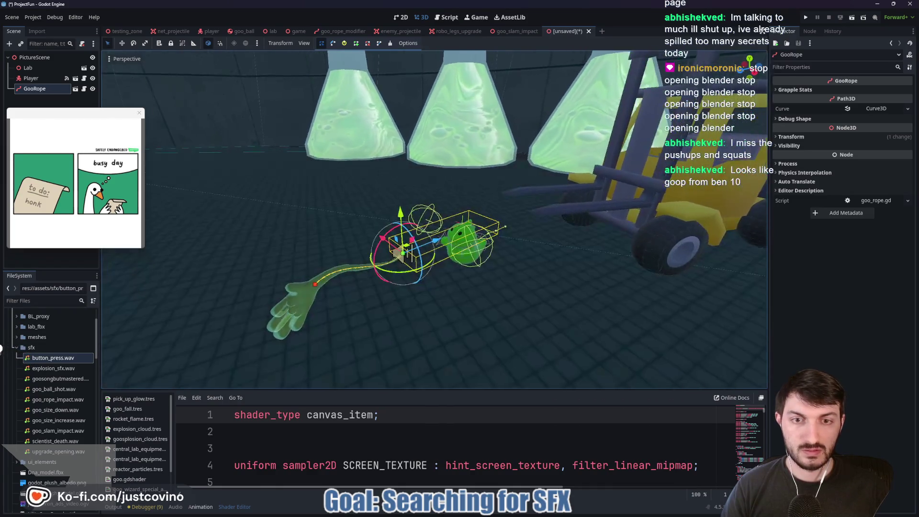
scroll(385, 252, down, 5)
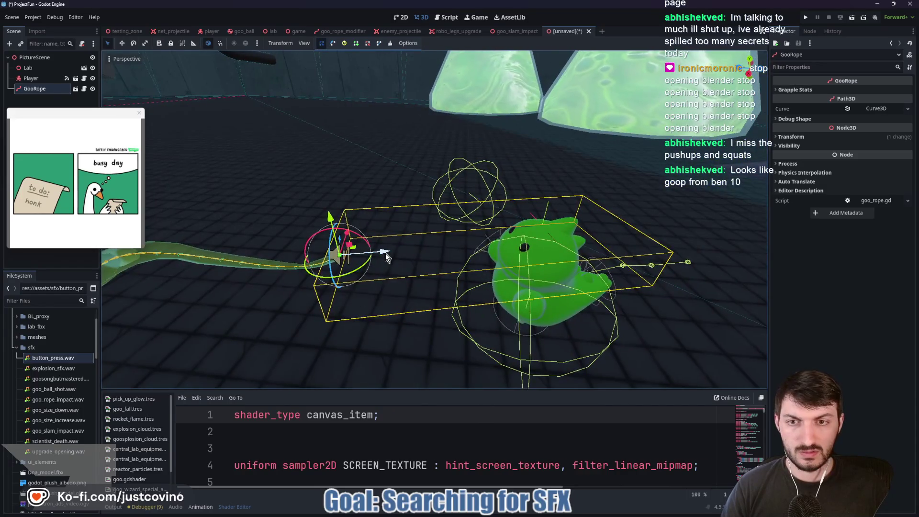
Step: Shift GooRope so the rope ends at the goo creature
mouse_move(385, 253)
mouse_down()
mouse_move(497, 254)
mouse_move(552, 266)
mouse_up()
drag(524, 200, 533, 237)
drag(542, 273, 553, 269)
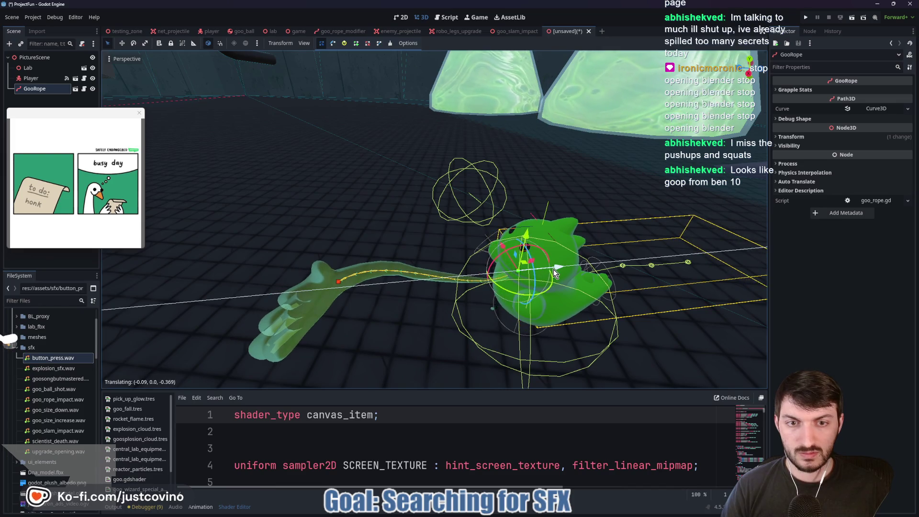
Step: Raise the rope's end curve point so the hand lifts up and back
click(337, 283)
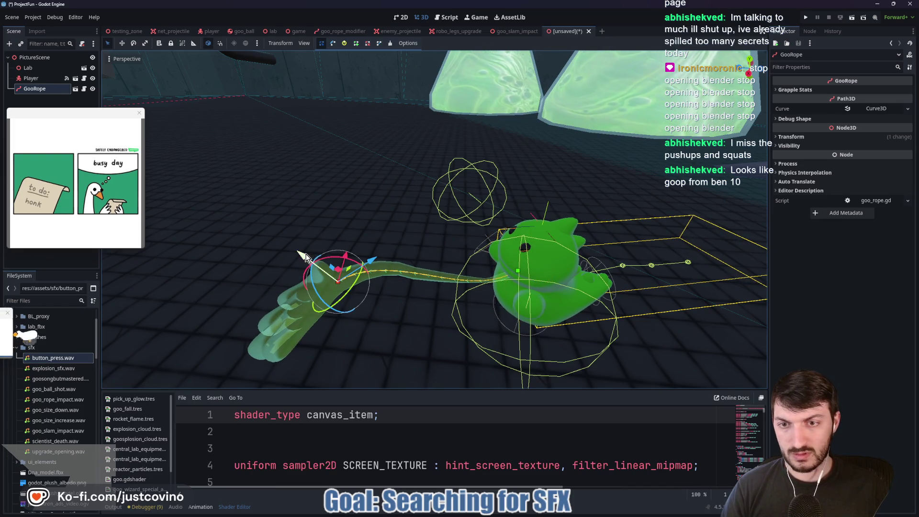
mouse_move(311, 257)
mouse_down()
mouse_move(328, 247)
mouse_move(358, 131)
mouse_up()
mouse_move(341, 184)
mouse_down()
mouse_move(397, 232)
mouse_move(434, 226)
mouse_move(402, 219)
mouse_move(483, 231)
mouse_move(494, 239)
mouse_move(487, 243)
mouse_move(517, 250)
mouse_up()
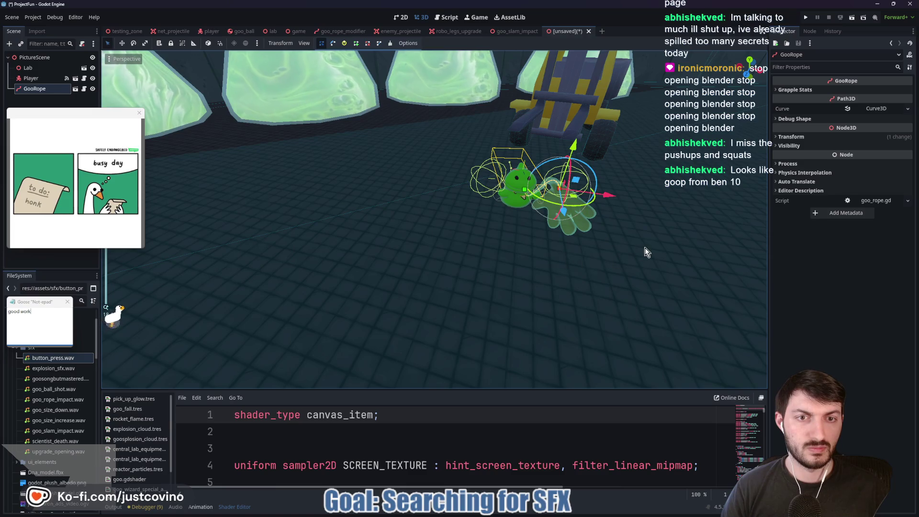
drag(653, 244, 444, 194)
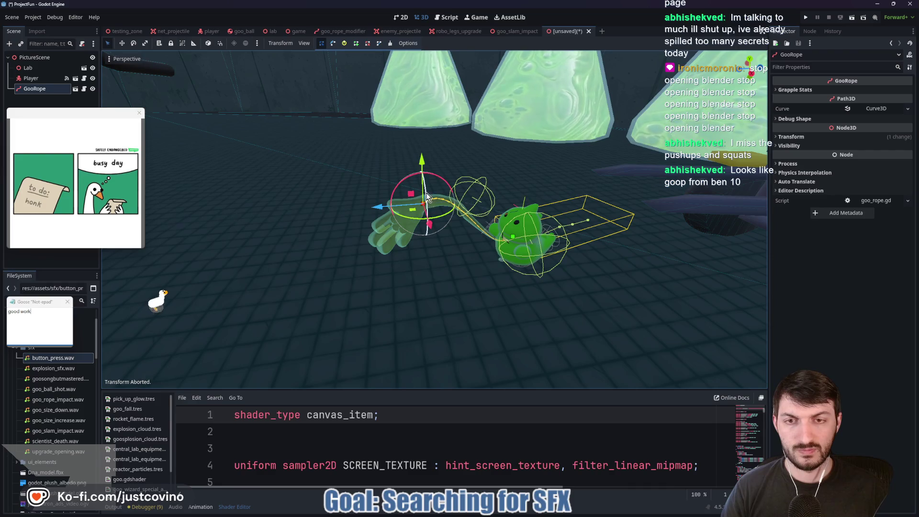
mouse_move(411, 193)
mouse_down()
mouse_move(421, 172)
mouse_move(414, 163)
mouse_move(465, 206)
mouse_up()
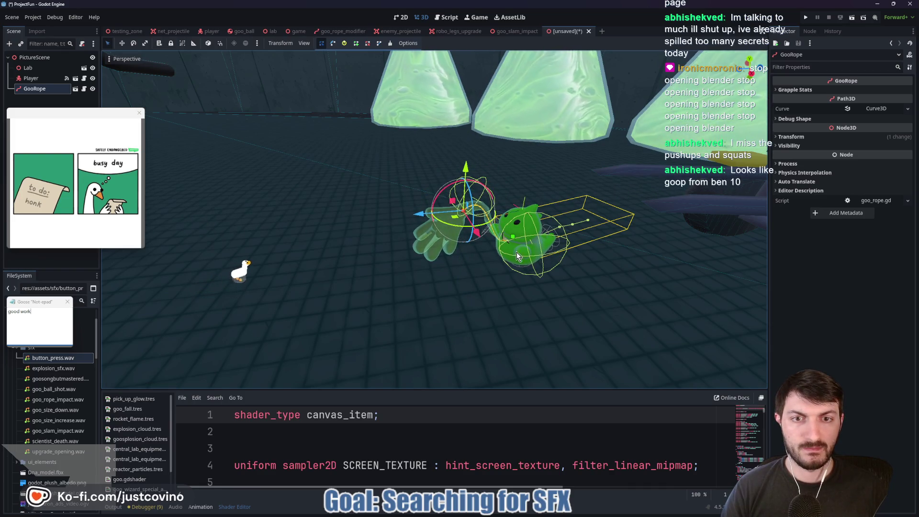
drag(534, 257, 510, 247)
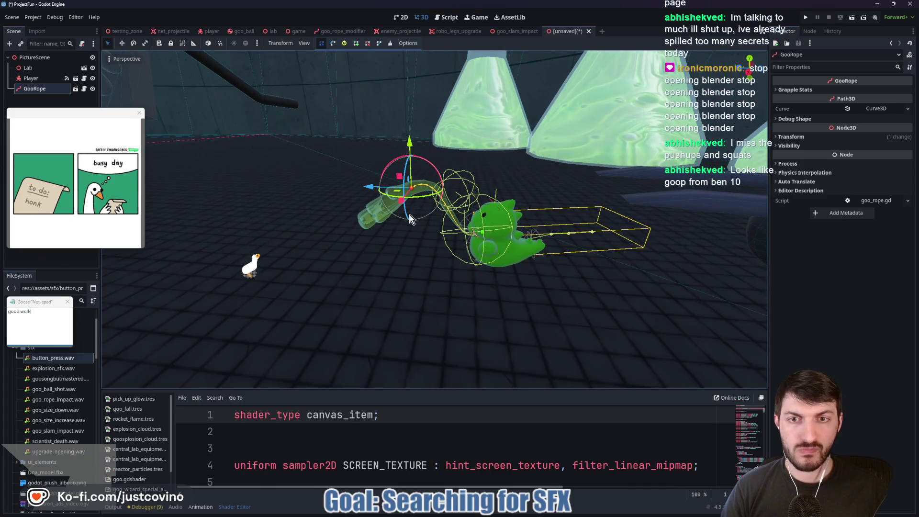
Step: Rotate GooRope to swing the hand outward, then select the Lab node
click(42, 89)
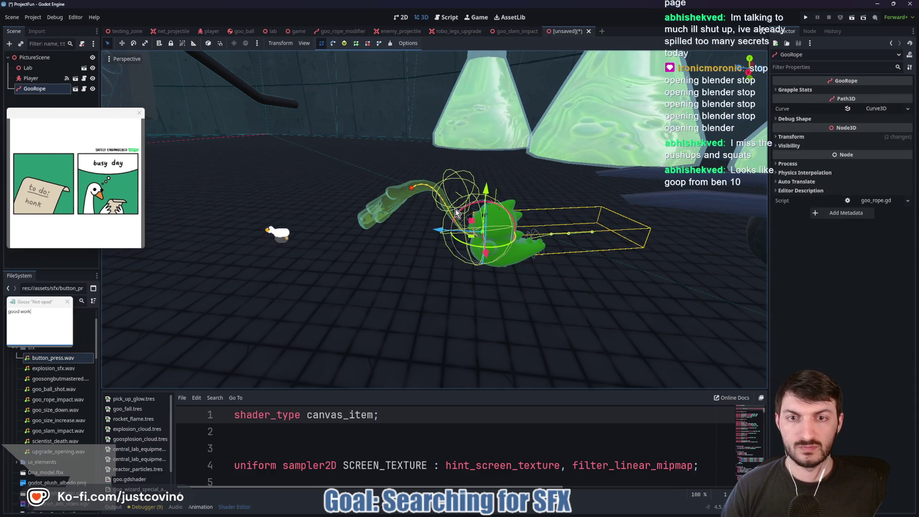
mouse_move(458, 214)
mouse_down()
mouse_move(476, 214)
mouse_move(468, 229)
mouse_move(486, 231)
mouse_up()
key(f)
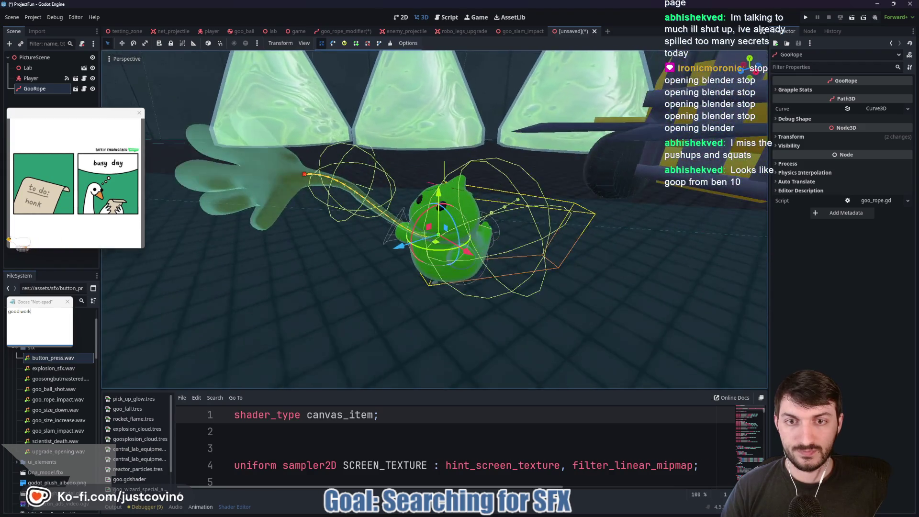
click(482, 114)
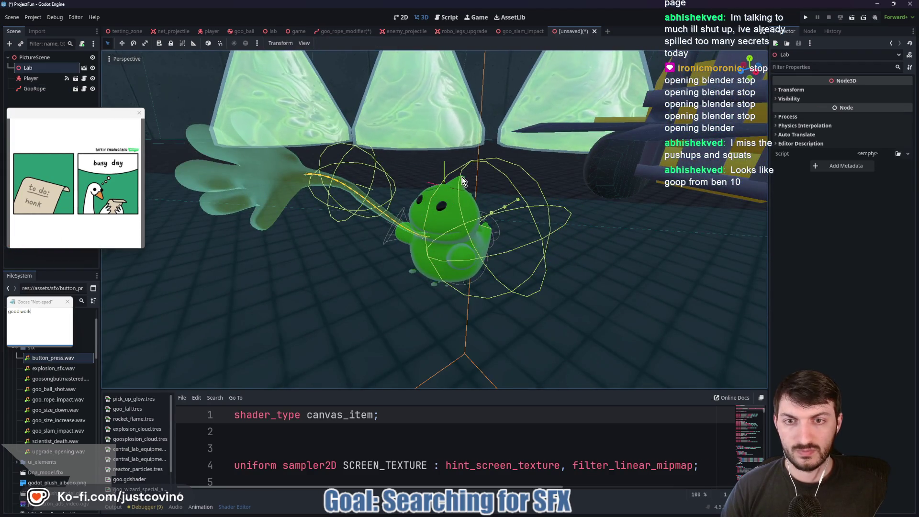
Step: Turn the Player from -169.4° to -137.9° Y rotation
scroll(460, 183, down, 3)
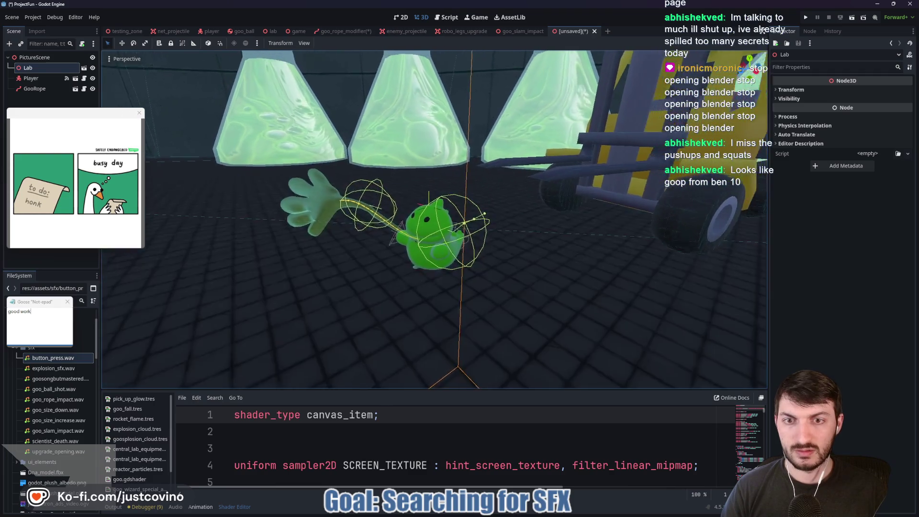
key(w)
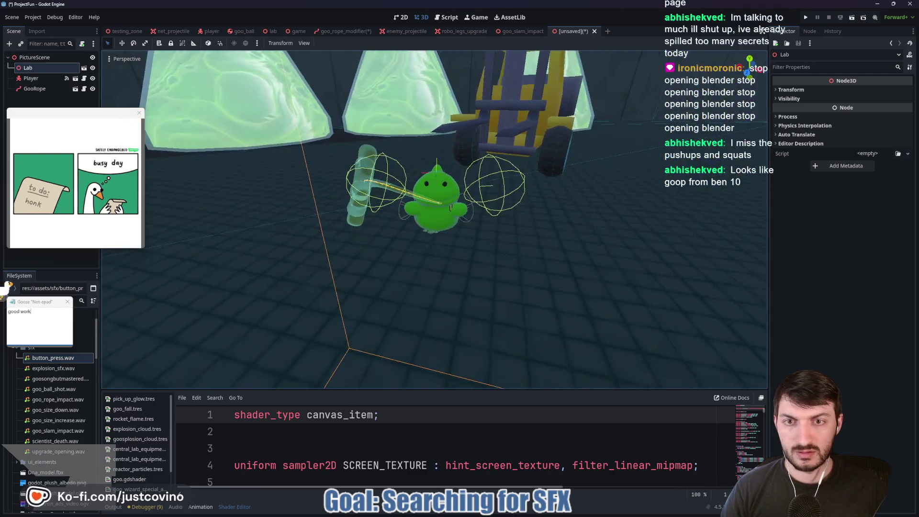
key(w)
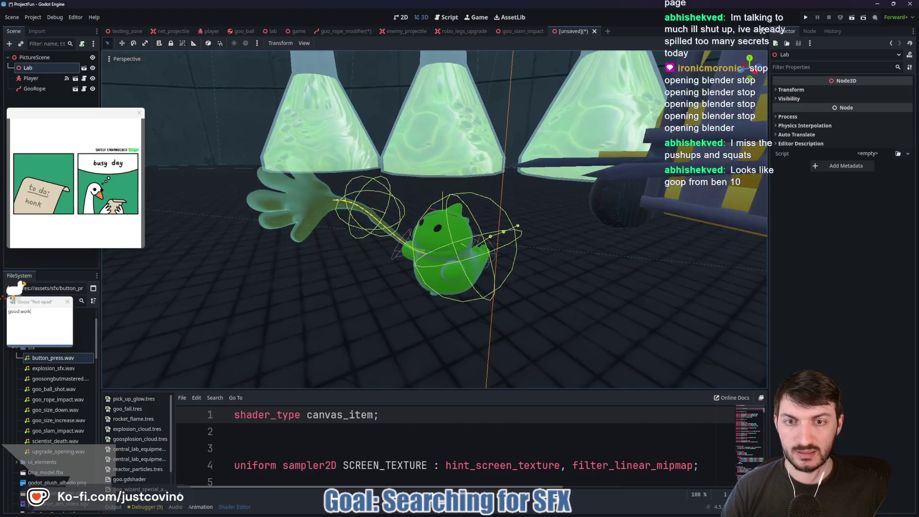
click(453, 287)
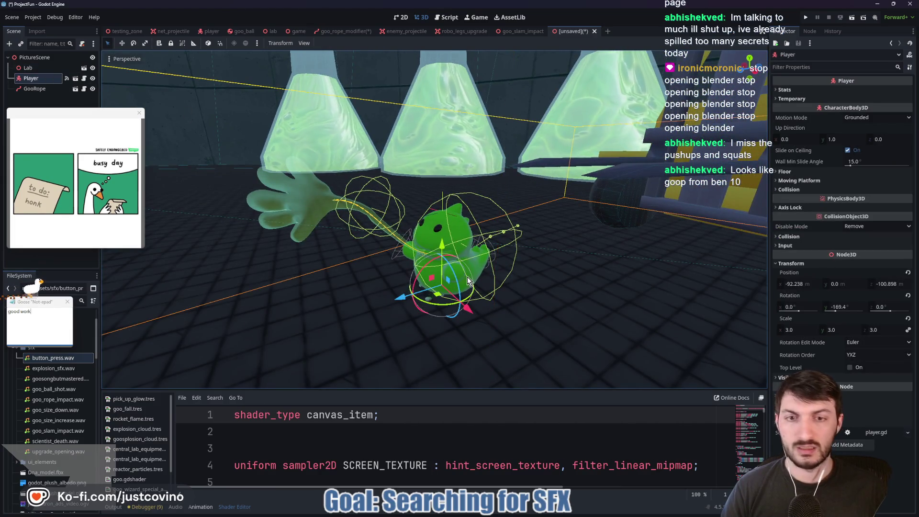
drag(468, 282, 463, 310)
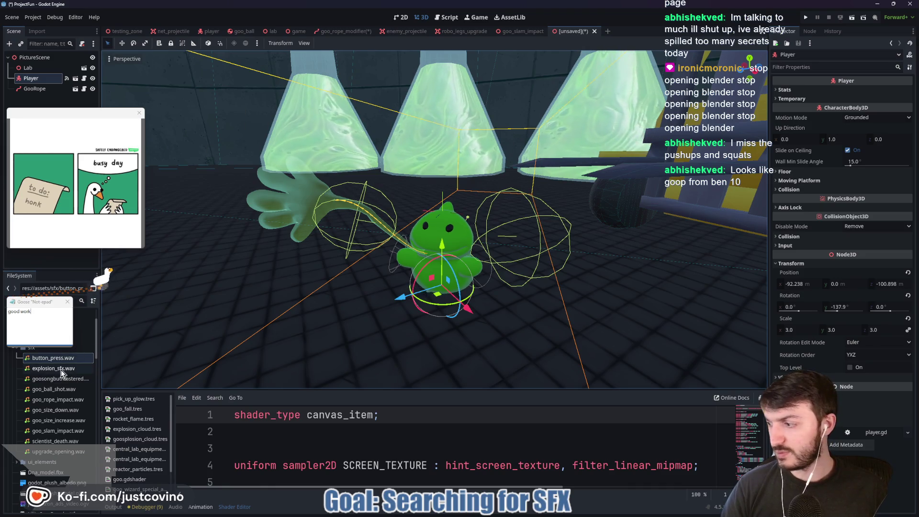
click(34, 57)
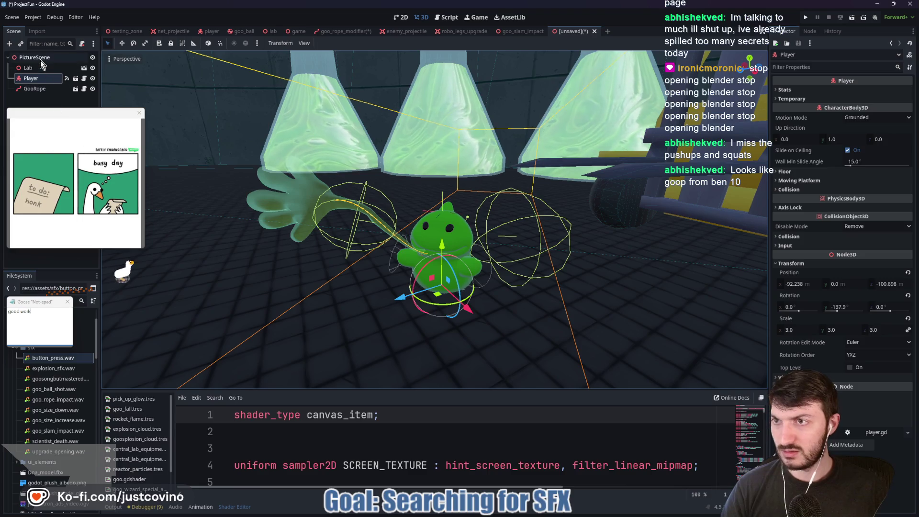
key(ctrl+shift+o)
Step: Search for 'enemy' and add an enemy.tscn instance to PictureScene
text(scien)
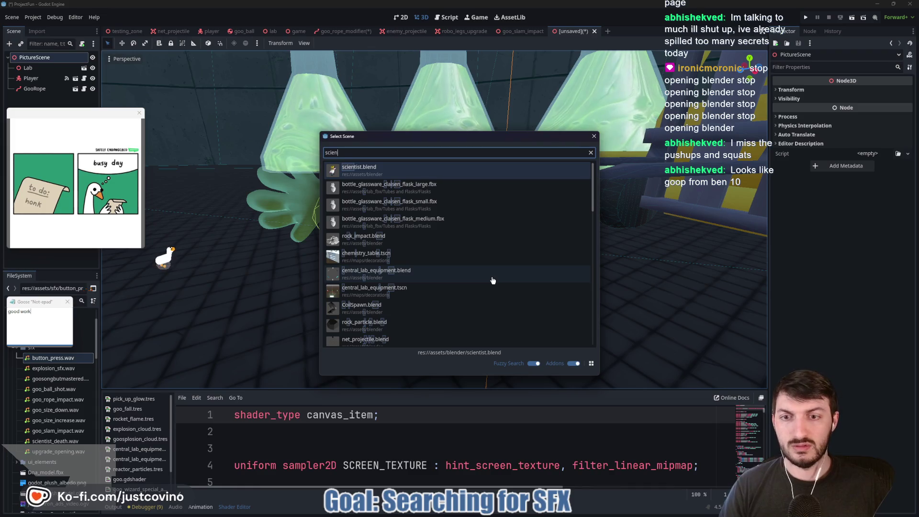
key(BackSpace)
key(BackSpace)
key(BackSpace)
text(ene)
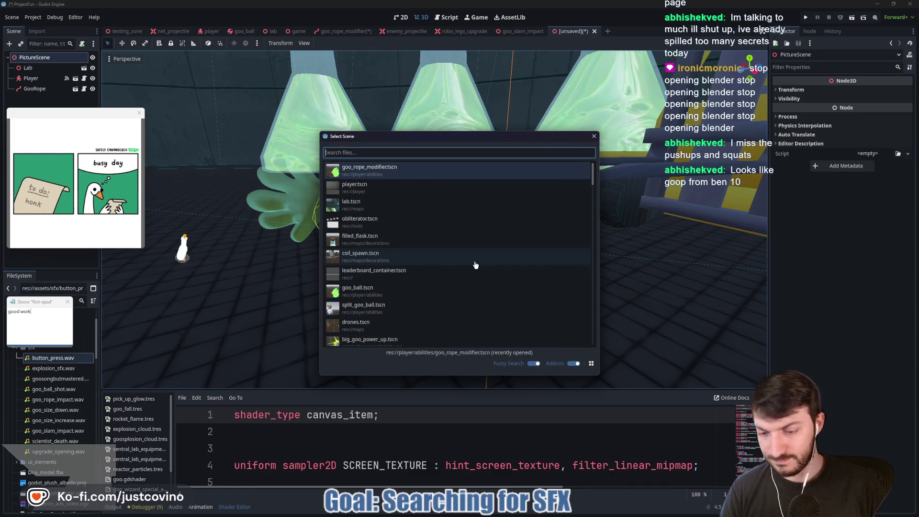
text(my)
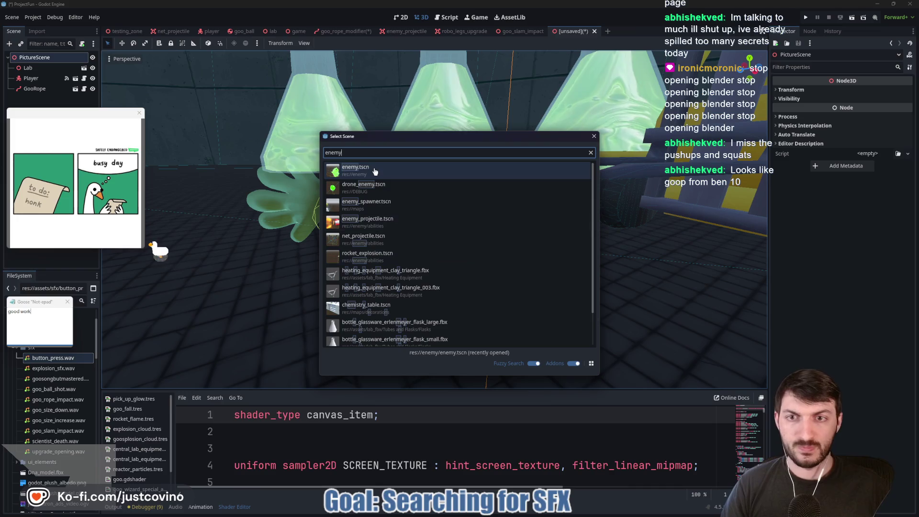
click(377, 170)
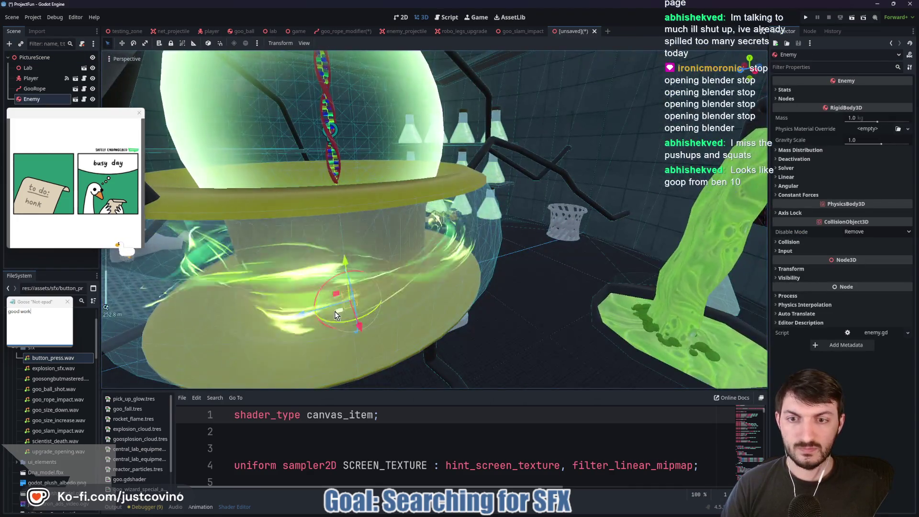
Step: Move the Enemy onto the goop beside the goo creature, near -98.931, 0.0, -111.577
drag(336, 311, 411, 230)
key(f)
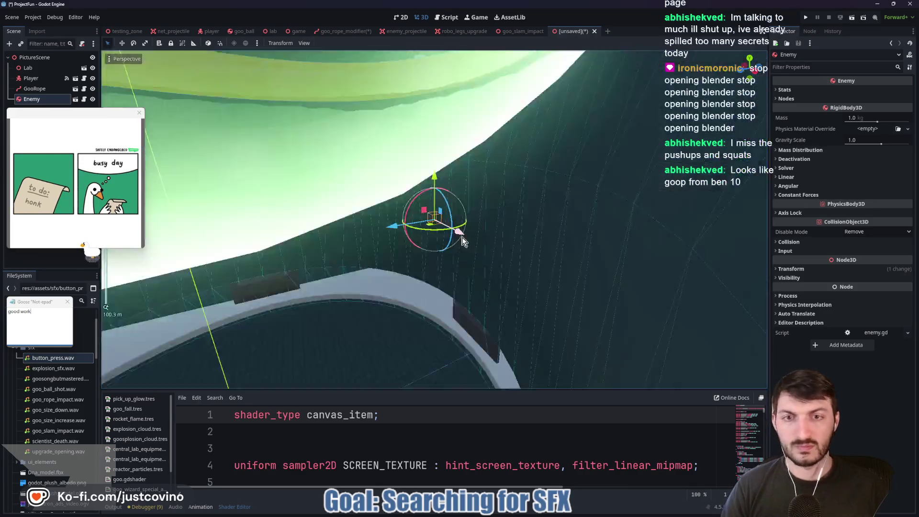
scroll(445, 246, up, 4)
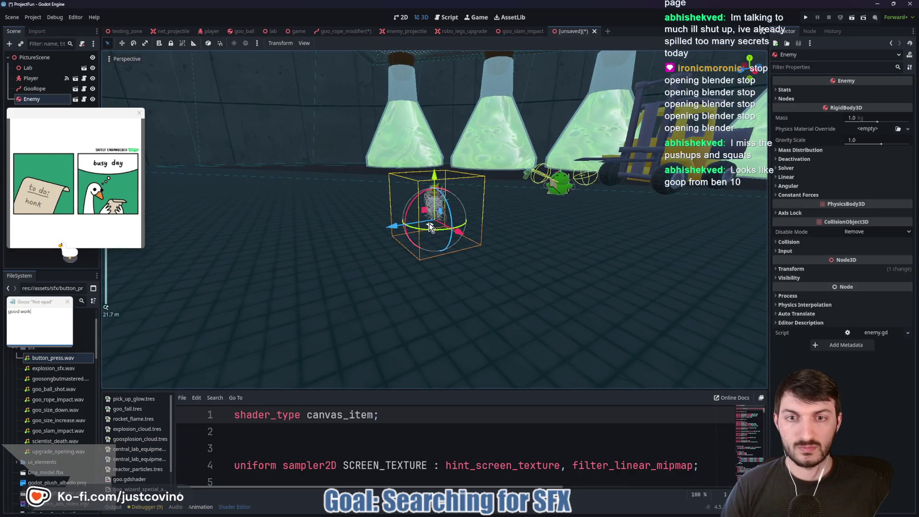
drag(567, 225, 528, 182)
drag(535, 255, 535, 255)
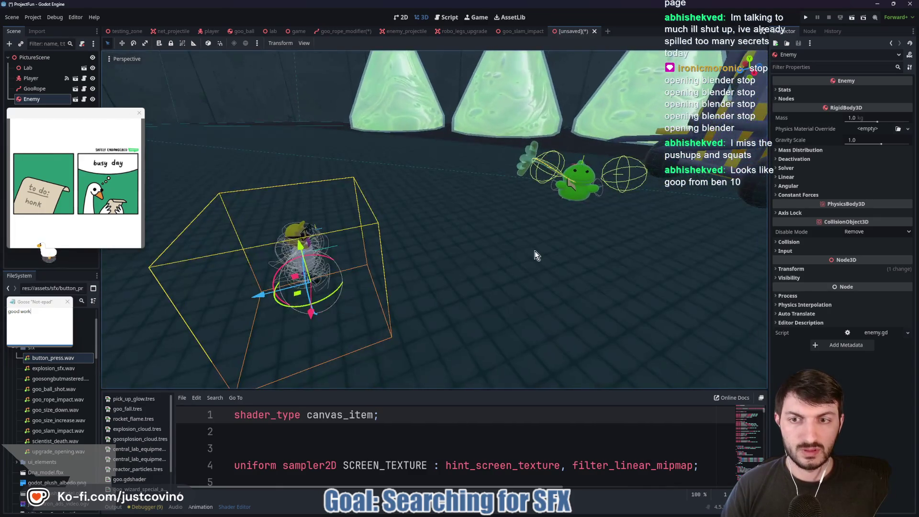
mouse_move(293, 299)
mouse_down()
mouse_move(375, 275)
mouse_move(545, 191)
mouse_move(557, 210)
mouse_up()
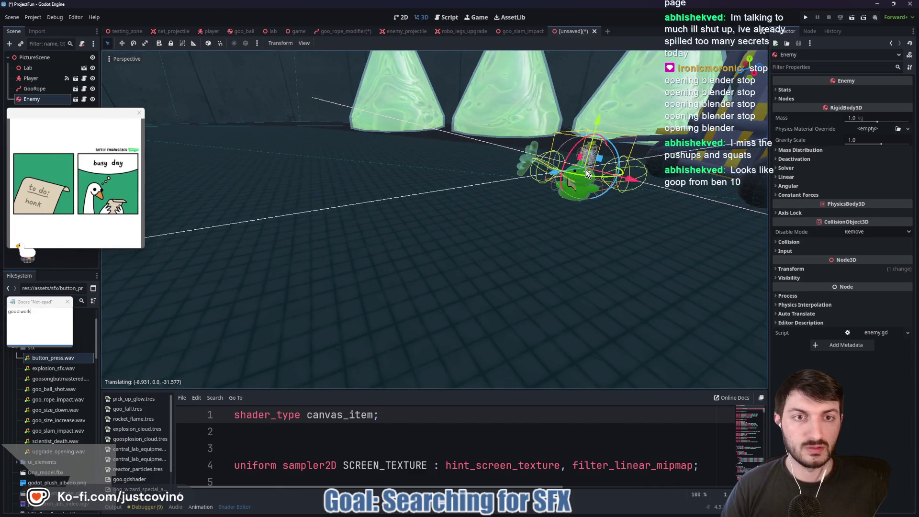
Step: Expand the Enemy's Transform properties in the Inspector and select its scale value
click(788, 242)
click(788, 242)
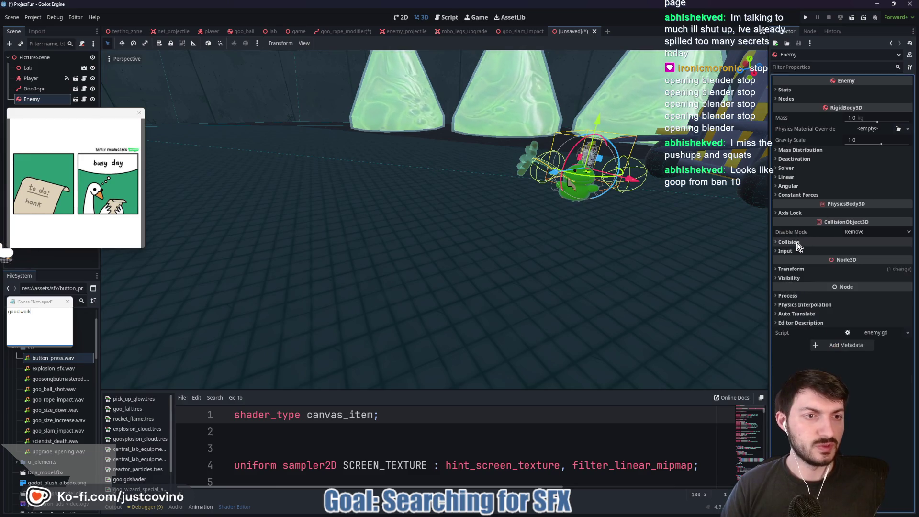
click(791, 268)
click(798, 335)
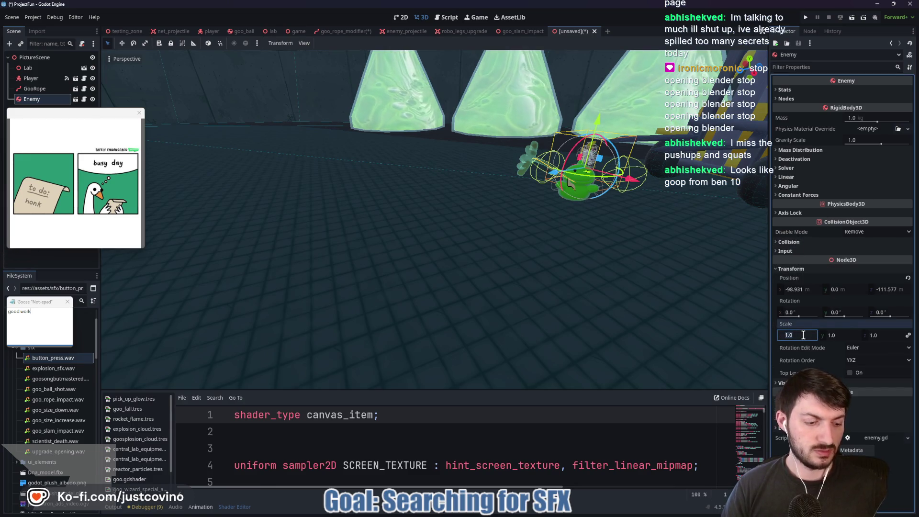
Step: Scale the Enemy to 2.0, turn it to Y -118.6°, and move it closer to the goo
text(2)
key(Return)
key(f)
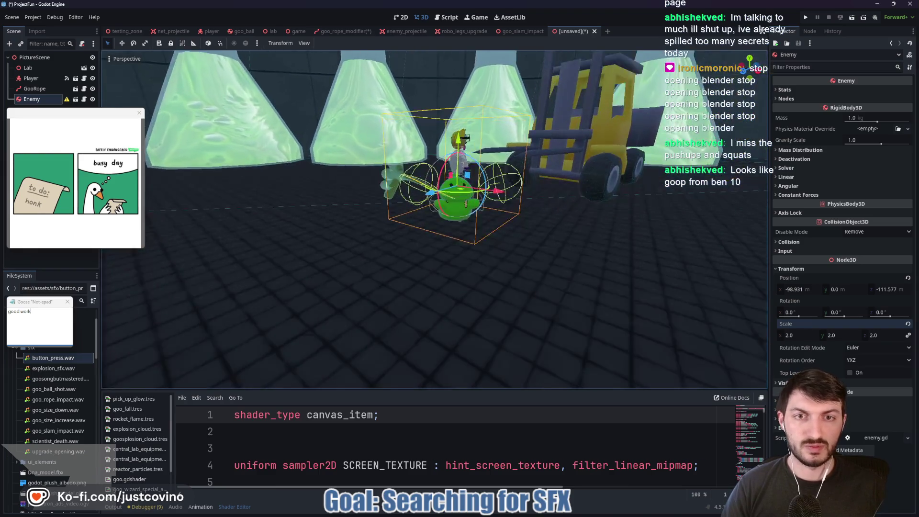
drag(452, 218, 386, 128)
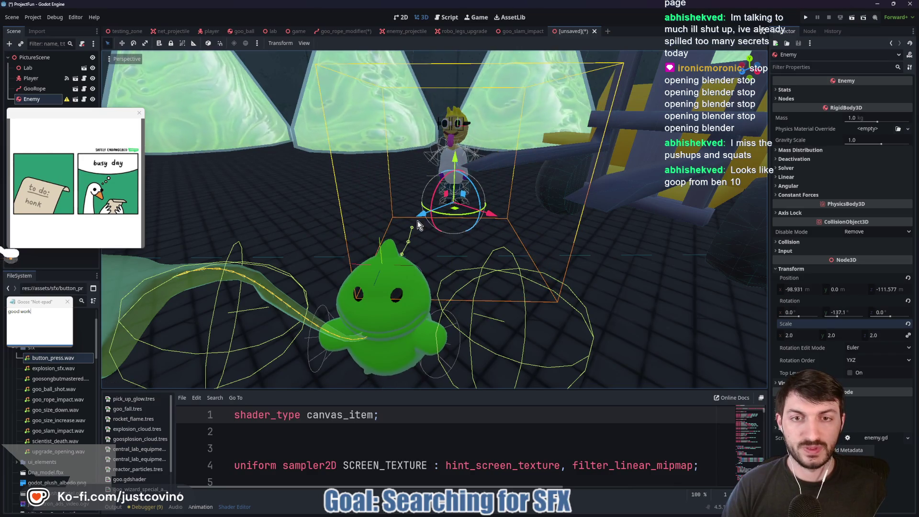
mouse_move(419, 218)
mouse_down()
mouse_move(439, 214)
mouse_move(415, 268)
mouse_move(443, 270)
mouse_move(421, 253)
mouse_up()
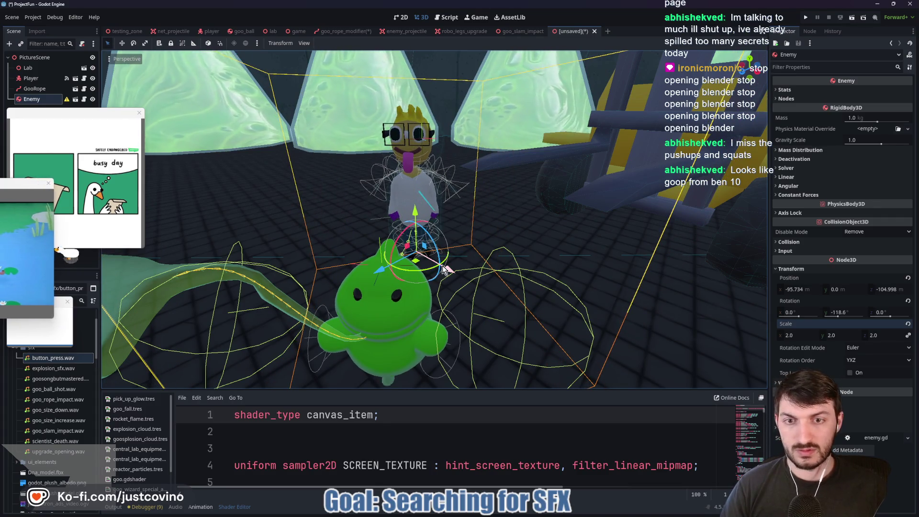
Step: Duplicate the scientist as Enemy2 and place it beside the original, then select PictureScene
key(ctrl+d)
drag(442, 270, 343, 263)
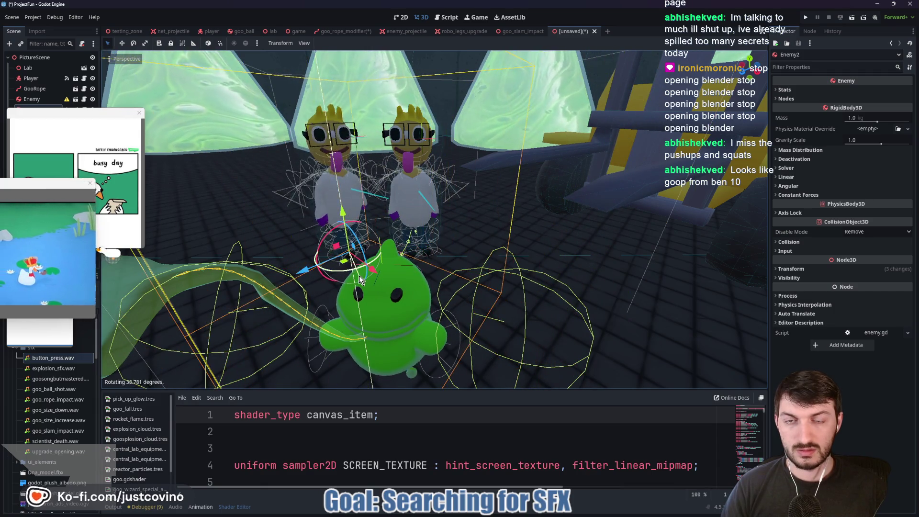
scroll(497, 273, down, 5)
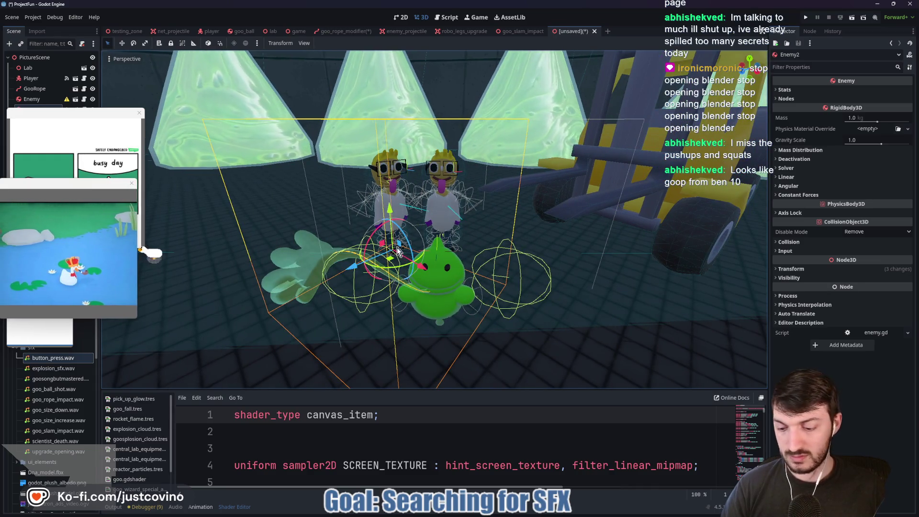
scroll(388, 200, up, 5)
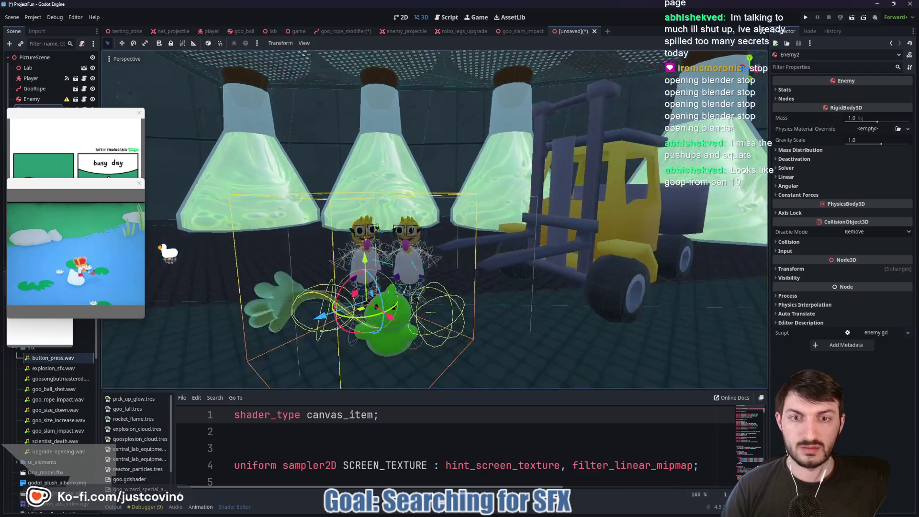
scroll(387, 200, down, 3)
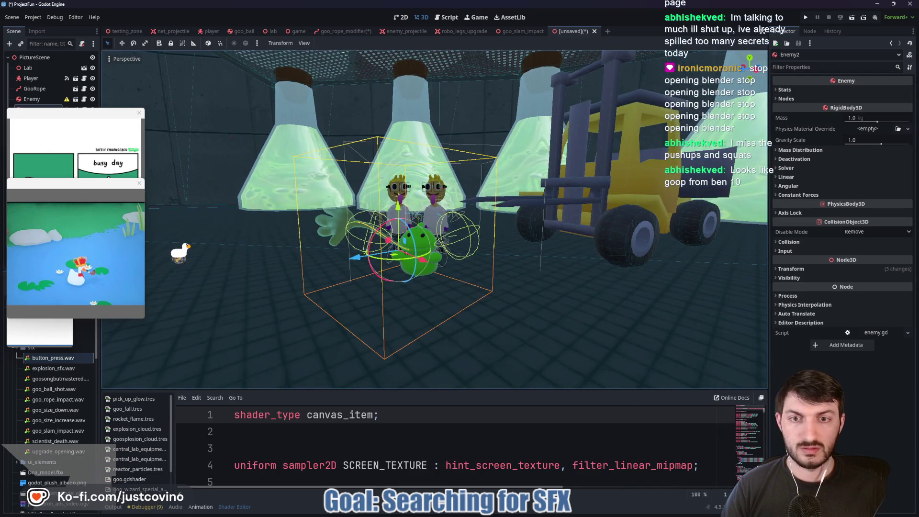
scroll(387, 200, up, 3)
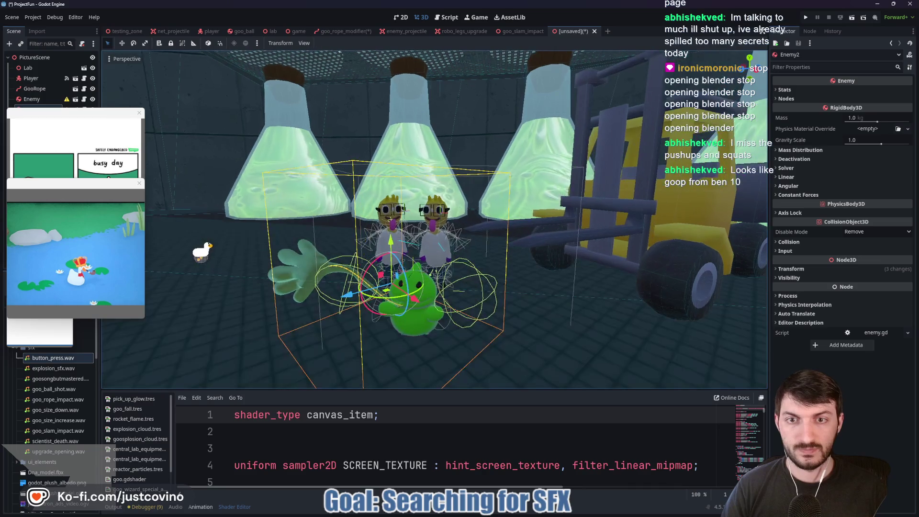
scroll(388, 200, up, 3)
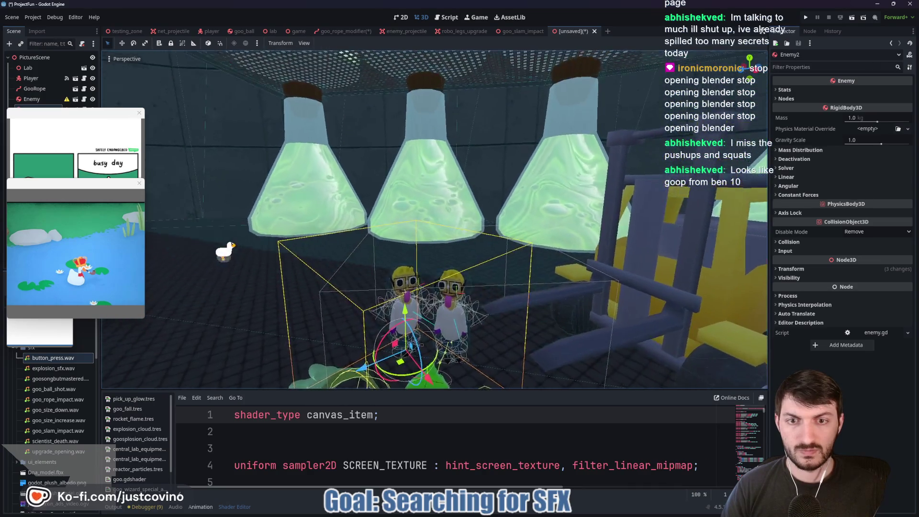
scroll(413, 238, down, 2)
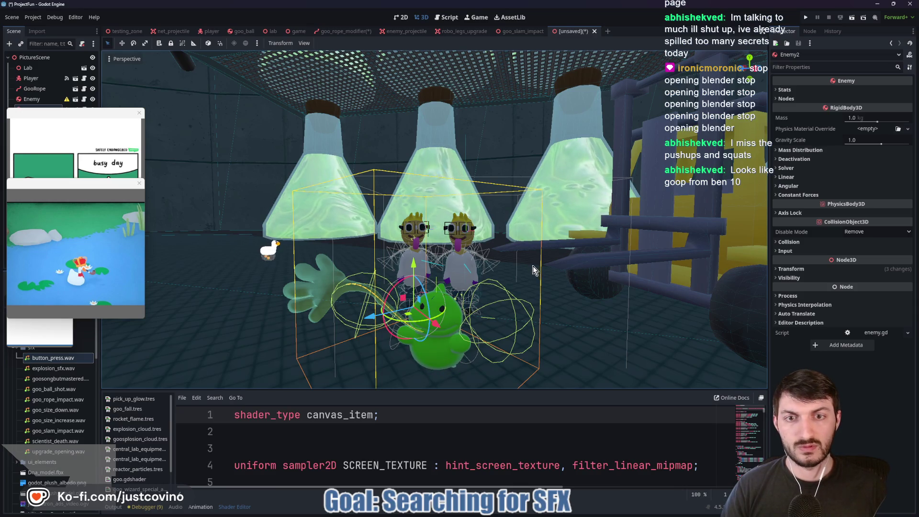
scroll(497, 259, up, 3)
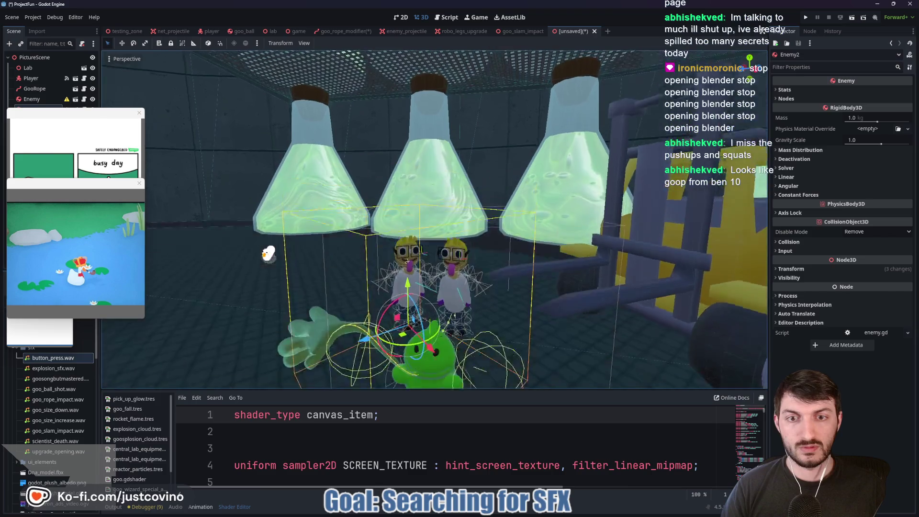
click(457, 296)
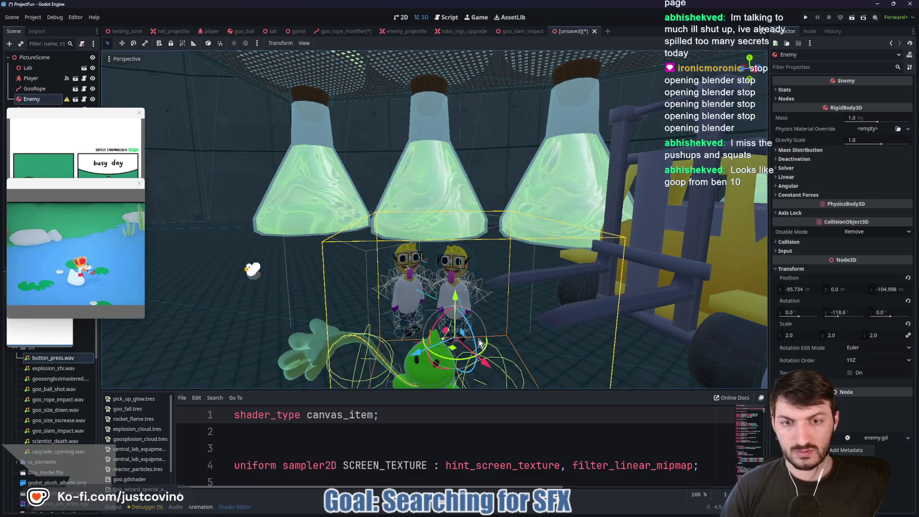
click(35, 57)
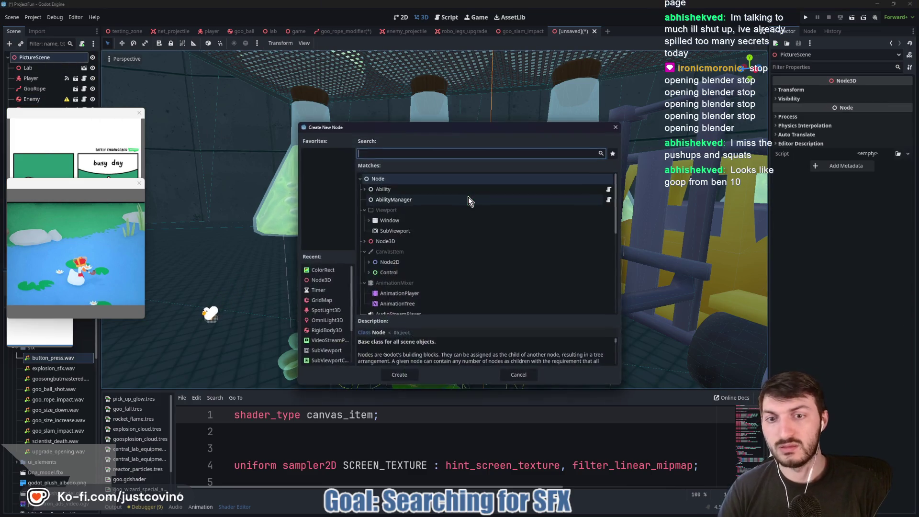
Step: Add an OmniLight3D node to the picture scene
key(ctrl+a)
text(omni)
key(Return)
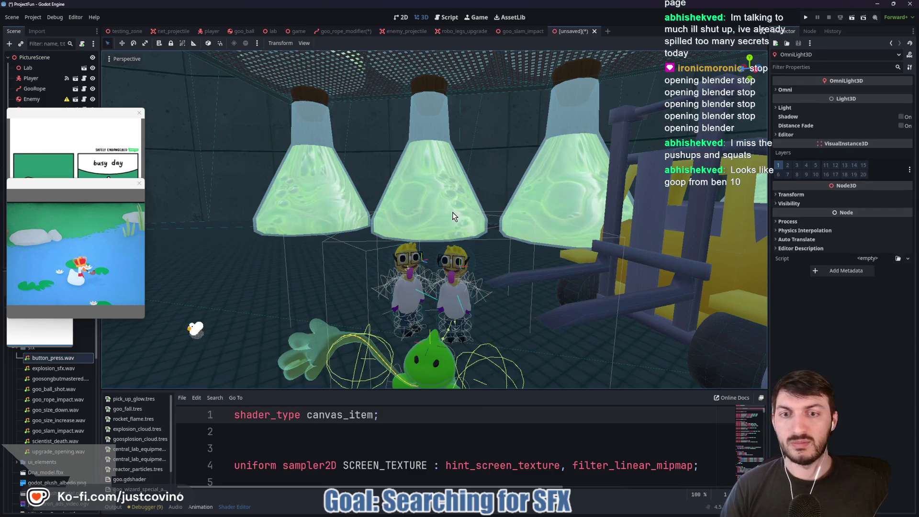
key(f)
mouse_move(560, 186)
mouse_down()
mouse_move(570, 218)
mouse_move(428, 231)
mouse_move(416, 221)
mouse_up()
key(f)
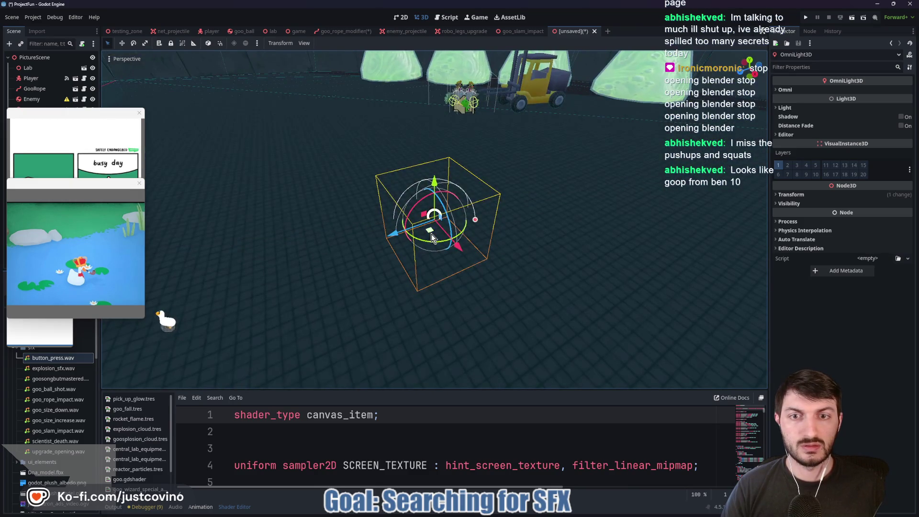
scroll(455, 227, up, 5)
Step: Widen the light's range to about 21.29 and raise it above the scene
drag(481, 222, 541, 238)
mouse_move(435, 183)
mouse_down()
mouse_move(433, 120)
mouse_move(395, 129)
mouse_move(481, 114)
mouse_move(439, 128)
mouse_up()
scroll(434, 220, up, 5)
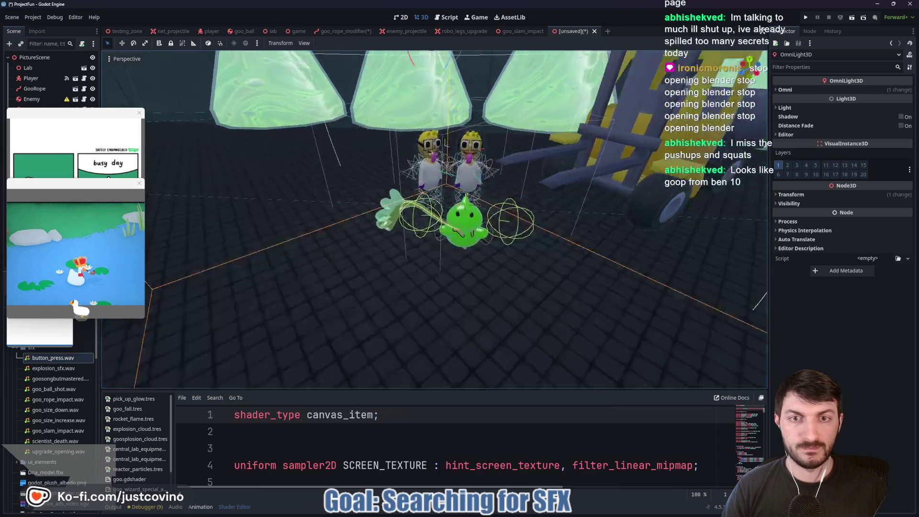
scroll(435, 220, down, 3)
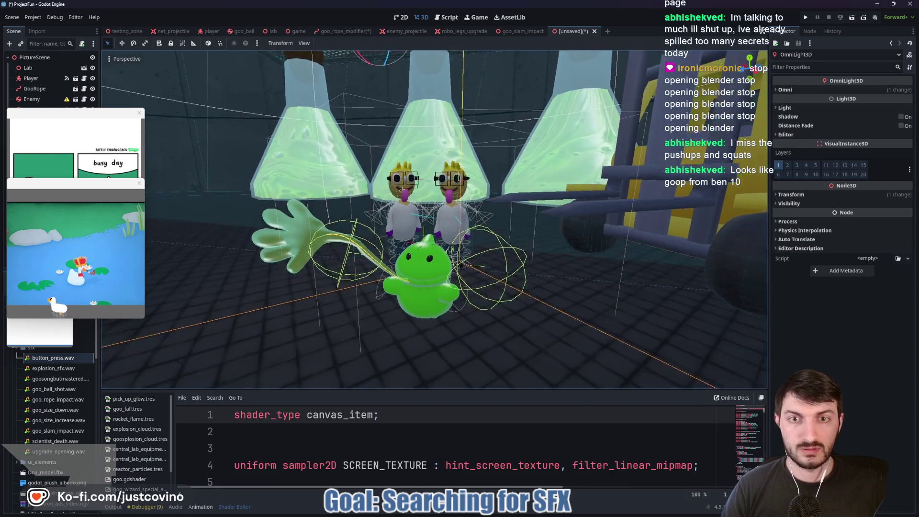
scroll(435, 219, up, 4)
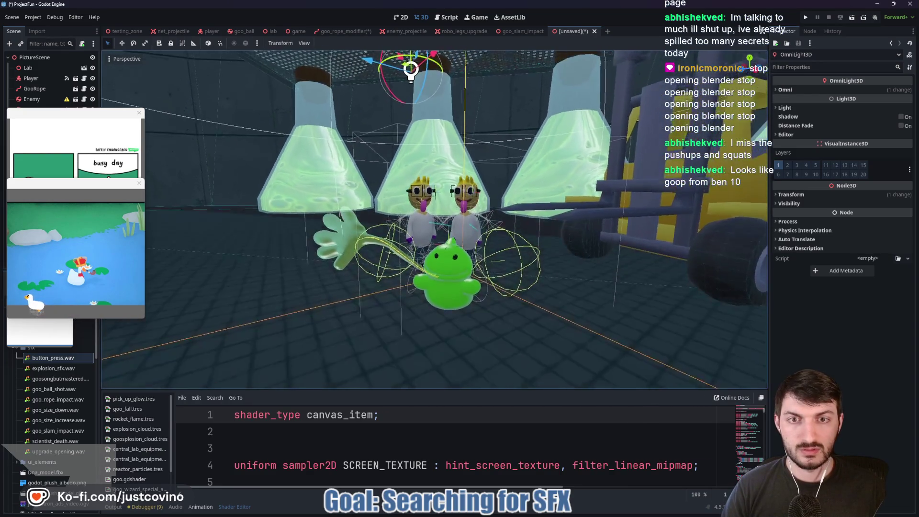
scroll(435, 220, down, 3)
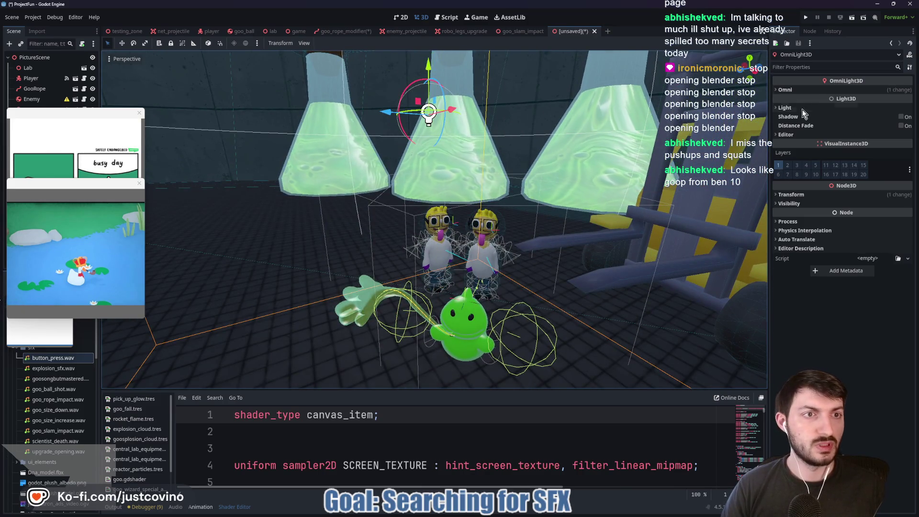
Step: Set the light's energy to 6.919 and its colour to pale yellow f9e293
click(784, 107)
mouse_move(866, 133)
mouse_down()
mouse_move(903, 142)
mouse_move(877, 140)
mouse_up()
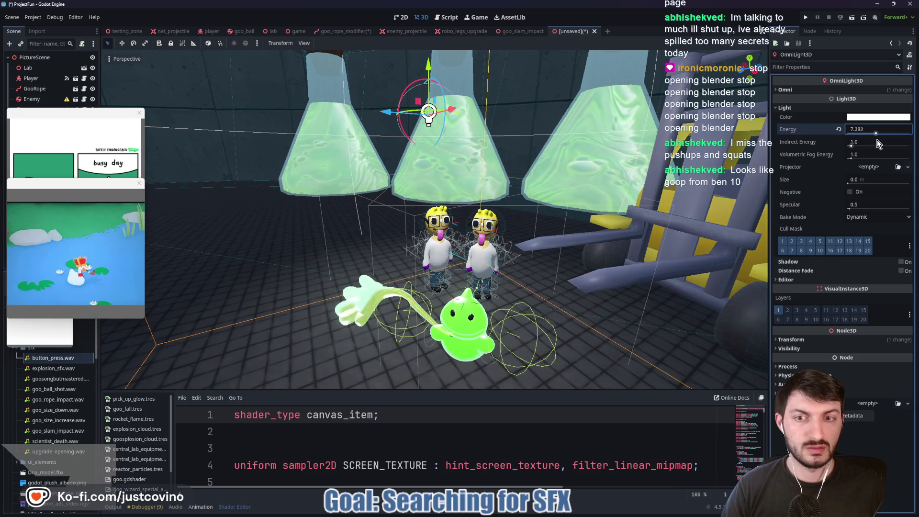
click(862, 117)
click(912, 142)
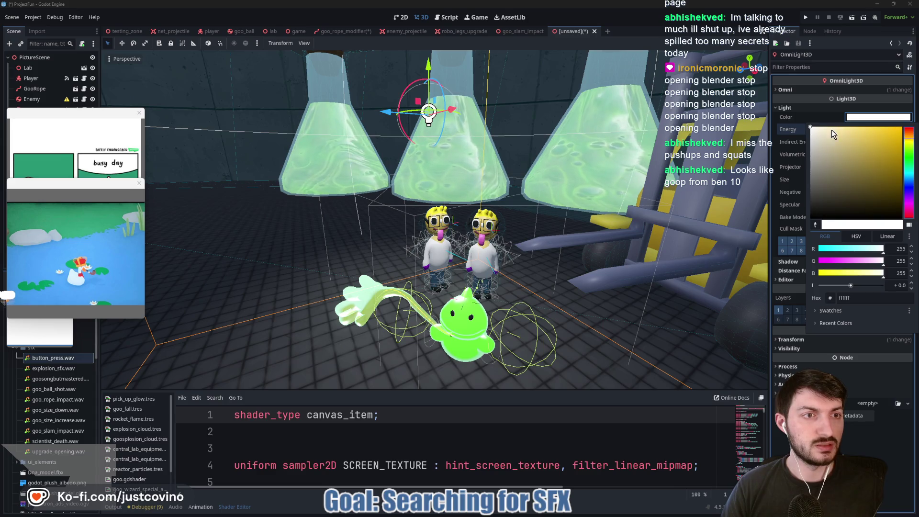
drag(814, 128, 847, 129)
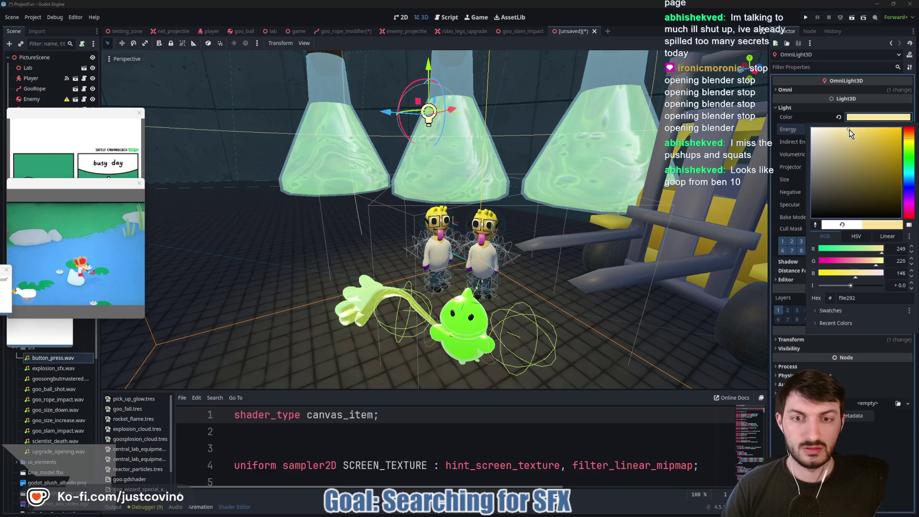
click(854, 122)
mouse_move(434, 220)
mouse_down()
mouse_move(416, 191)
mouse_move(430, 230)
mouse_move(432, 196)
mouse_up()
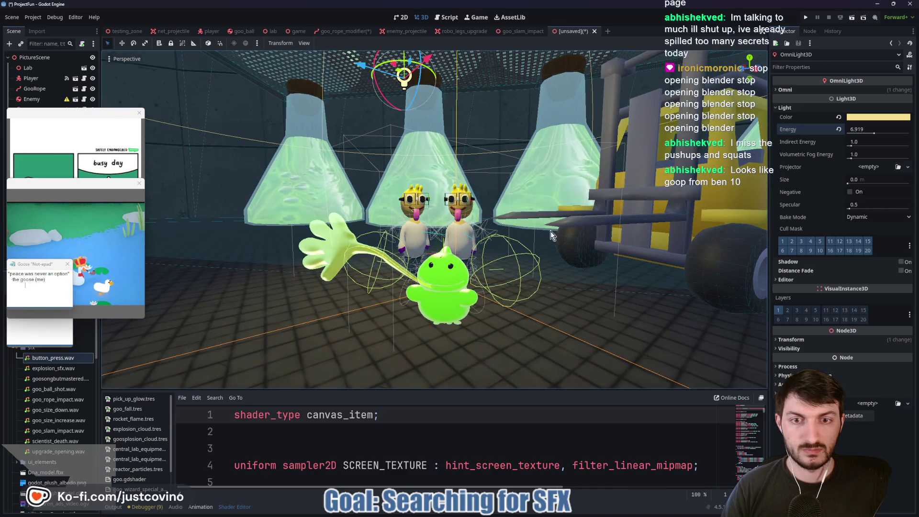
click(331, 255)
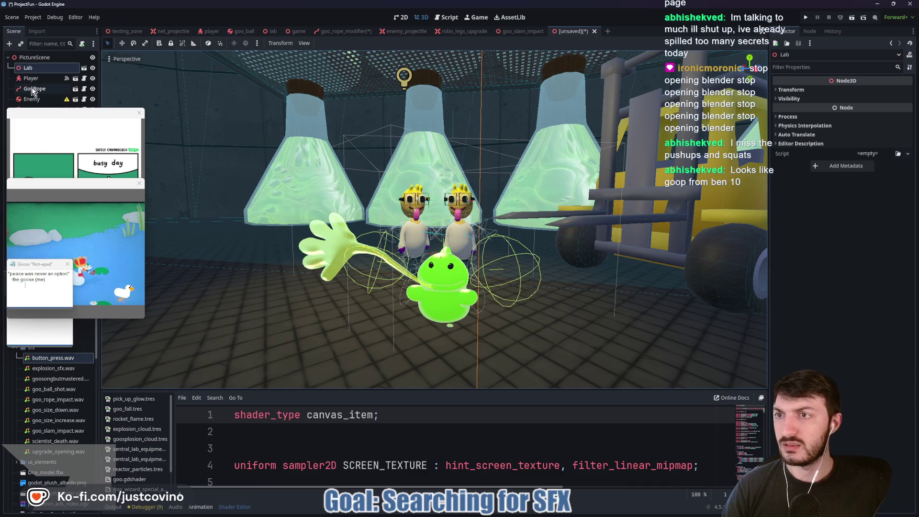
Step: Rotate the goo rope about the vertical axis and shift its hand end piece right
drag(439, 250, 441, 265)
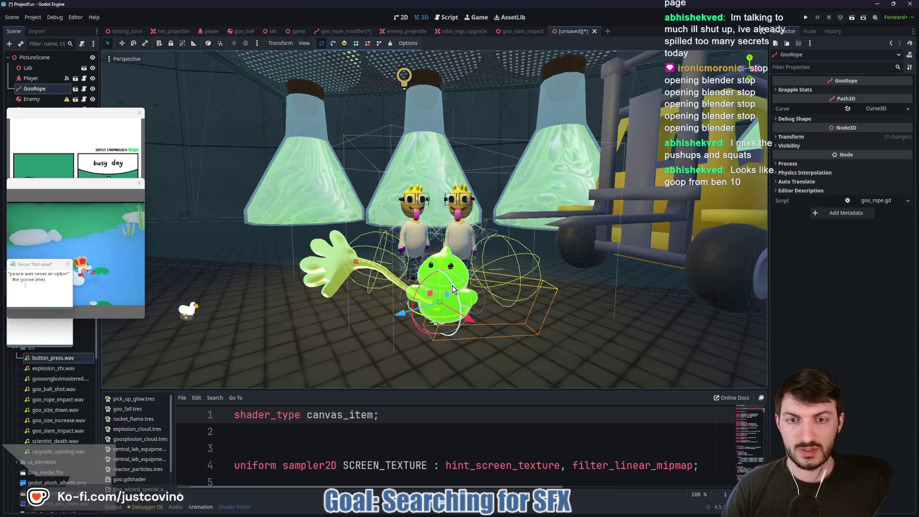
key(Escape)
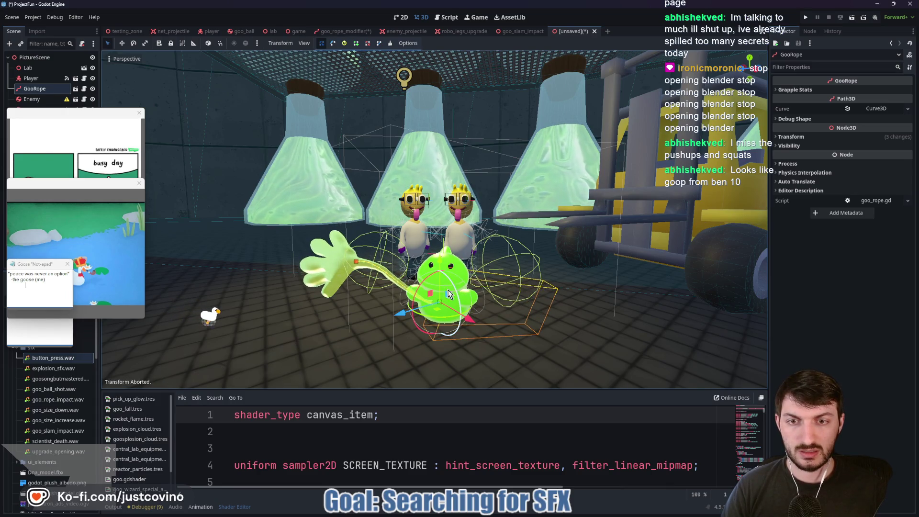
key(r)
key(y)
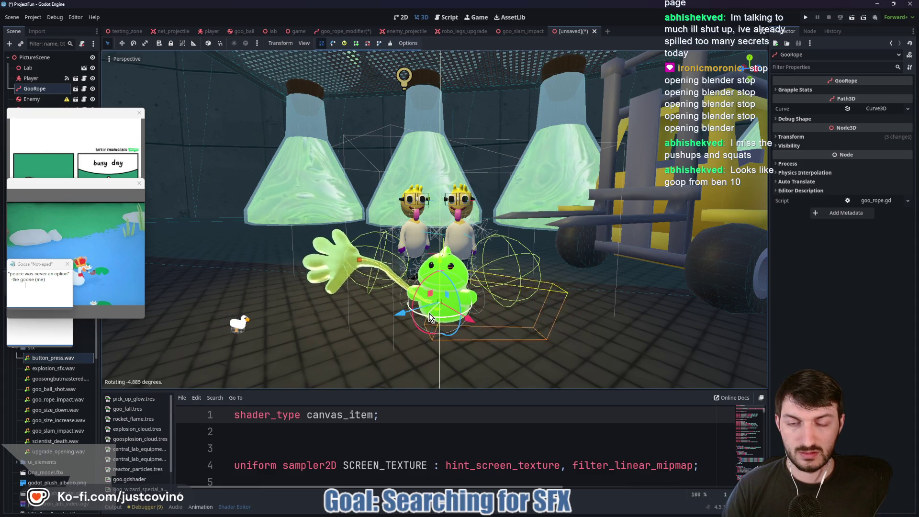
click(350, 277)
key(r)
key(y)
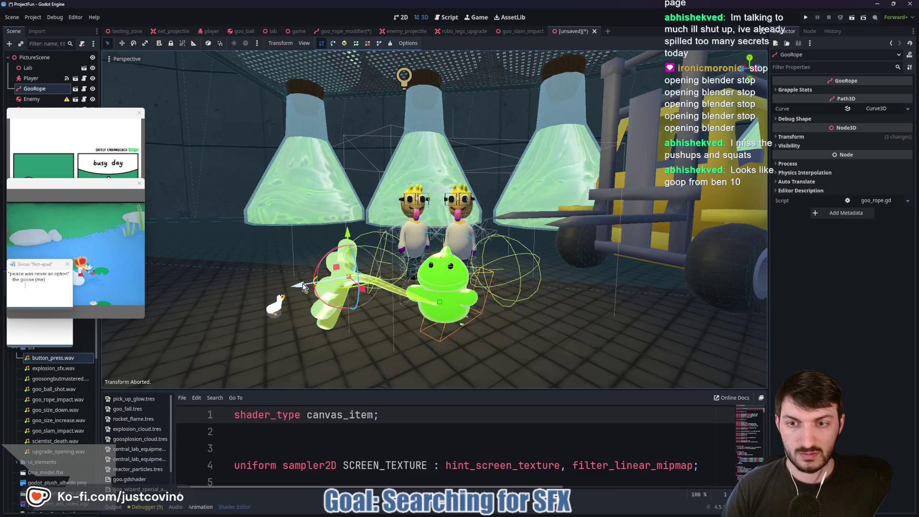
drag(300, 290, 455, 308)
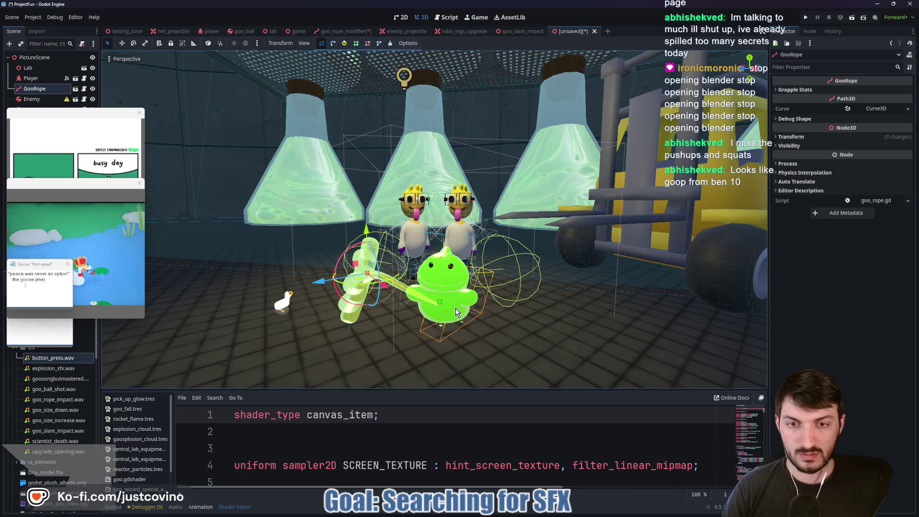
Step: Rotate the whole GooRope about the vertical axis and orbit to frame the shot
click(34, 89)
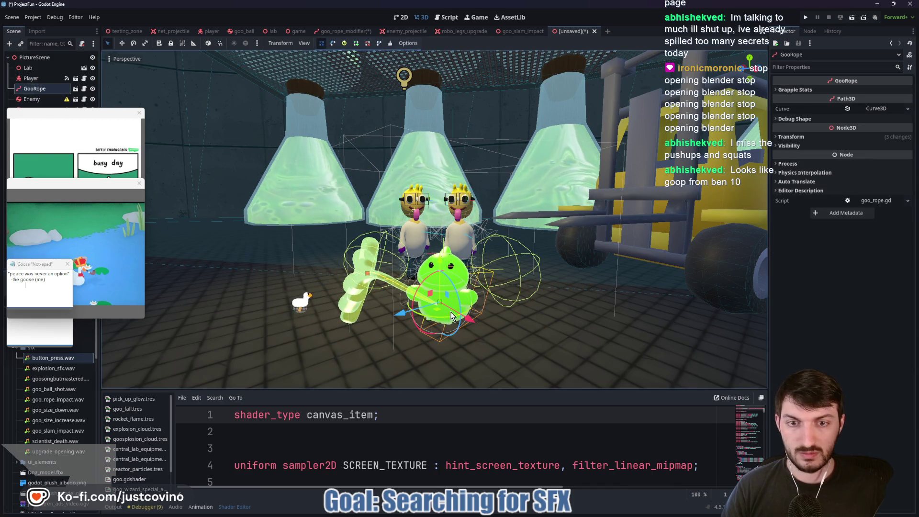
key(r)
key(y)
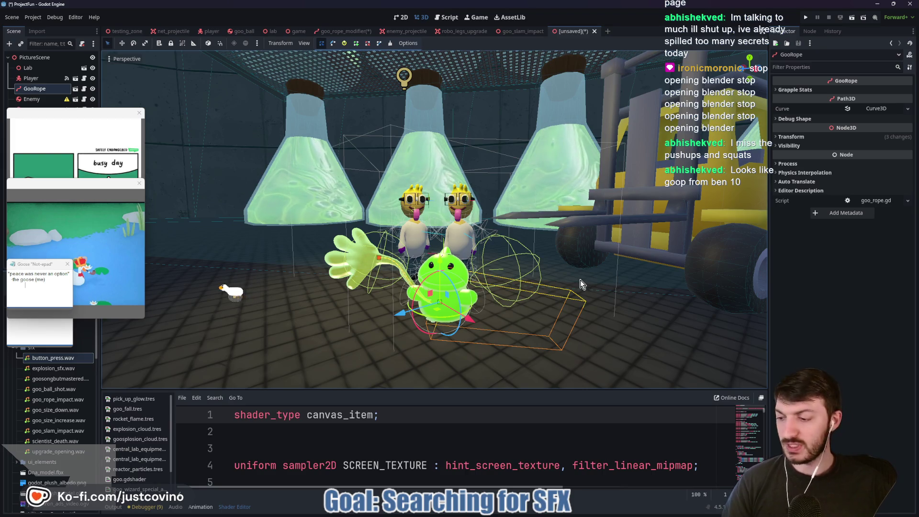
mouse_move(594, 294)
mouse_down()
mouse_move(585, 294)
mouse_move(598, 301)
mouse_up()
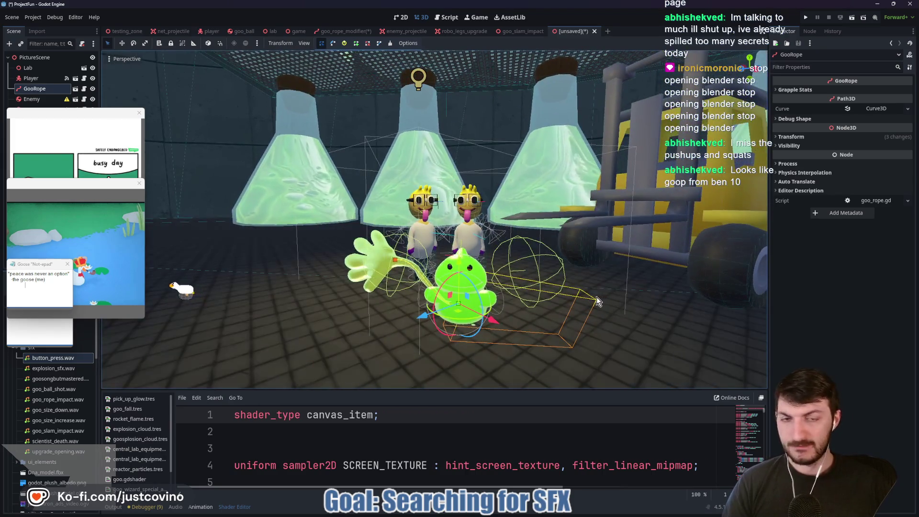
click(34, 57)
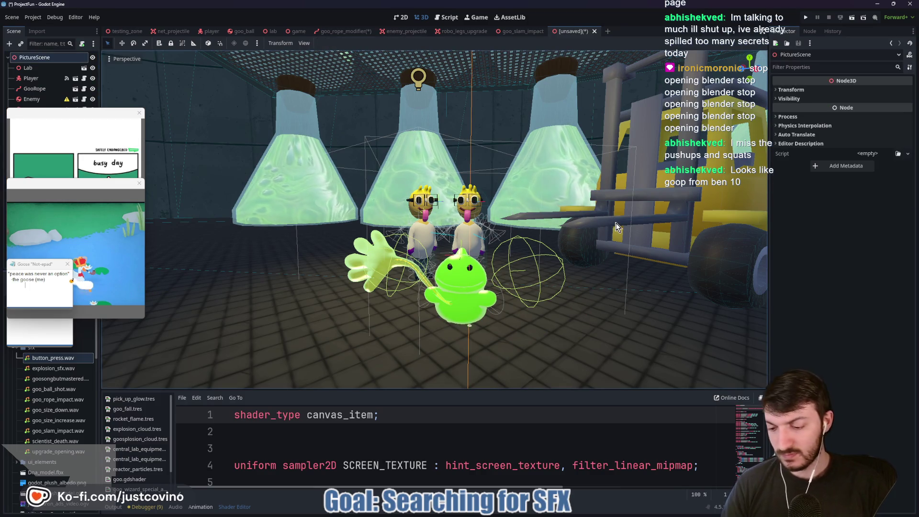
Step: Add a Camera3D, align it with the current view, and preview through it
key(ctrl+a)
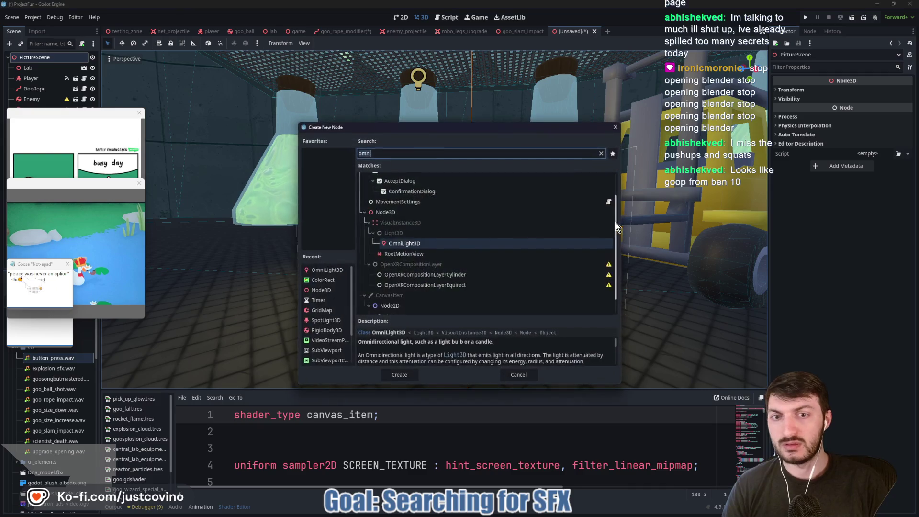
text(camera)
key(Return)
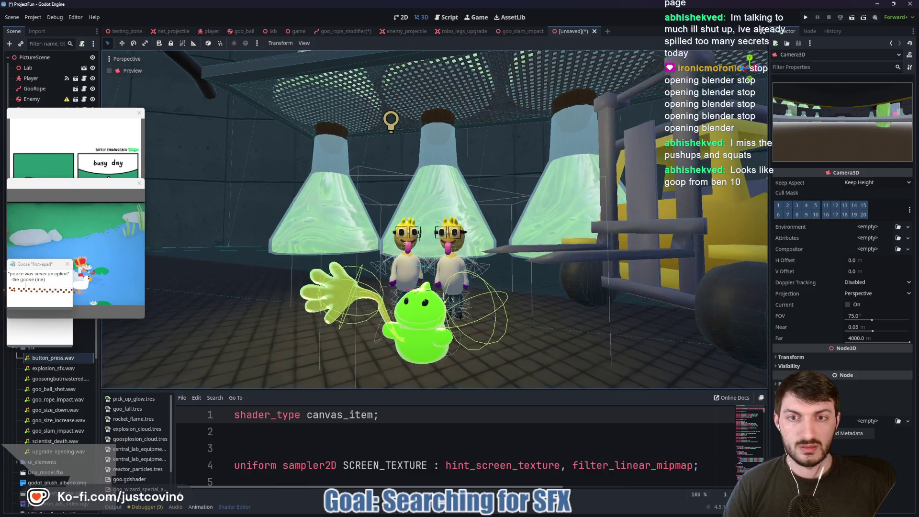
click(120, 59)
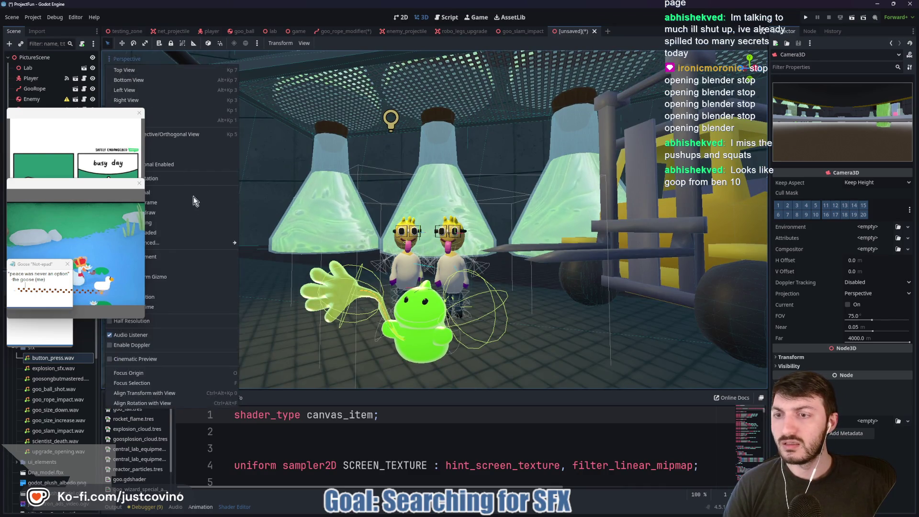
click(176, 397)
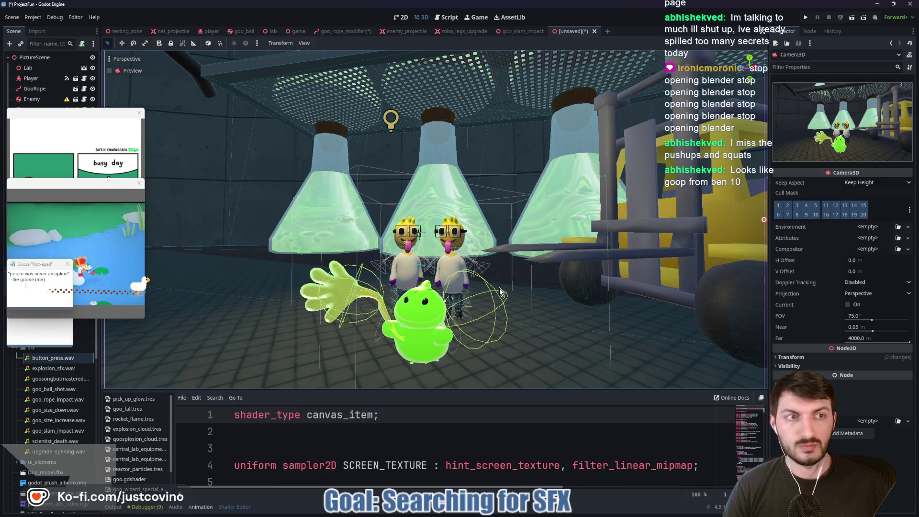
click(109, 71)
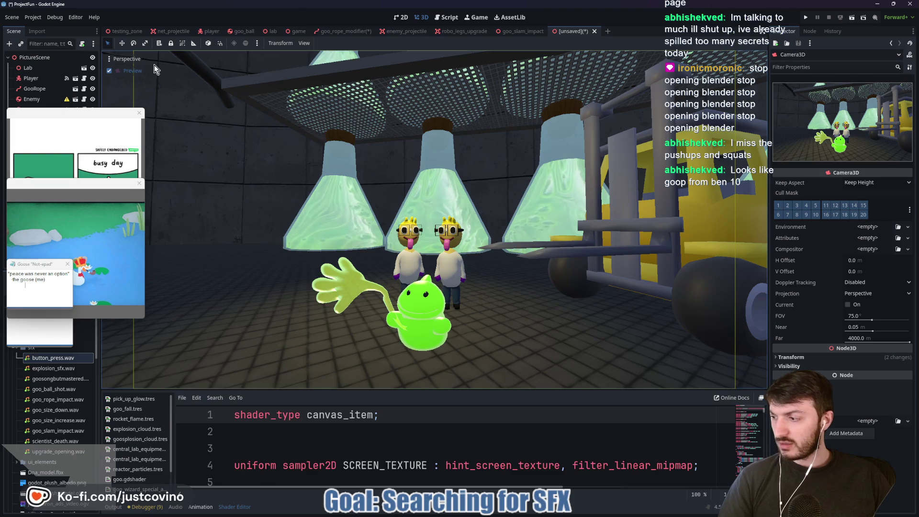
Step: Close the pop-up windows, set the camera's field of view to 69, and end preview
click(140, 113)
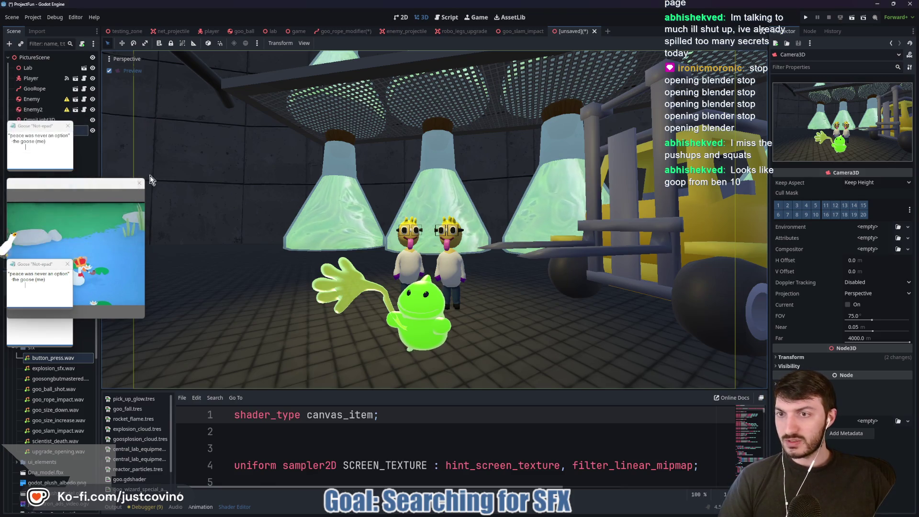
click(139, 181)
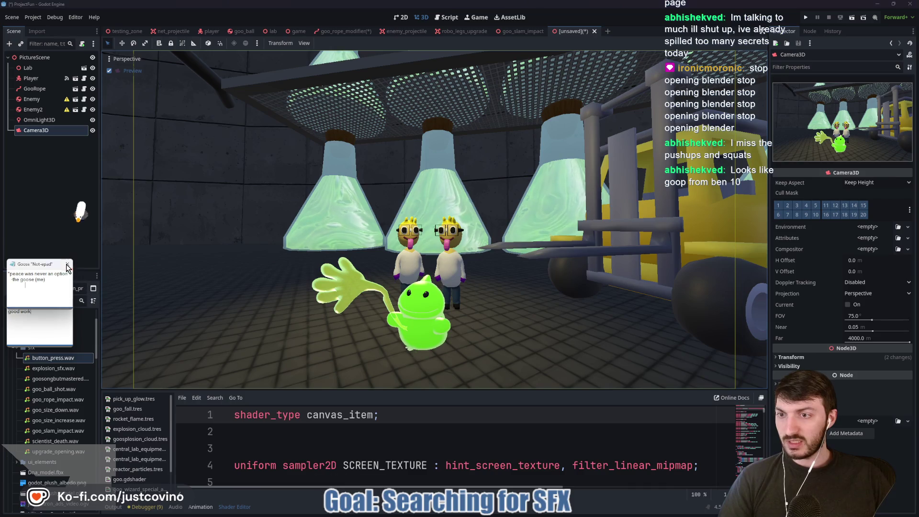
click(70, 299)
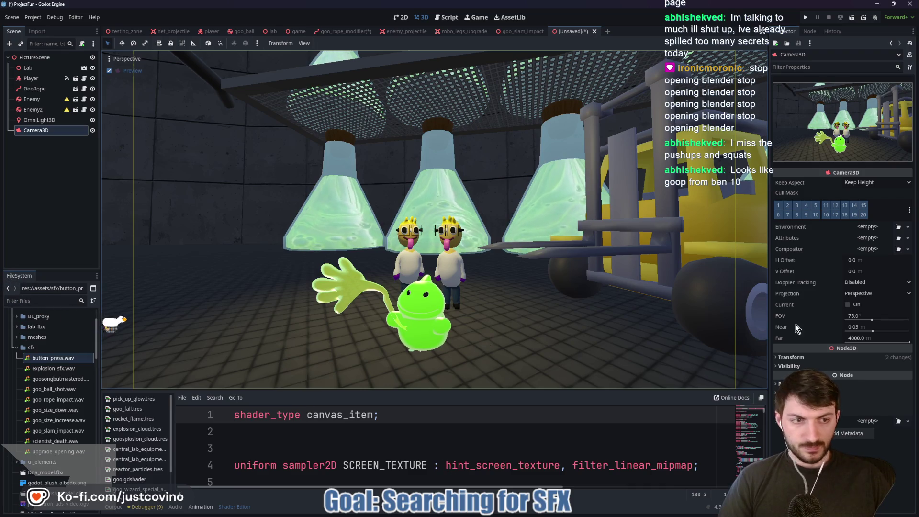
drag(870, 320, 869, 321)
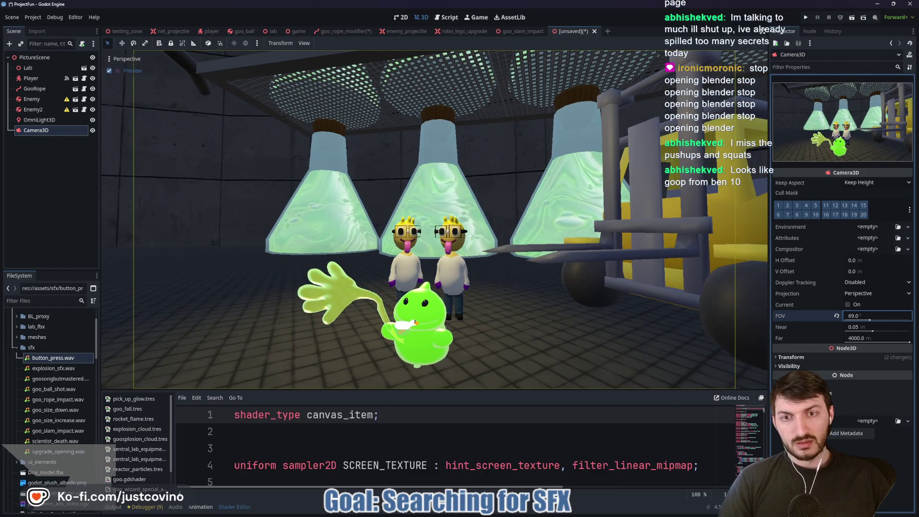
click(109, 71)
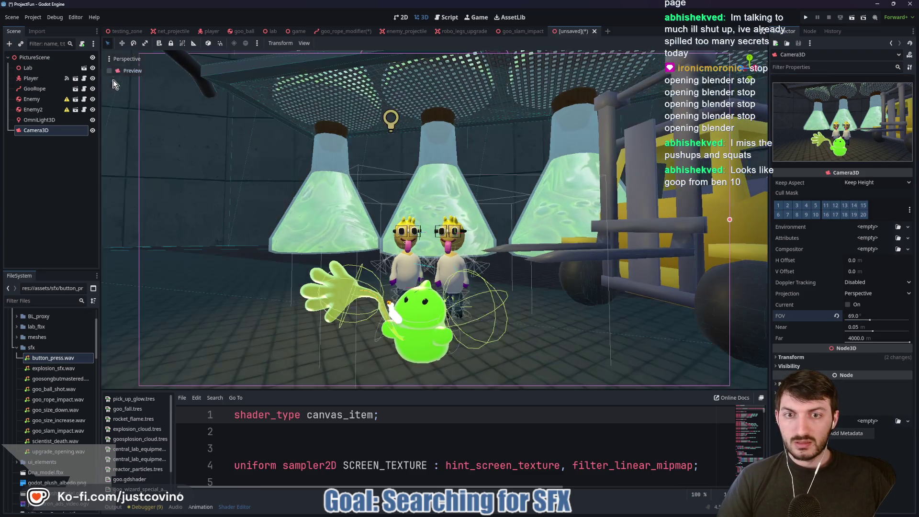
click(30, 110)
drag(535, 193, 513, 223)
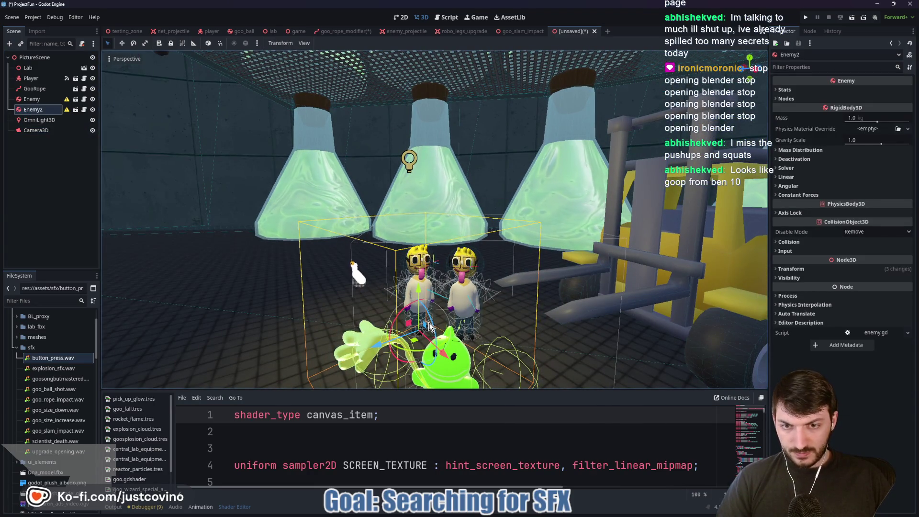
Step: Duplicate the scientist twice, placing Enemy3 on the left and Enemy4 on the right
key(ctrl+d)
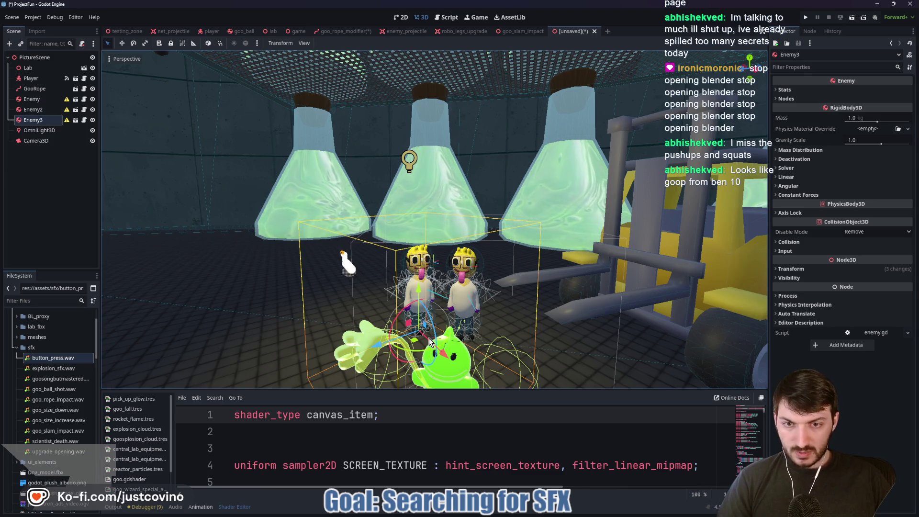
drag(416, 345, 365, 353)
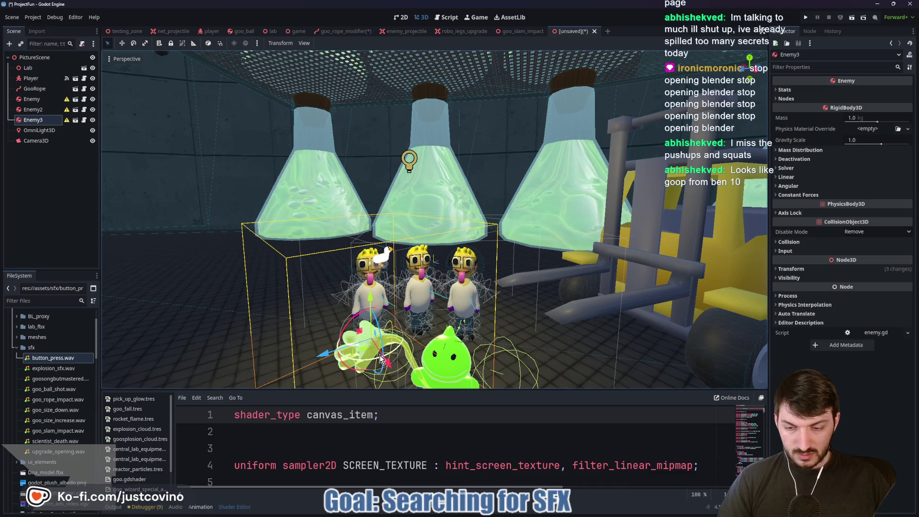
key(ctrl+d)
mouse_move(366, 352)
mouse_down()
mouse_move(523, 373)
mouse_move(490, 369)
mouse_up()
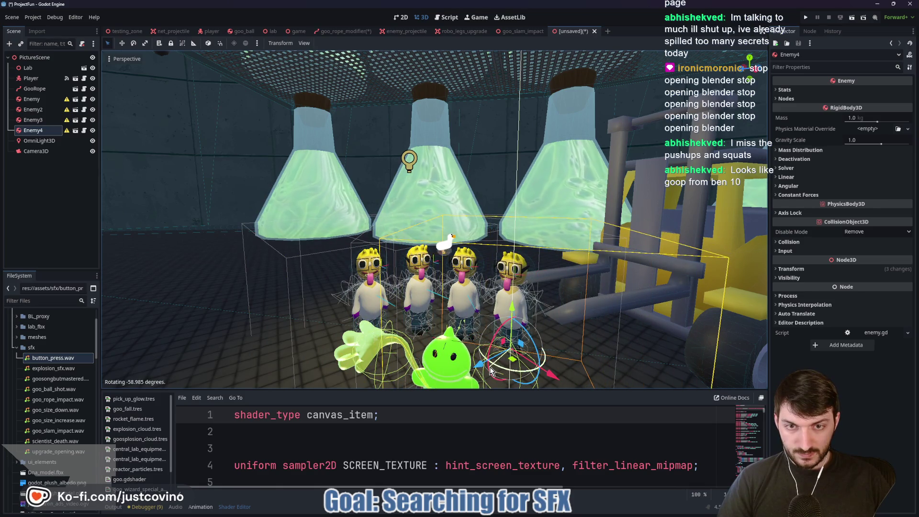
Step: Rotate Enemy2 to face the front, then select the original Enemy
click(415, 351)
mouse_move(421, 359)
mouse_down()
mouse_move(412, 355)
mouse_move(471, 362)
mouse_up()
click(464, 363)
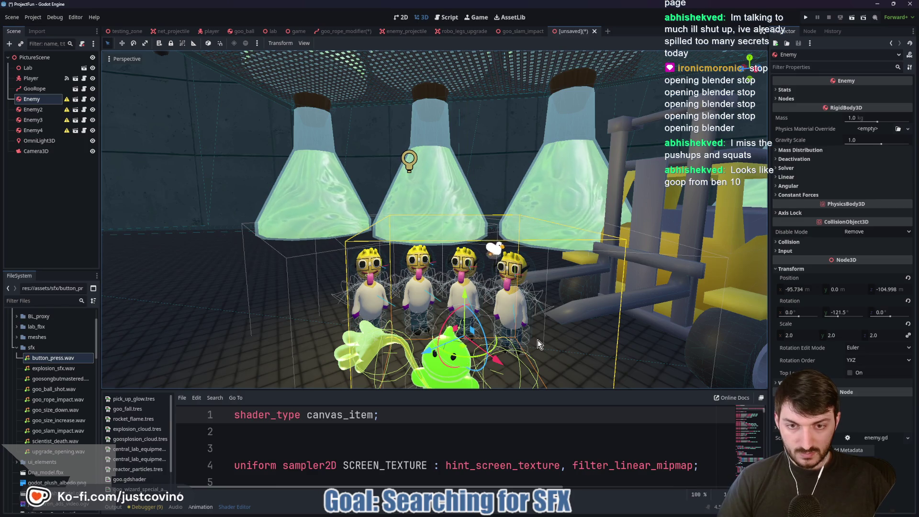
scroll(551, 333, up, 3)
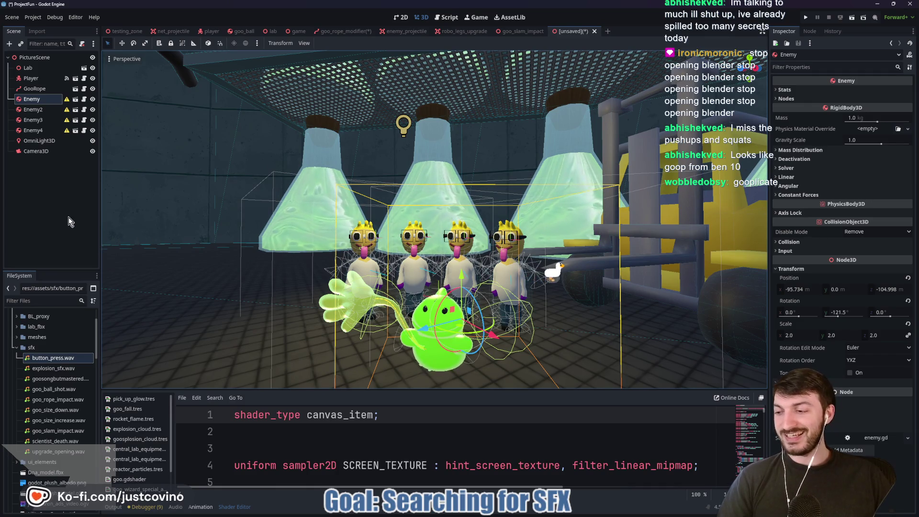
Step: Preview through Camera3D and make the Enemy's child nodes editable
click(41, 151)
click(110, 71)
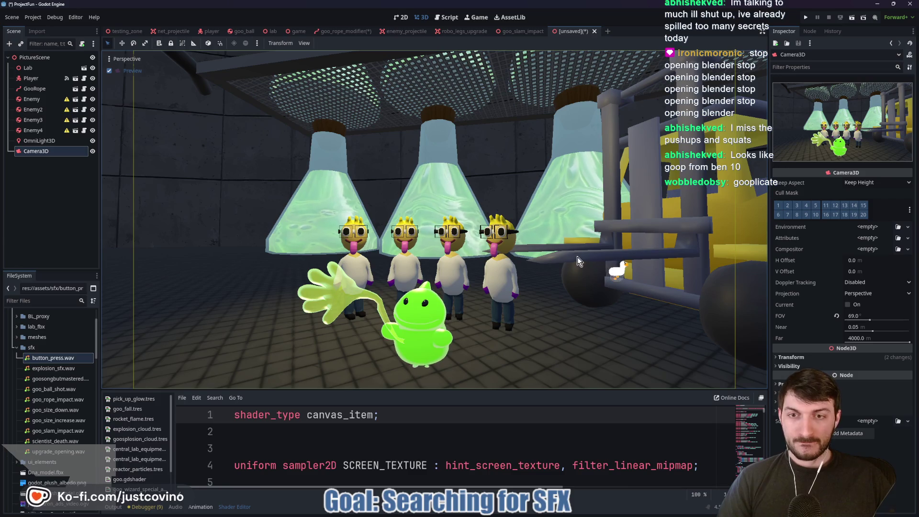
click(33, 130)
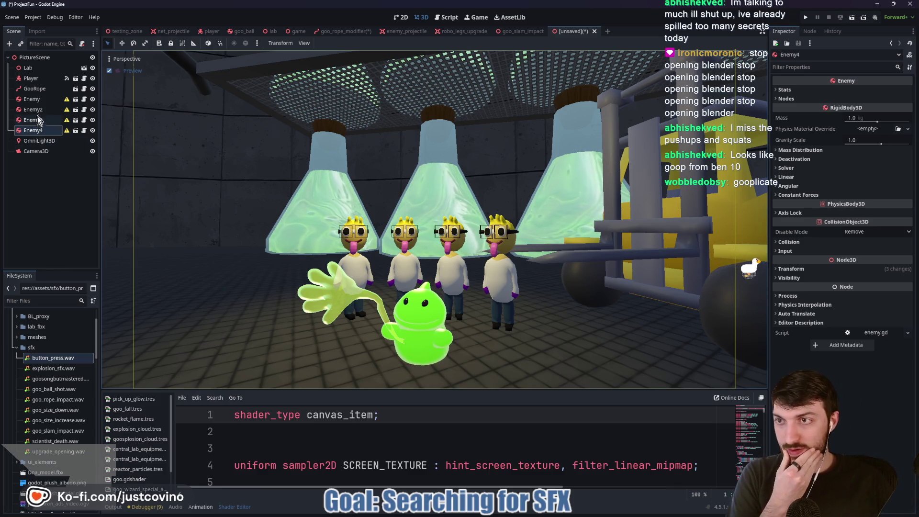
right_click(35, 99)
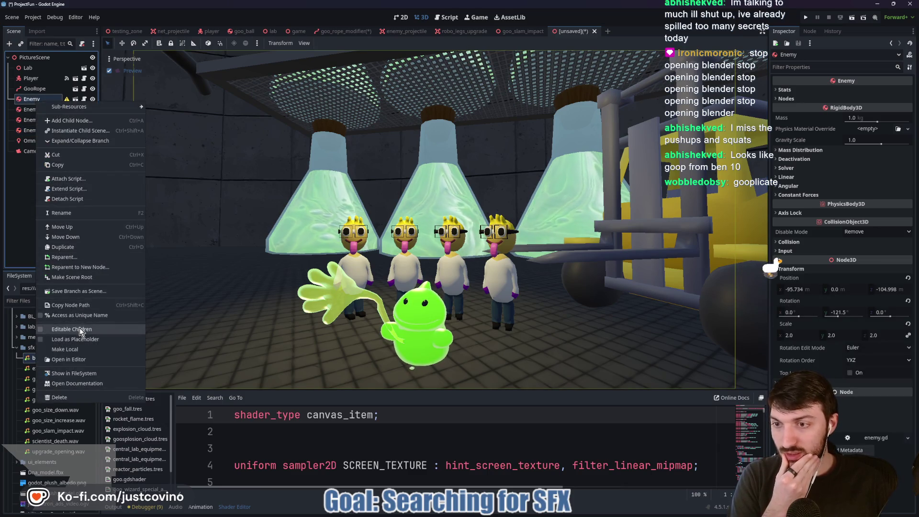
click(58, 140)
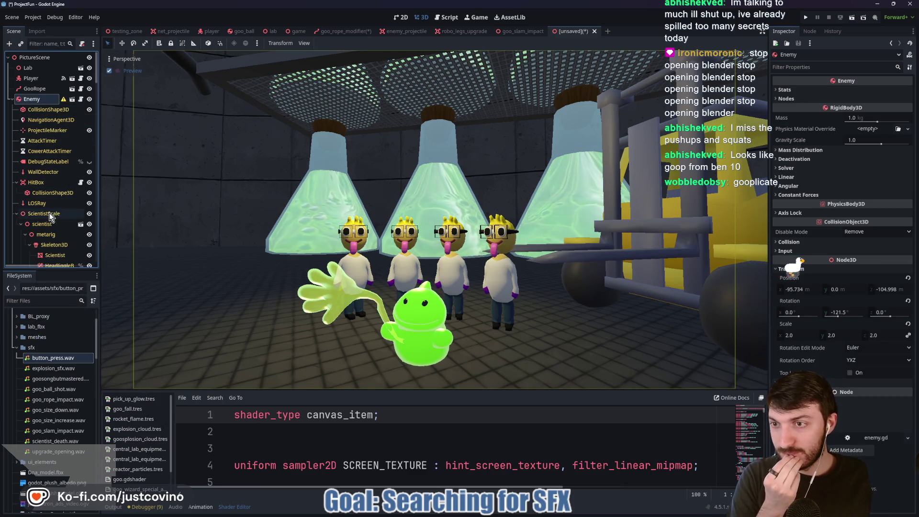
scroll(65, 207, down, 2)
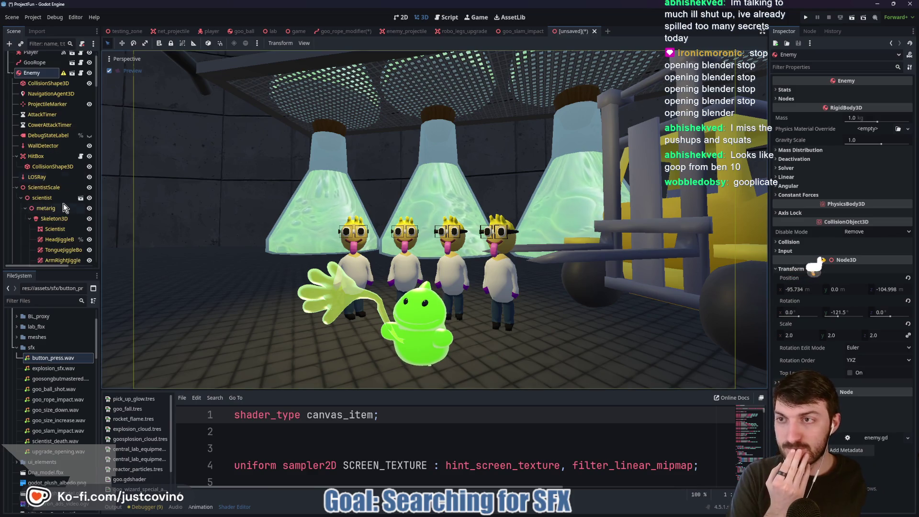
scroll(65, 208, up, 2)
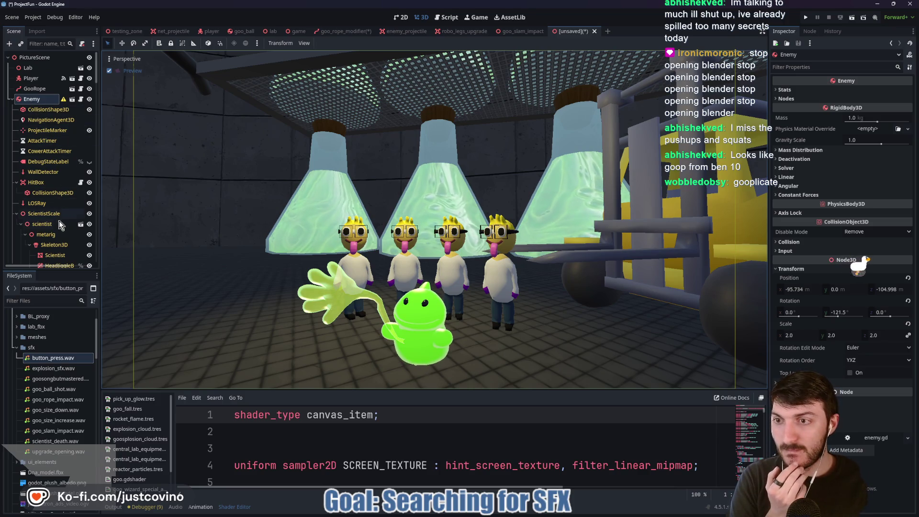
scroll(58, 223, down, 4)
scroll(56, 227, down, 4)
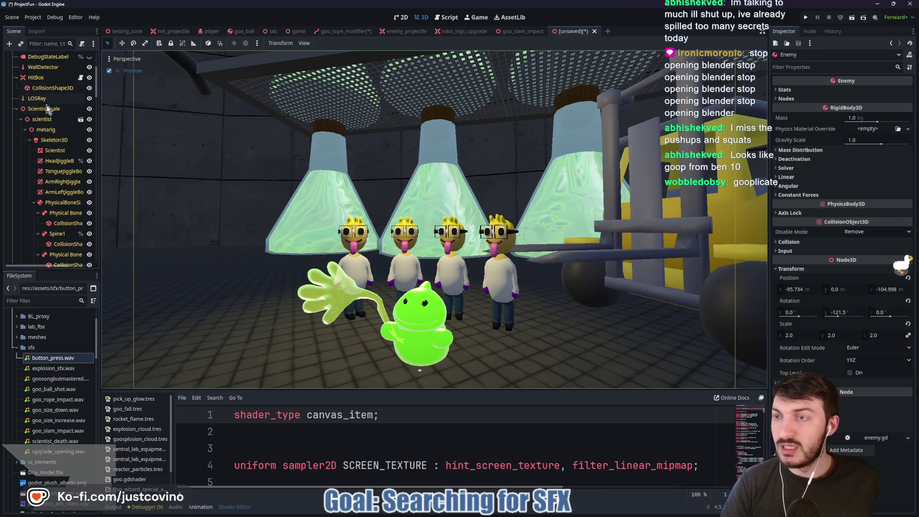
click(352, 220)
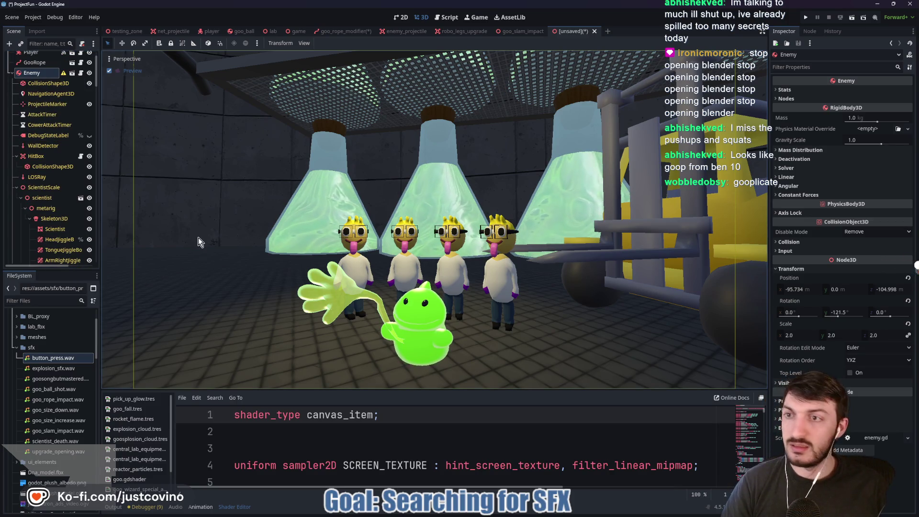
click(109, 70)
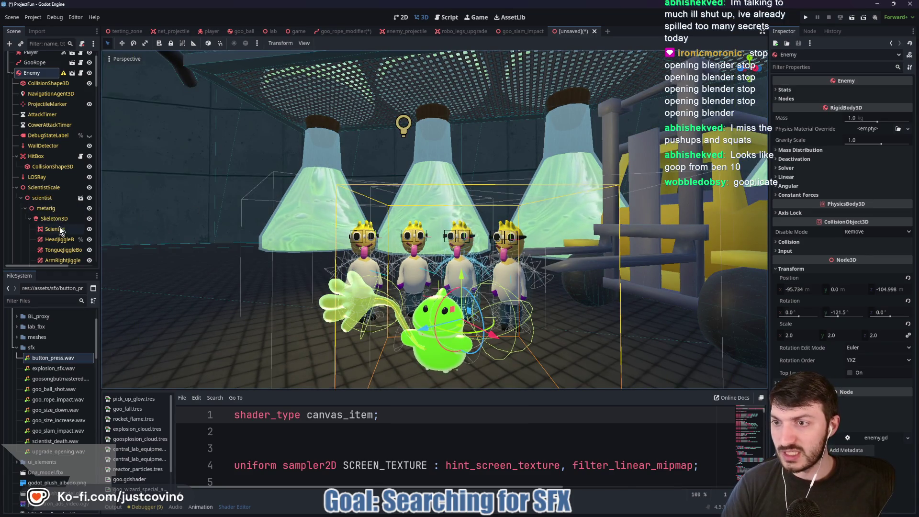
Step: Raise the Enemy's HeadJiggleBone influence to 0.698
click(53, 240)
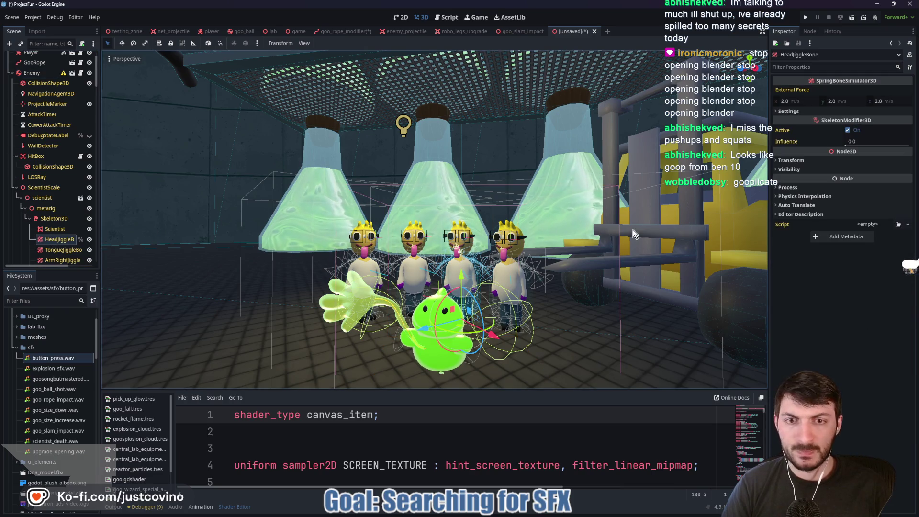
key(g)
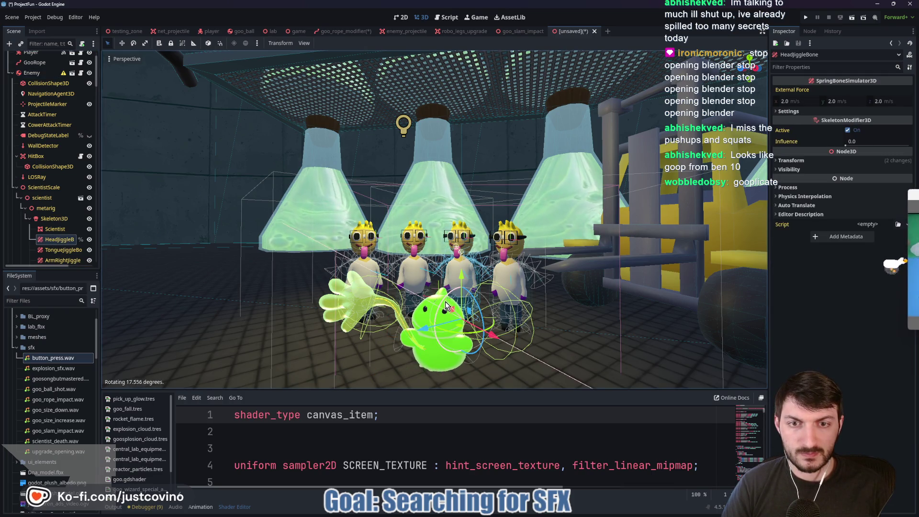
key(Escape)
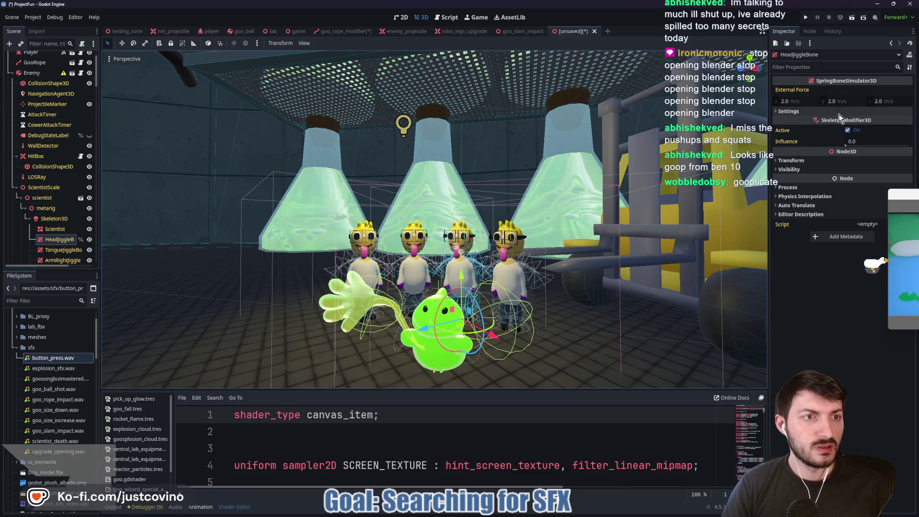
drag(854, 143, 889, 145)
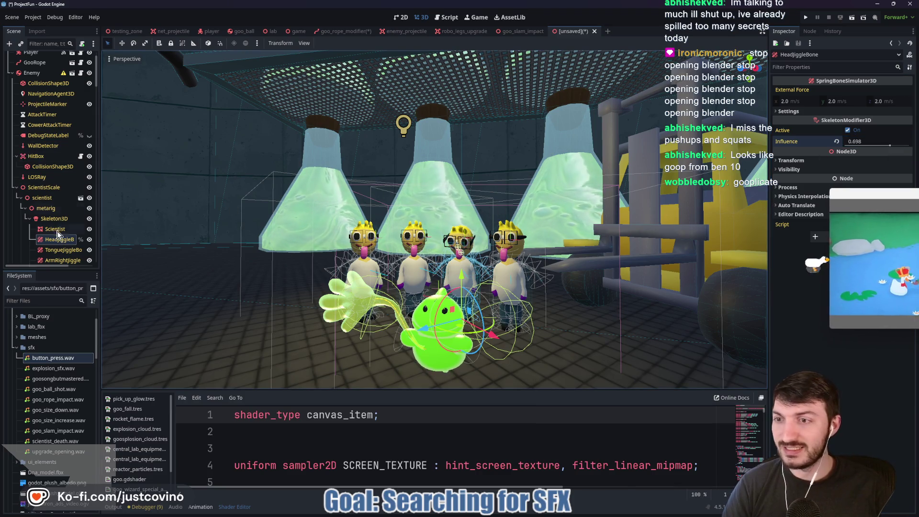
Step: Make Enemy2's children editable and raise its HeadJiggleBone influence to 0.855
click(12, 74)
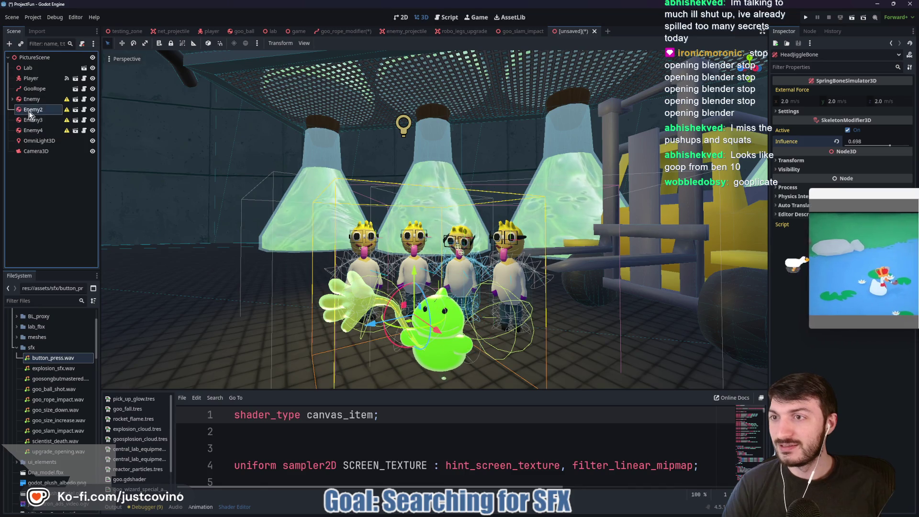
right_click(32, 110)
click(67, 340)
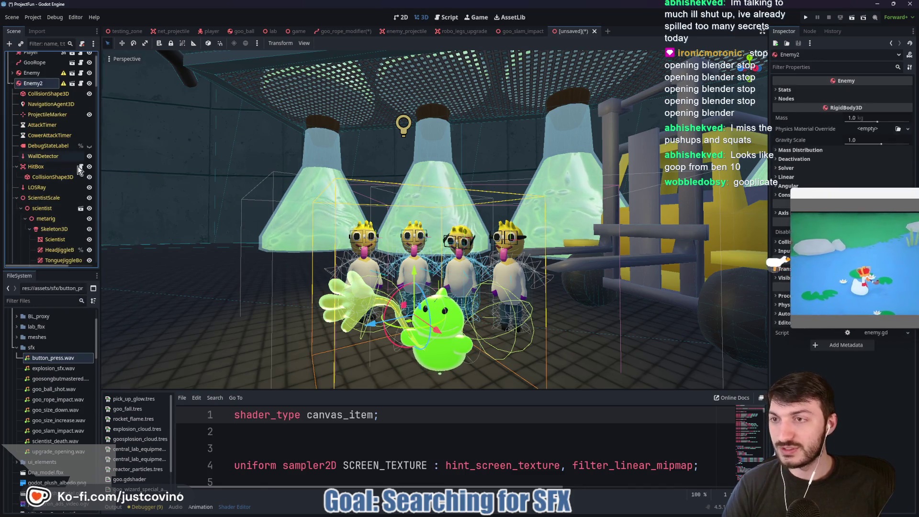
click(64, 249)
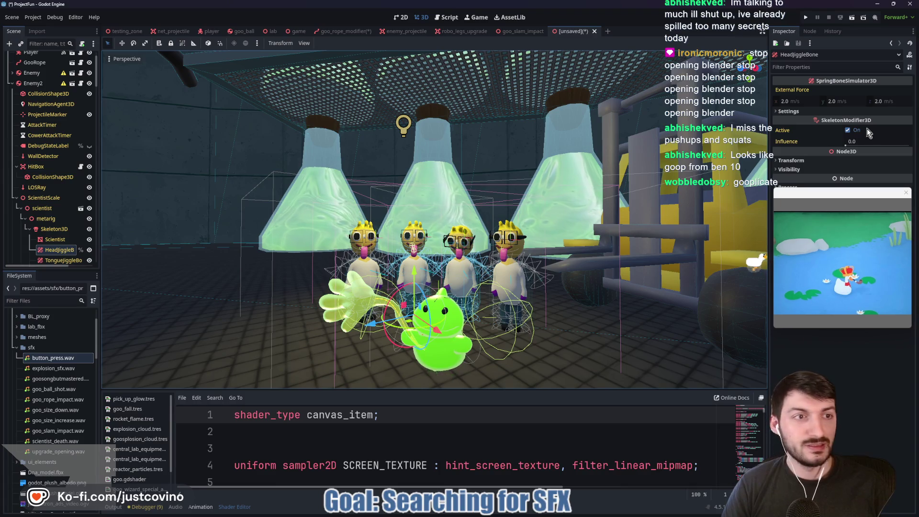
drag(846, 145, 854, 149)
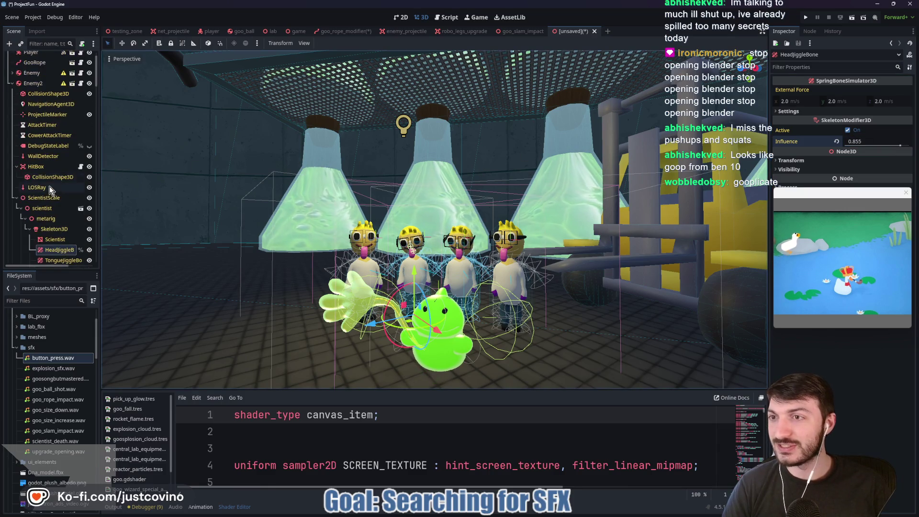
click(11, 83)
click(33, 120)
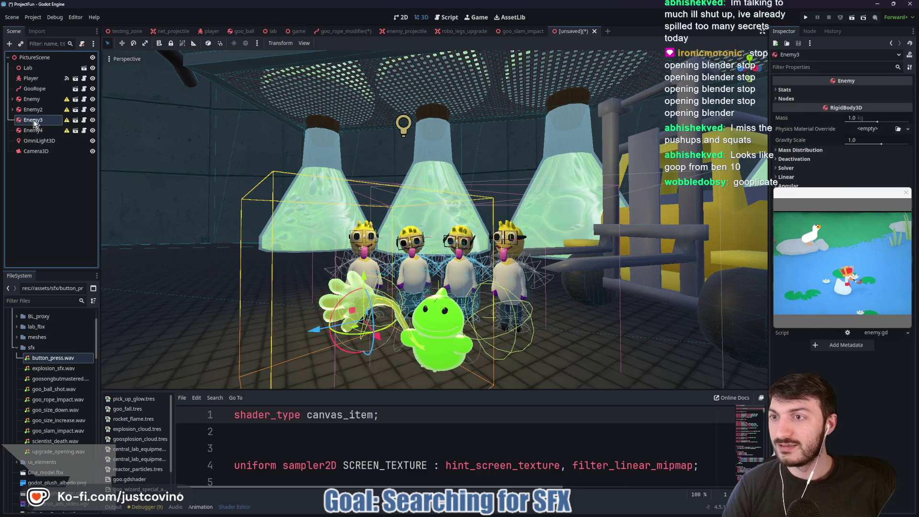
Step: Give Enemy3 a head jiggle influence of 0.615 and tilt it by about 9.58 degrees
right_click(33, 120)
click(72, 352)
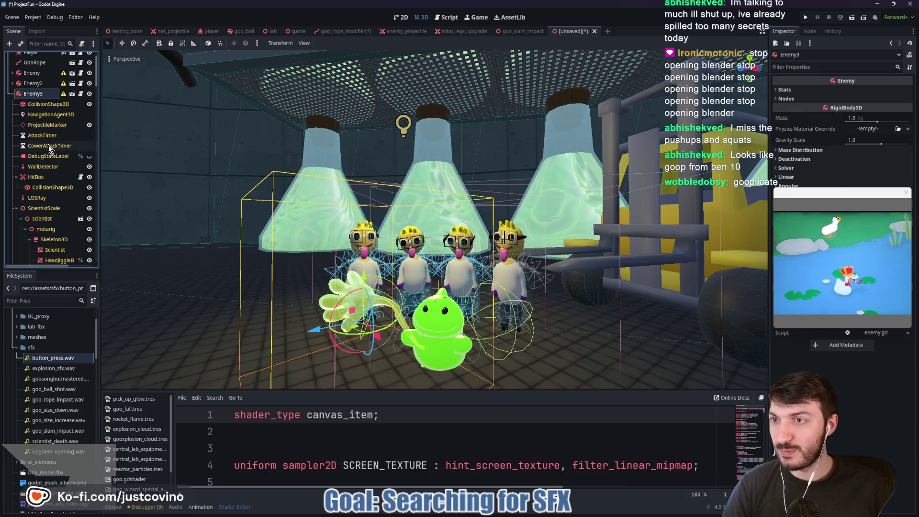
scroll(78, 228, down, 3)
click(58, 208)
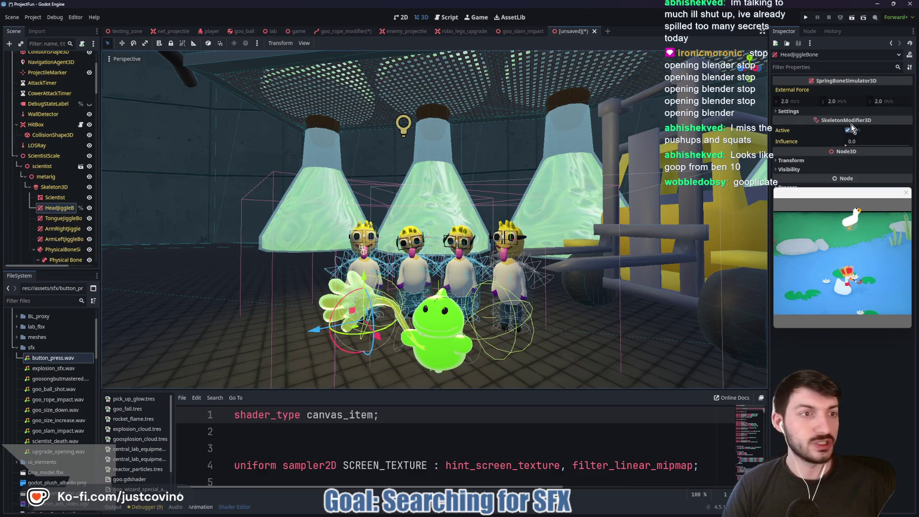
drag(846, 146, 855, 147)
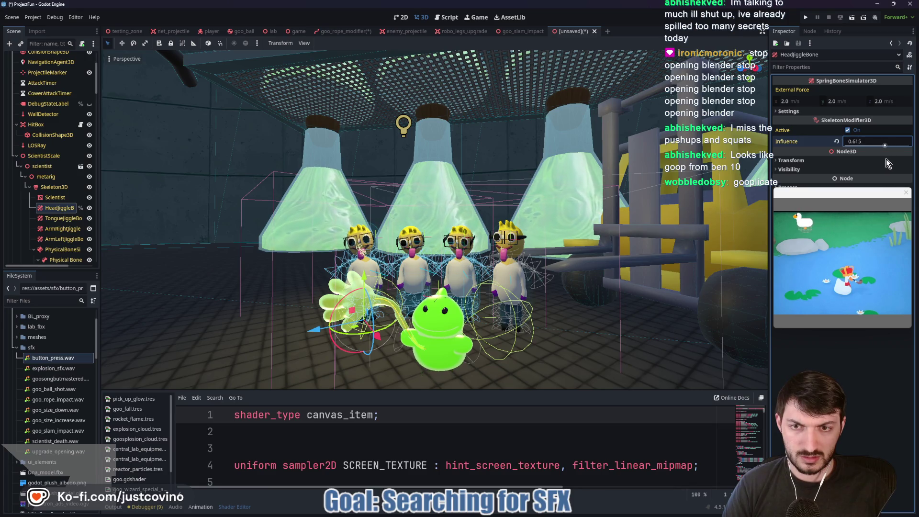
click(260, 232)
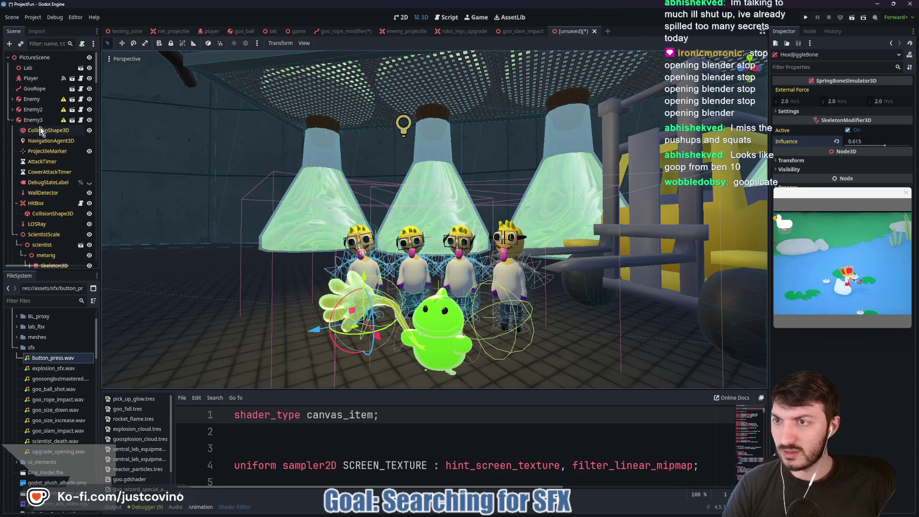
drag(351, 336, 353, 338)
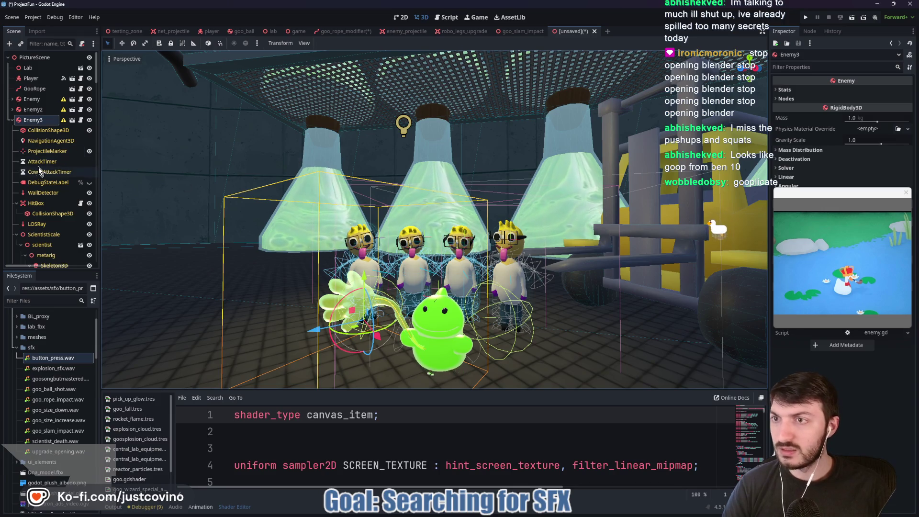
Step: Make Enemy4's children editable and set its HeadJiggleBone influence to 0.302
click(12, 120)
right_click(36, 132)
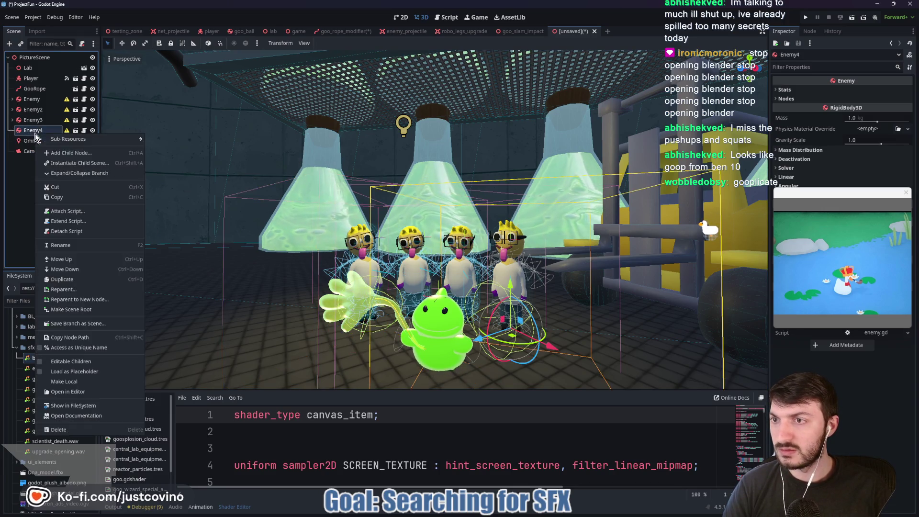
click(78, 361)
scroll(50, 215, down, 2)
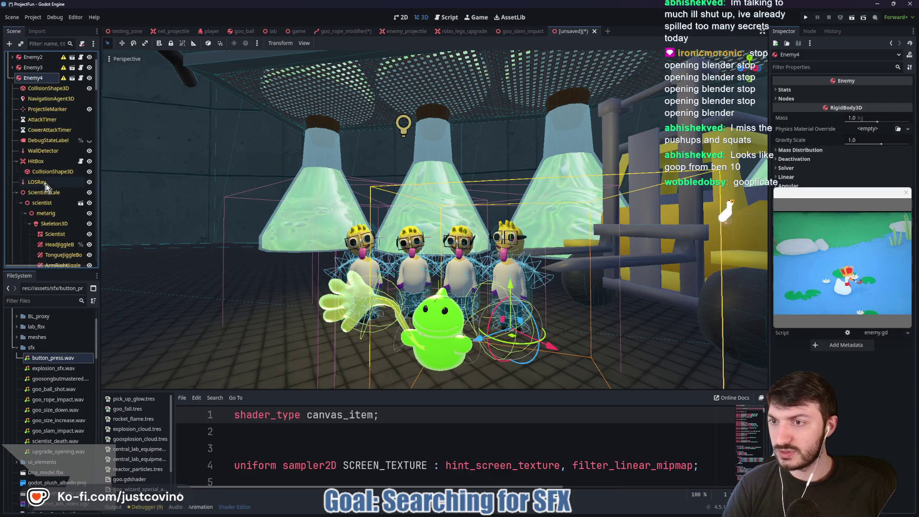
click(49, 246)
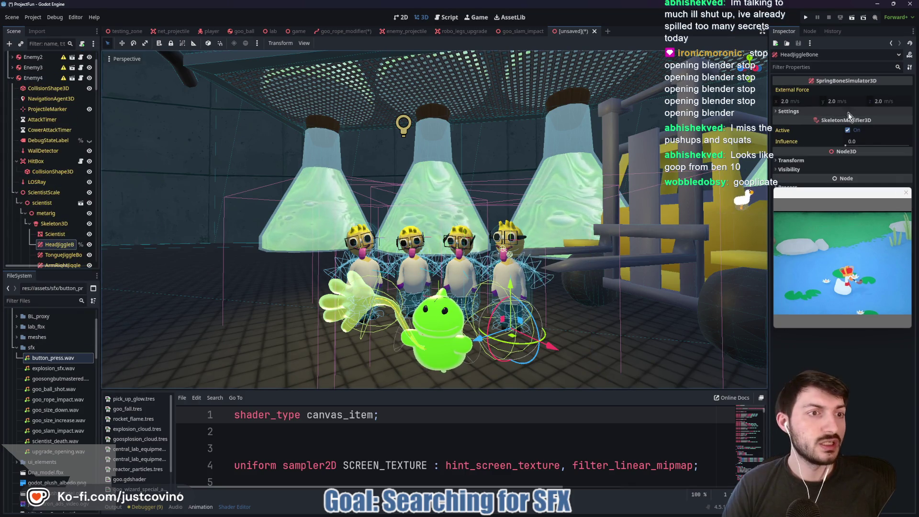
mouse_move(845, 143)
mouse_down()
mouse_move(918, 156)
mouse_move(867, 151)
mouse_up()
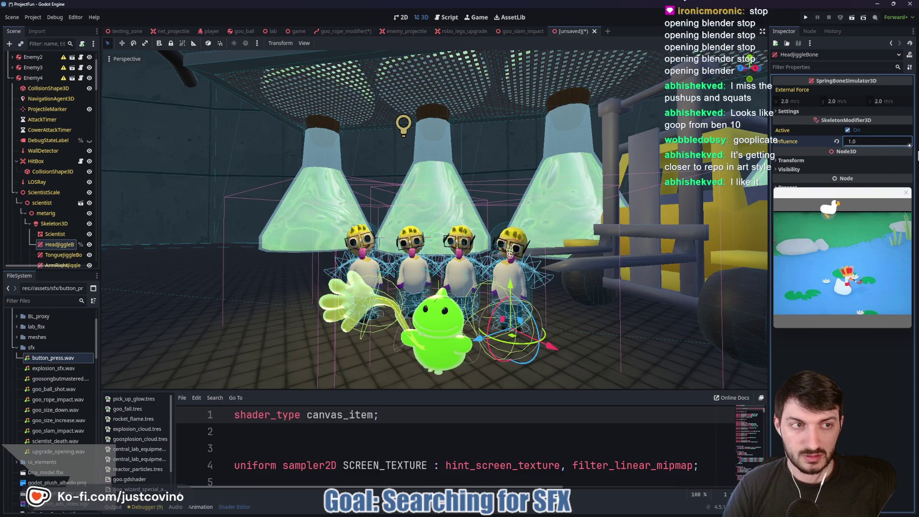
drag(633, 243, 602, 256)
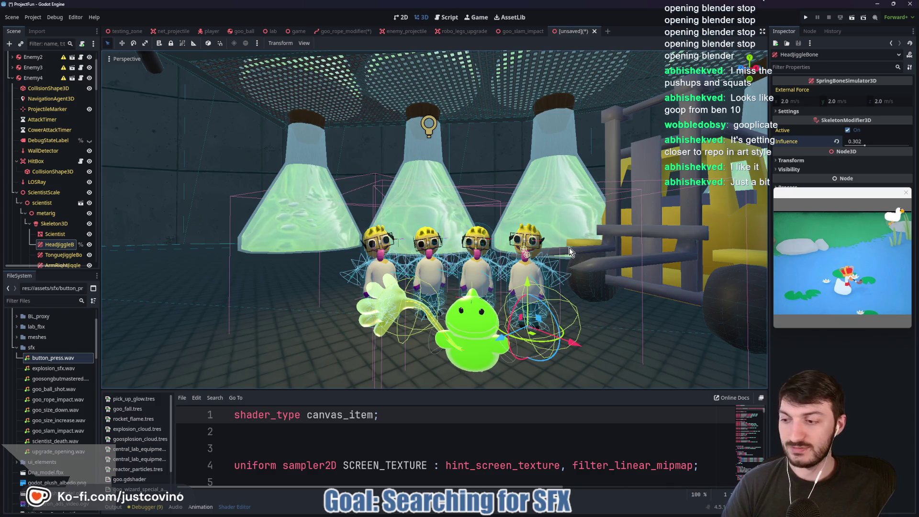
scroll(569, 248, up, 3)
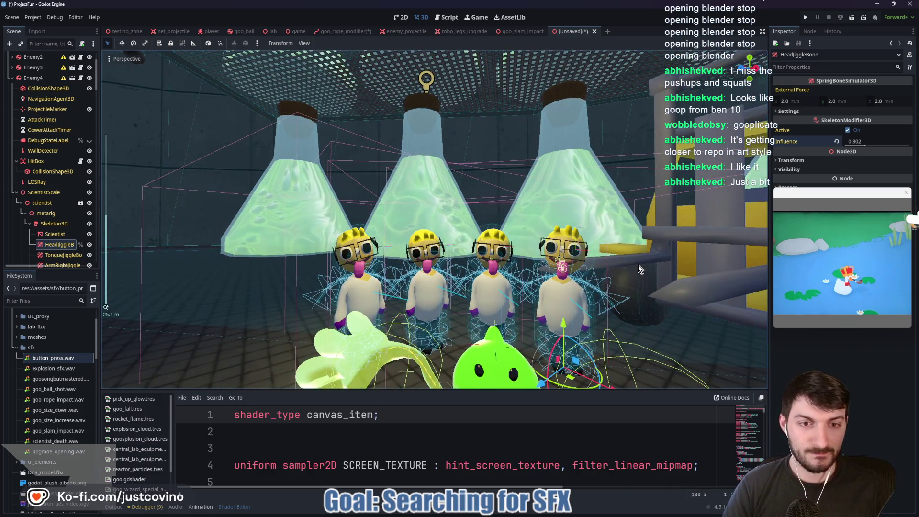
scroll(636, 264, down, 2)
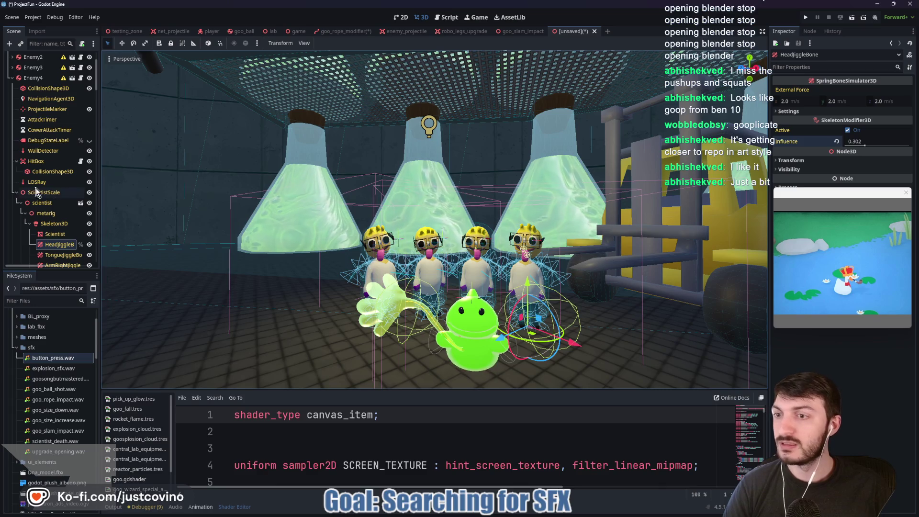
click(13, 77)
click(36, 151)
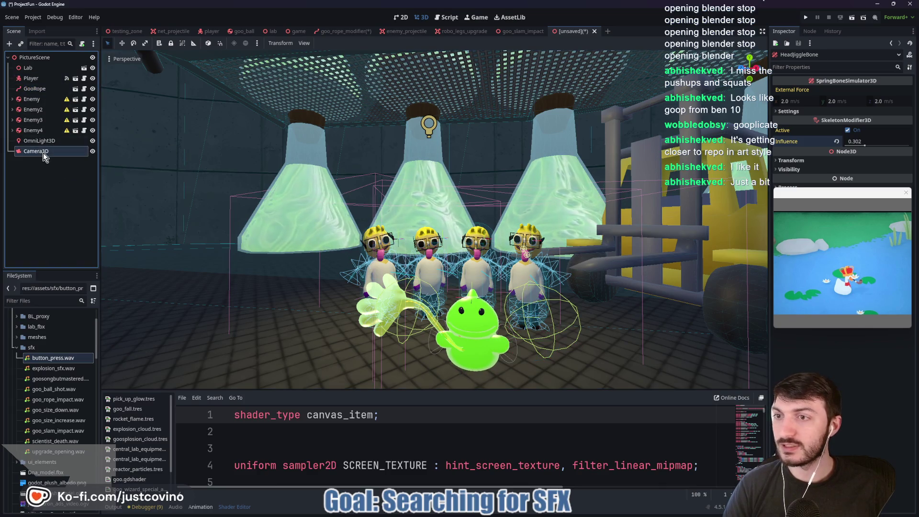
Step: Preview the scene through Camera3D and snip a rectangle over the viewport
click(108, 71)
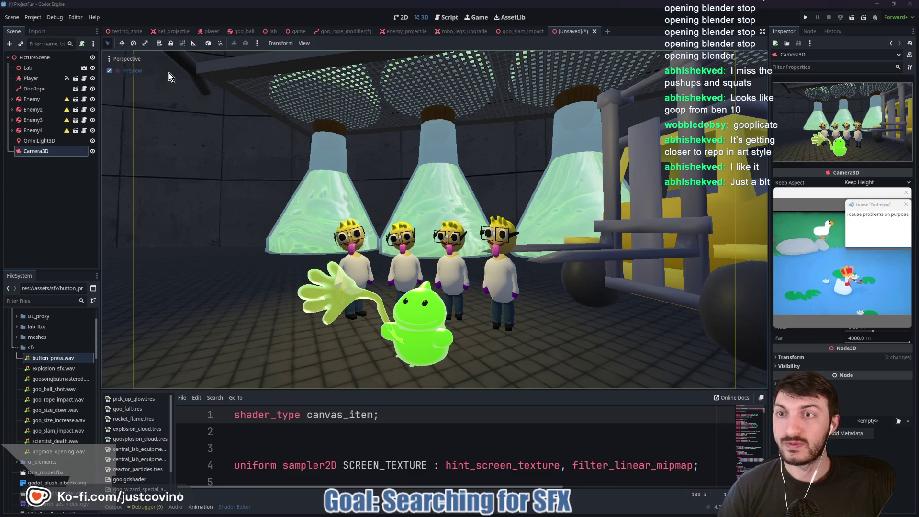
key(super+shift+s)
mouse_move(148, 62)
mouse_down()
mouse_move(193, 104)
mouse_move(544, 306)
mouse_move(735, 394)
mouse_move(726, 388)
mouse_up()
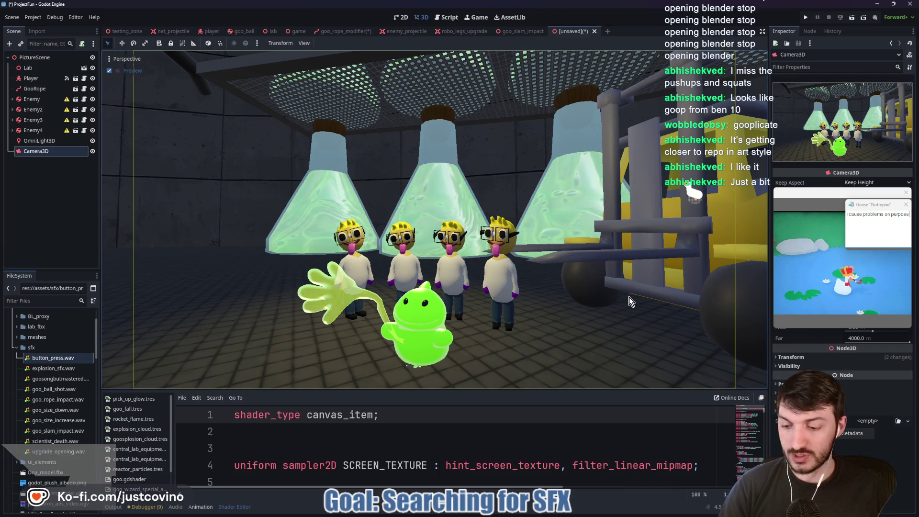
Step: Dismiss the desktop goose and open the captured screenshot from notifications
key(Escape)
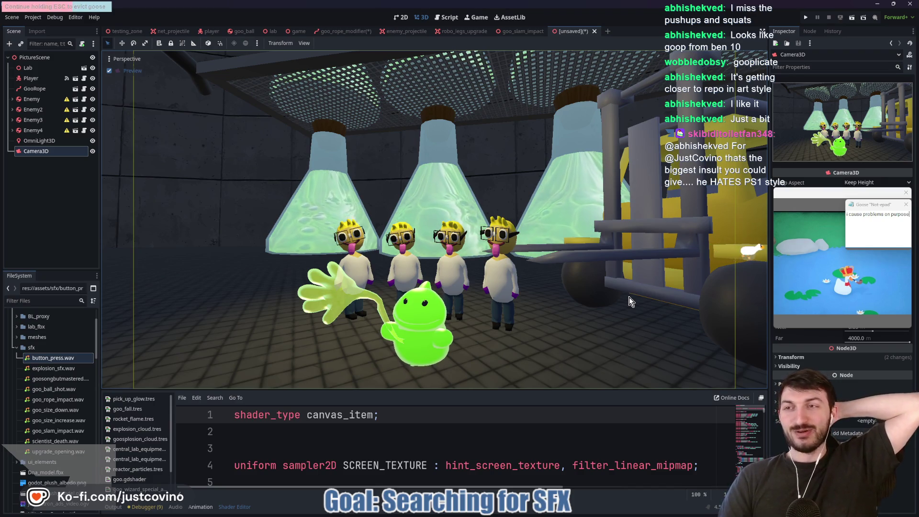
key(Escape)
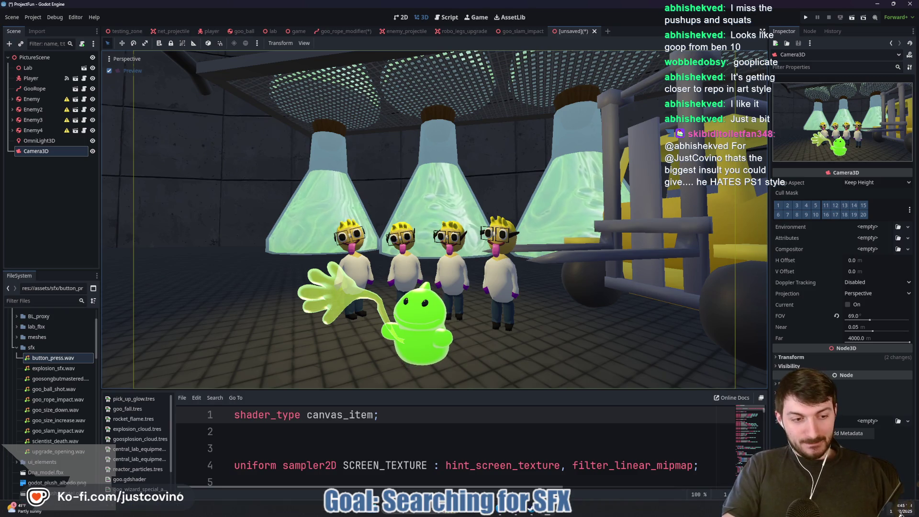
click(892, 512)
click(854, 115)
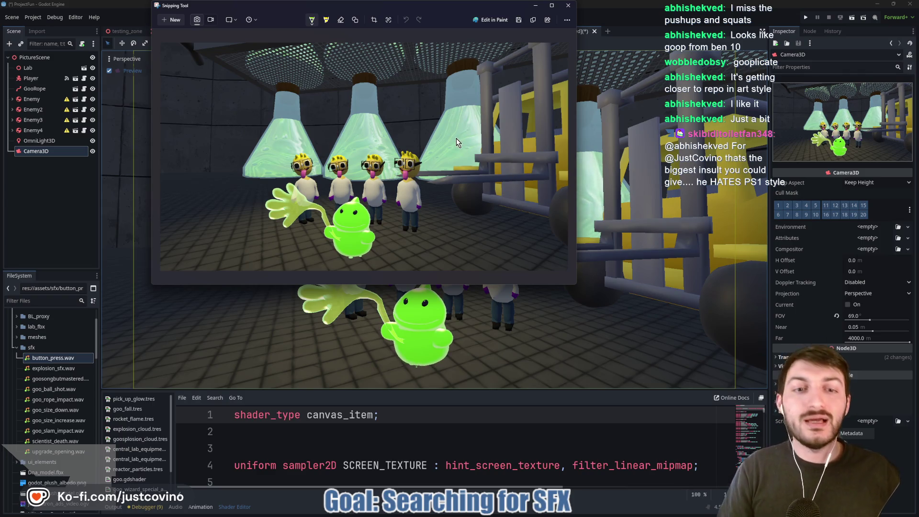
Step: Save the screenshot as a PNG named hand'd on the Desktop and close Snipping Tool
click(518, 22)
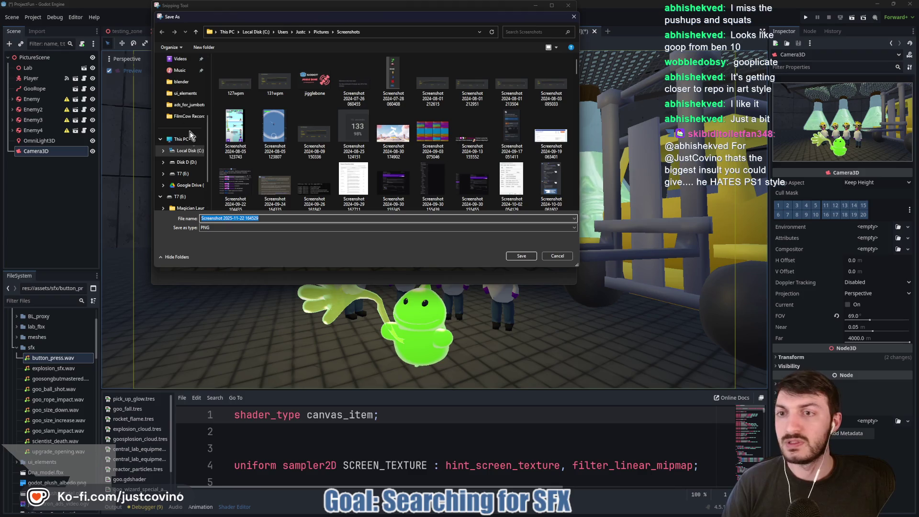
click(182, 145)
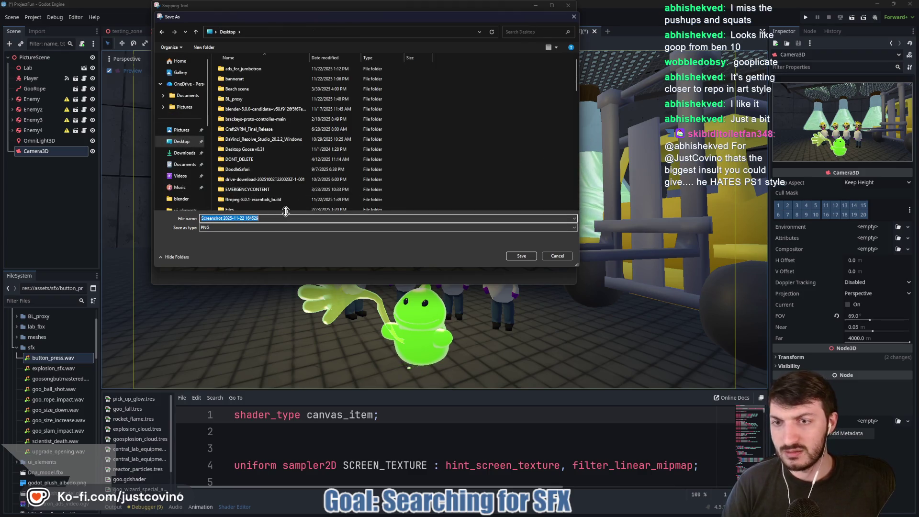
text(hand_of_goo)
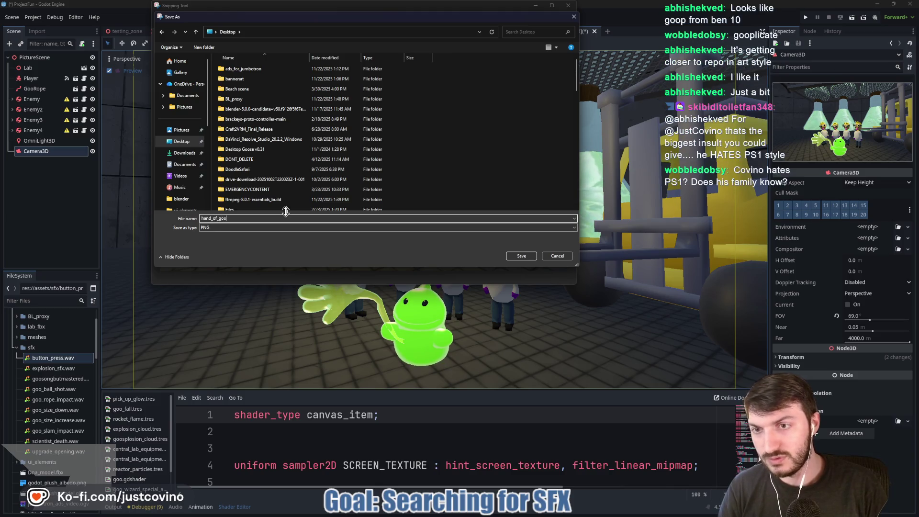
text('d_cover)
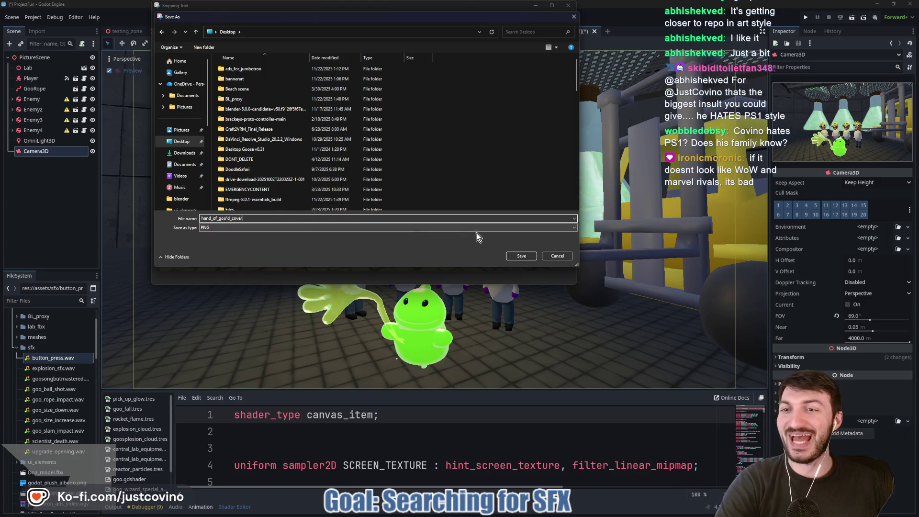
click(524, 257)
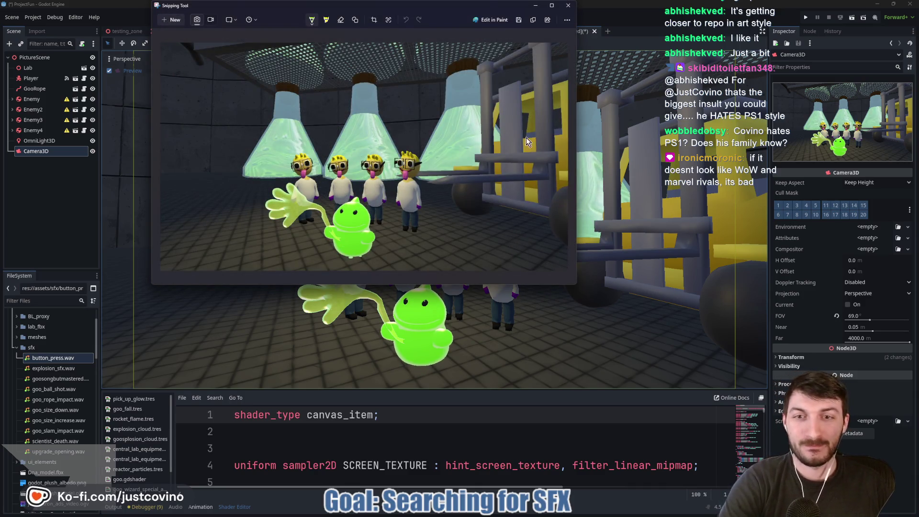
click(568, 6)
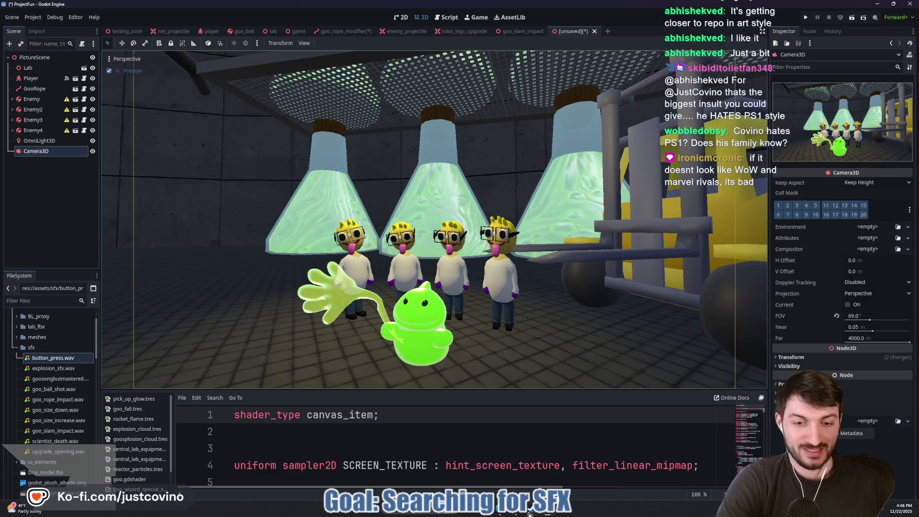
click(531, 508)
Step: Close the File Explorer window showing the Desktop folder
key(alt+Tab)
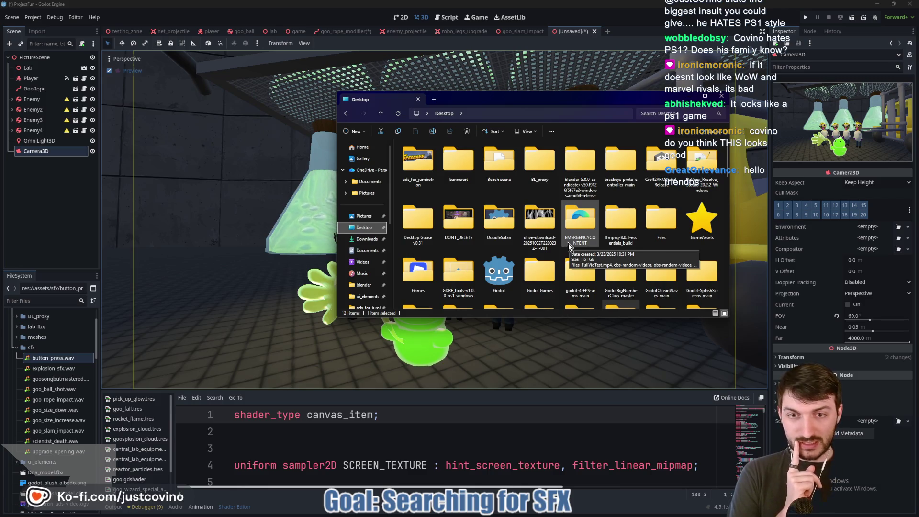
mouse_move(549, 242)
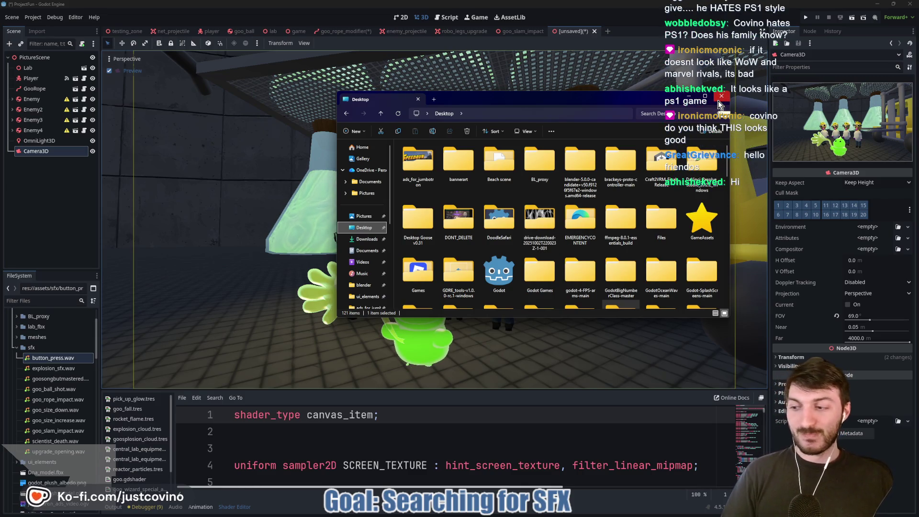
click(717, 102)
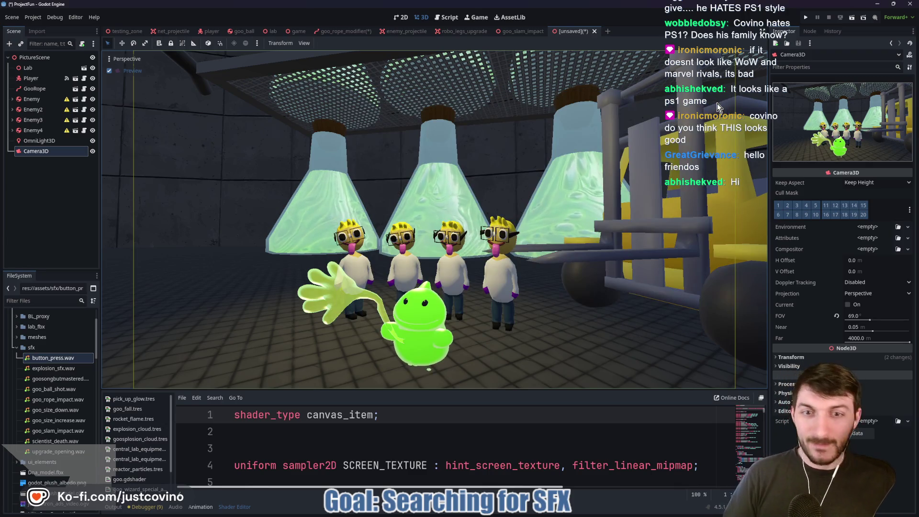
Step: Launch Krita by searching 'kri' in the Start menu
key(super)
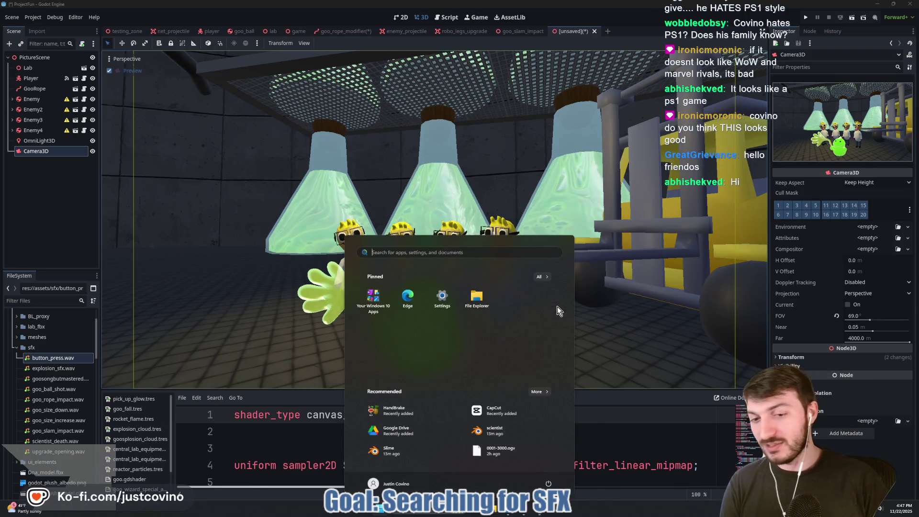
text(kri)
click(517, 326)
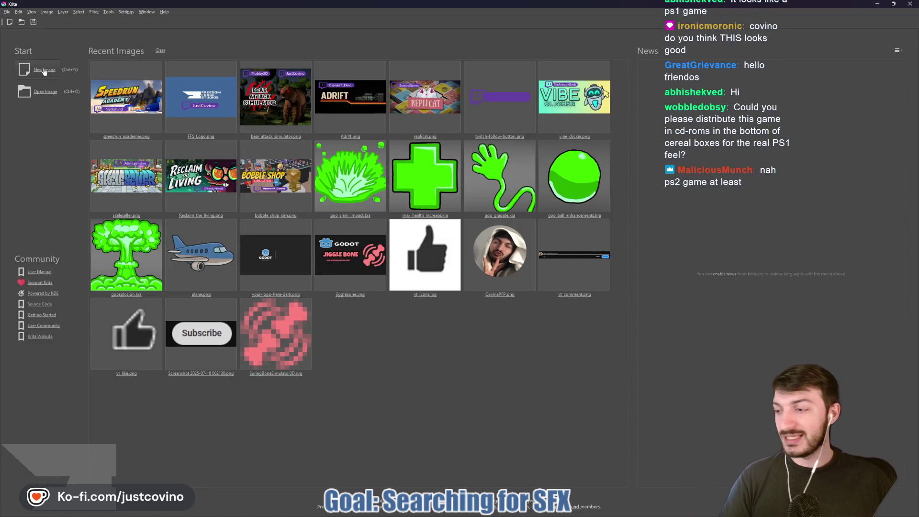
Step: Create a new 630 × 500 px canvas after checking itch.io's cover image size requirements
click(44, 70)
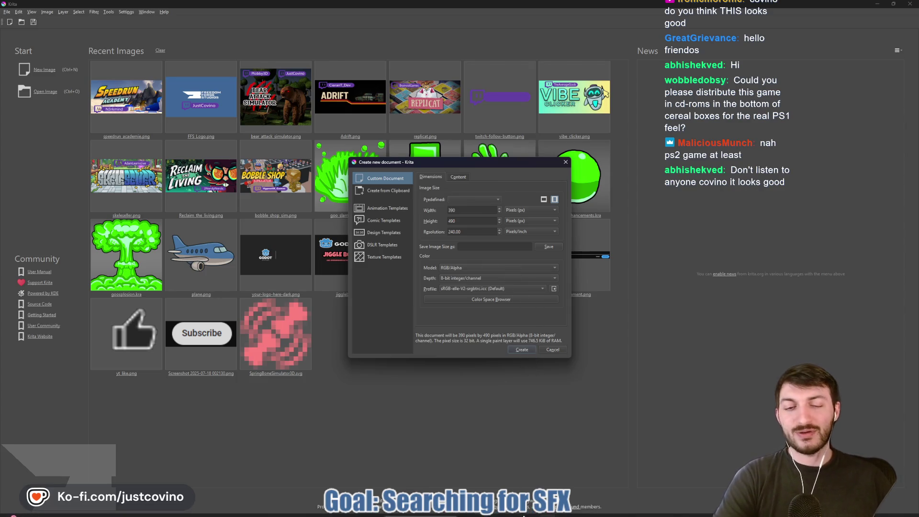
click(500, 514)
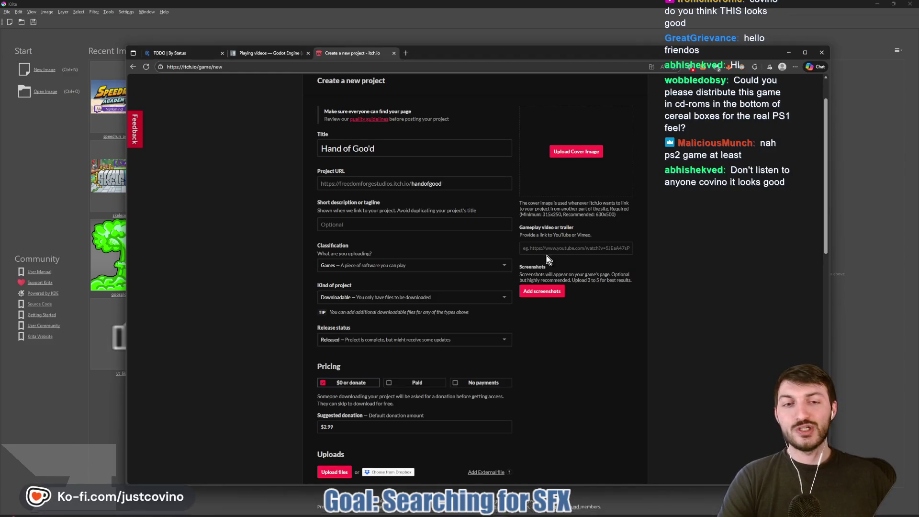
click(788, 53)
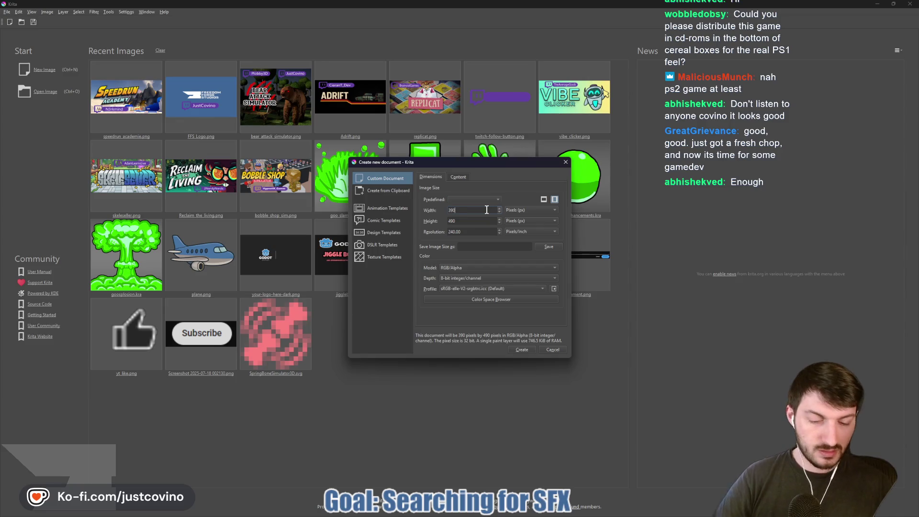
text(30)
click(460, 223)
text(500)
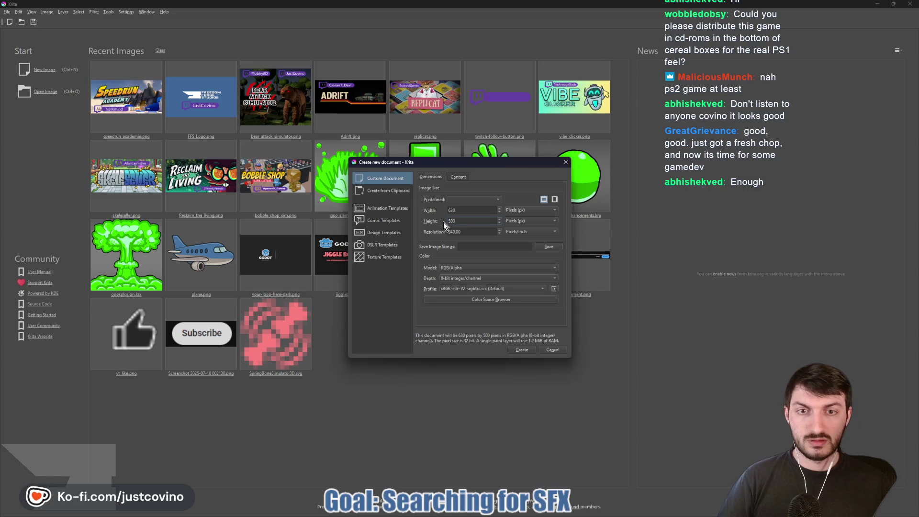
click(526, 350)
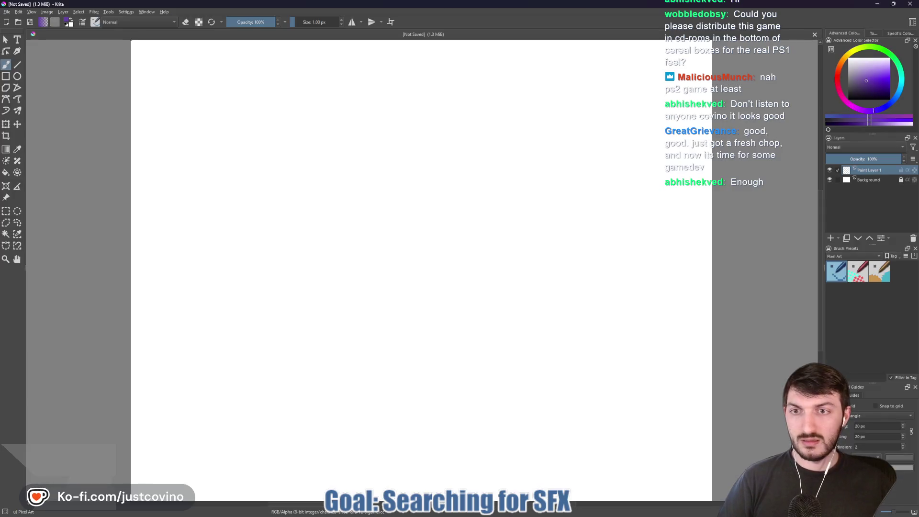
scroll(376, 232, down, 3)
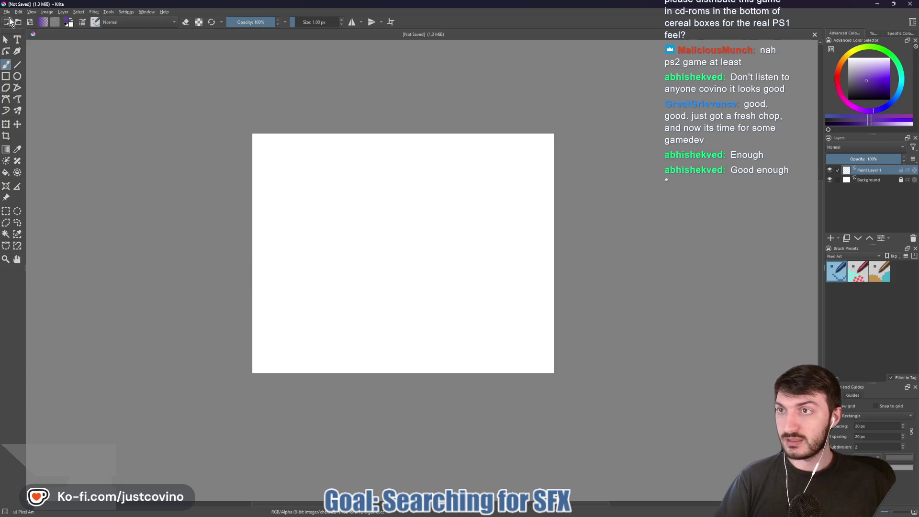
click(6, 11)
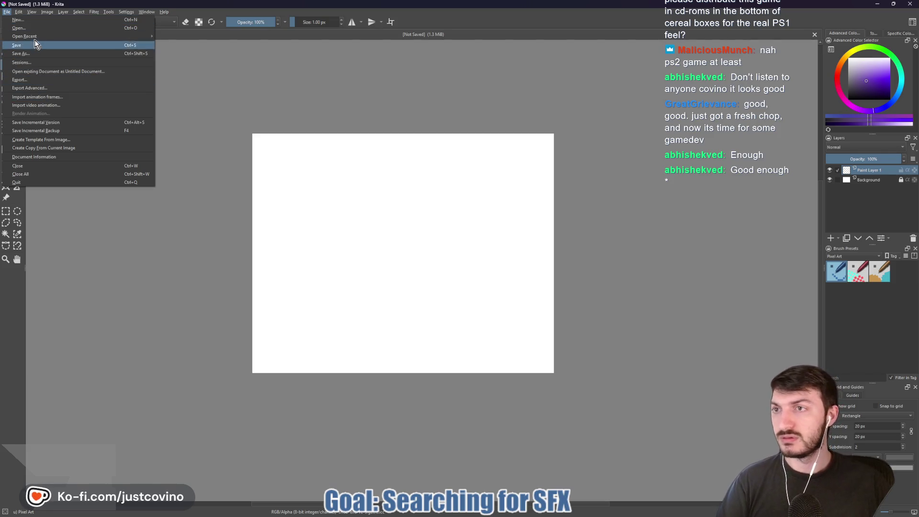
mouse_move(29, 37)
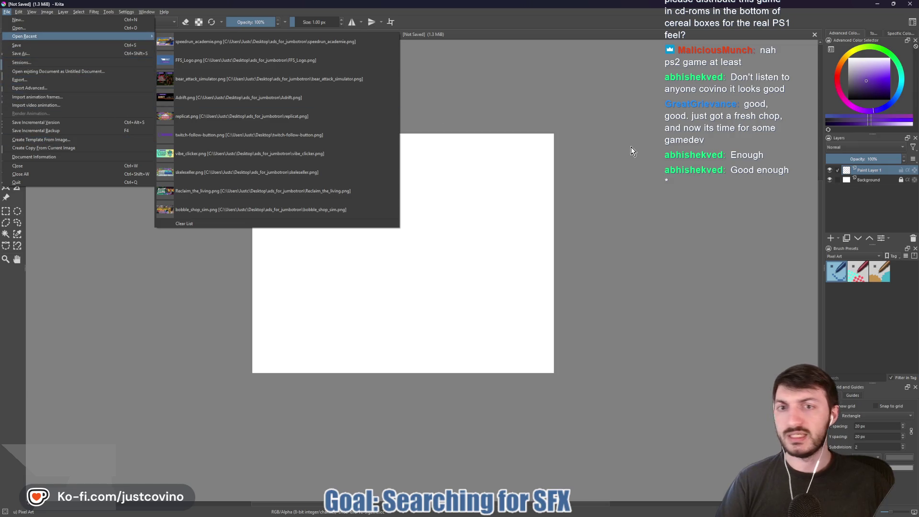
click(26, 30)
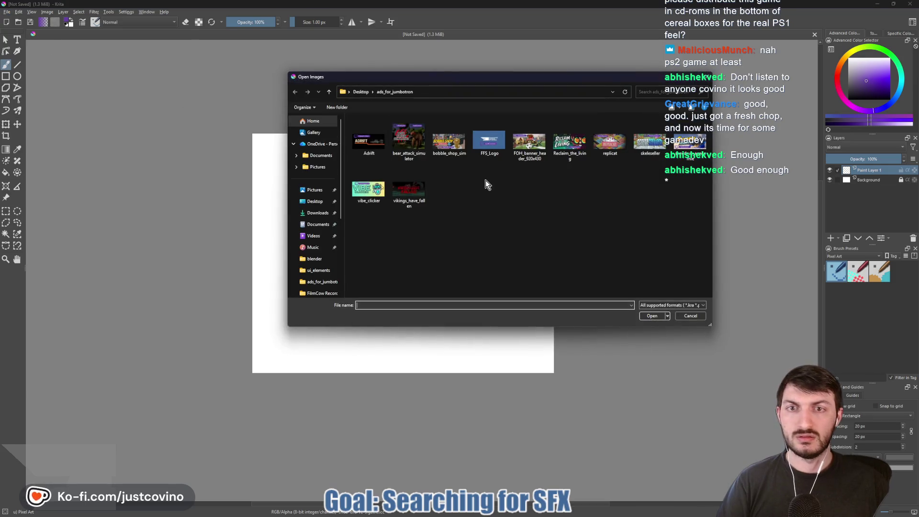
click(330, 92)
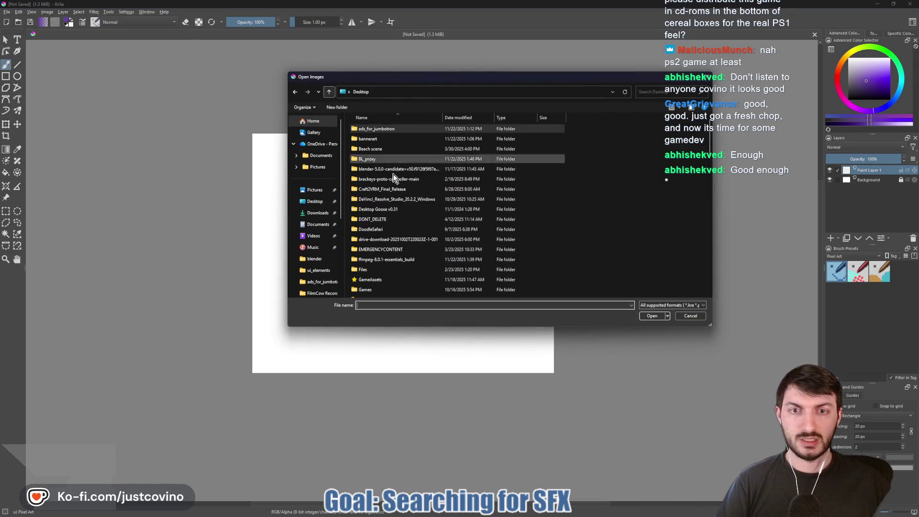
click(315, 201)
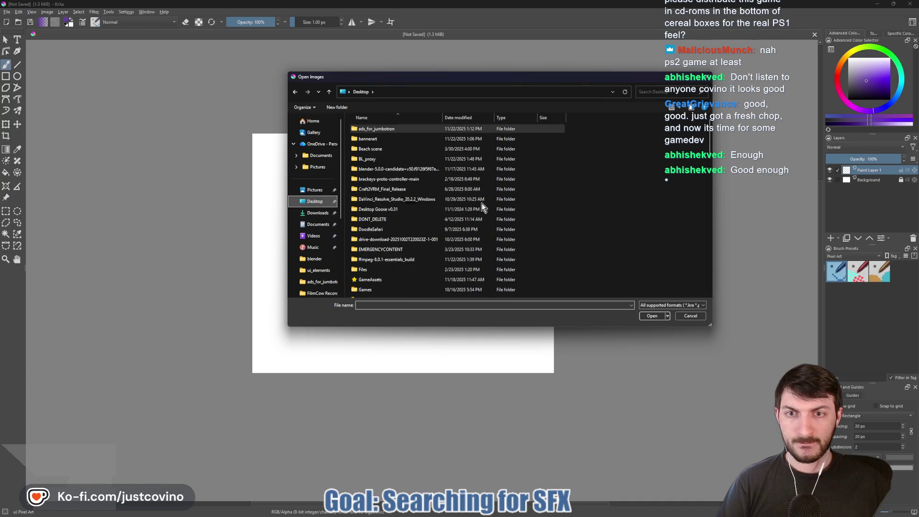
scroll(495, 206, down, 15)
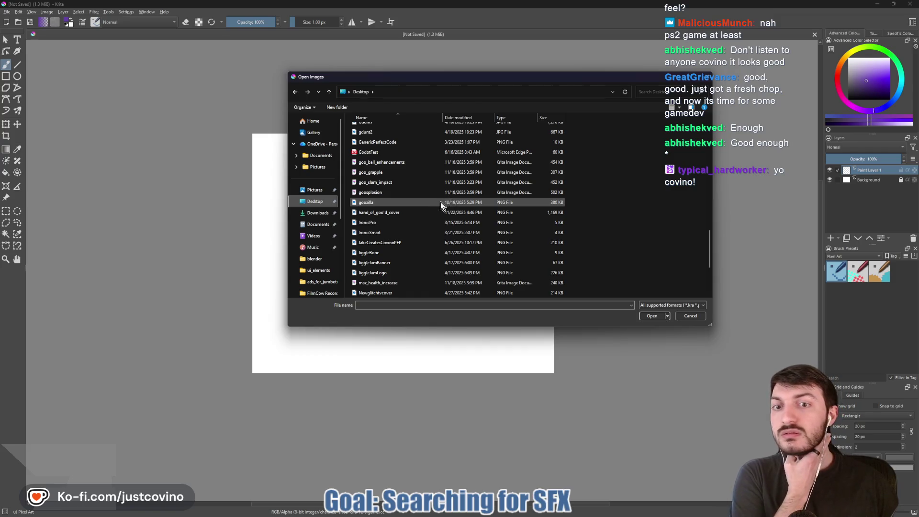
click(404, 212)
click(652, 316)
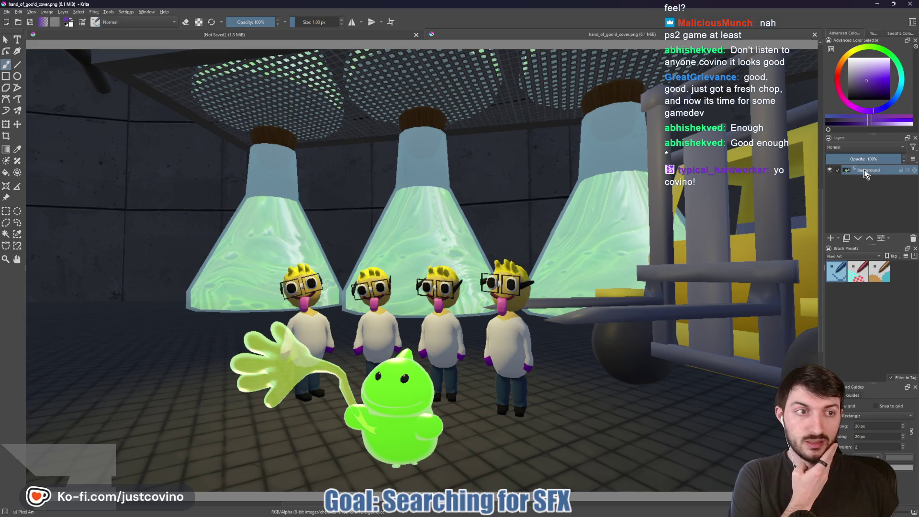
mouse_move(858, 175)
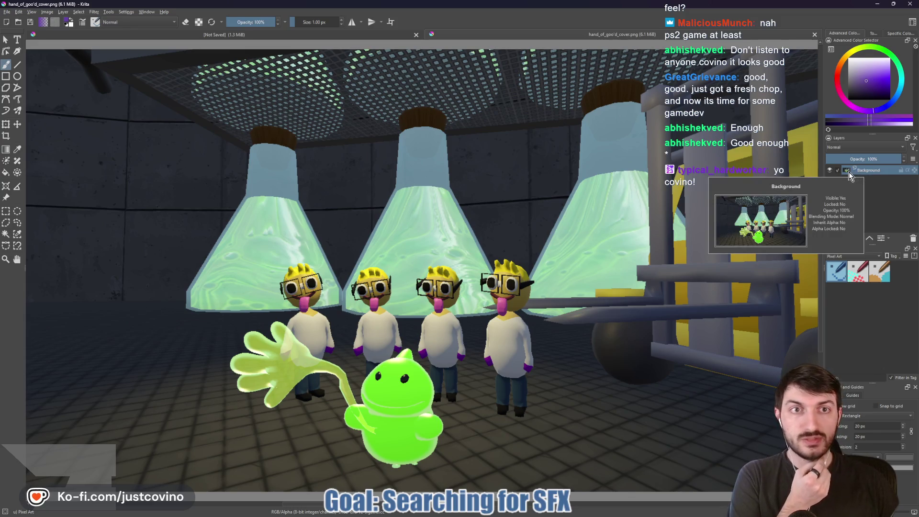
click(812, 34)
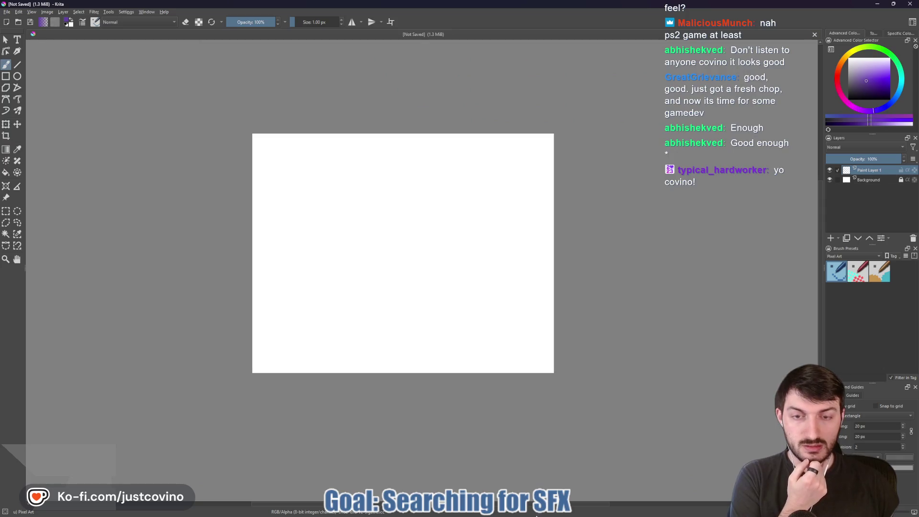
Step: Open Photopea in a new browser tab and drag the cover screenshot into it from File Explorer
click(539, 514)
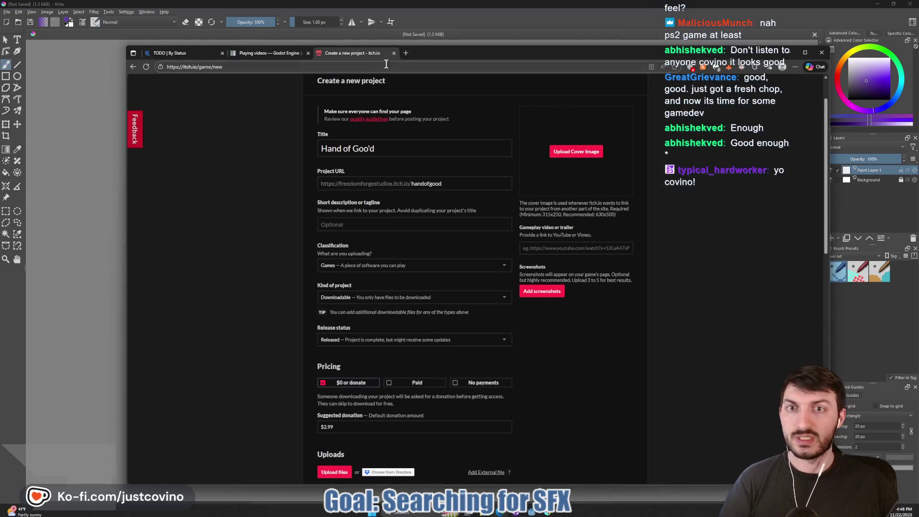
click(404, 53)
text(photopea.com)
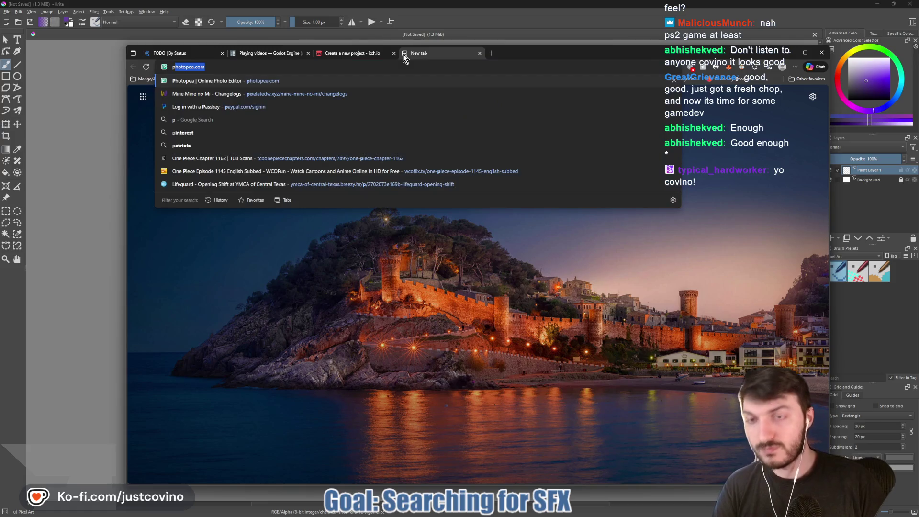
key(Return)
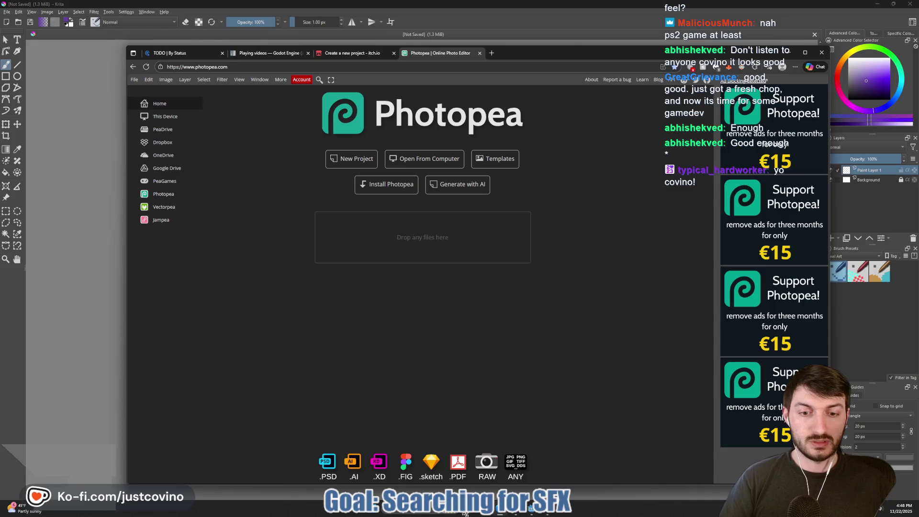
click(497, 513)
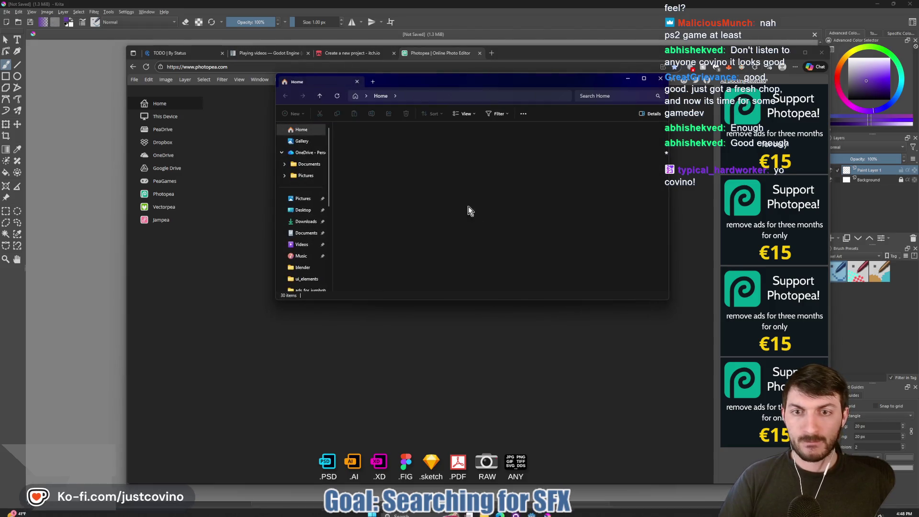
mouse_move(473, 84)
mouse_down()
mouse_move(545, 101)
mouse_move(755, 79)
mouse_up()
drag(679, 265, 406, 240)
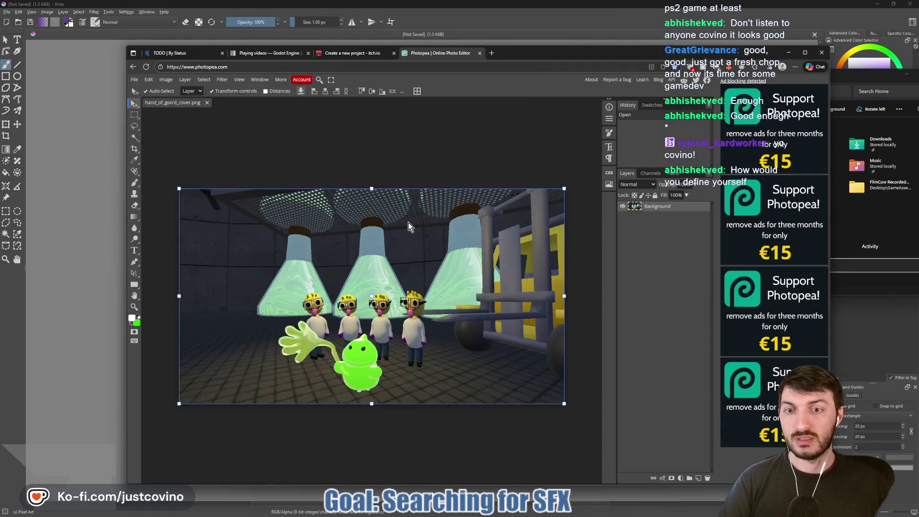
Step: Resize the lab image to 630 × 500 pixels via Image Size
click(166, 80)
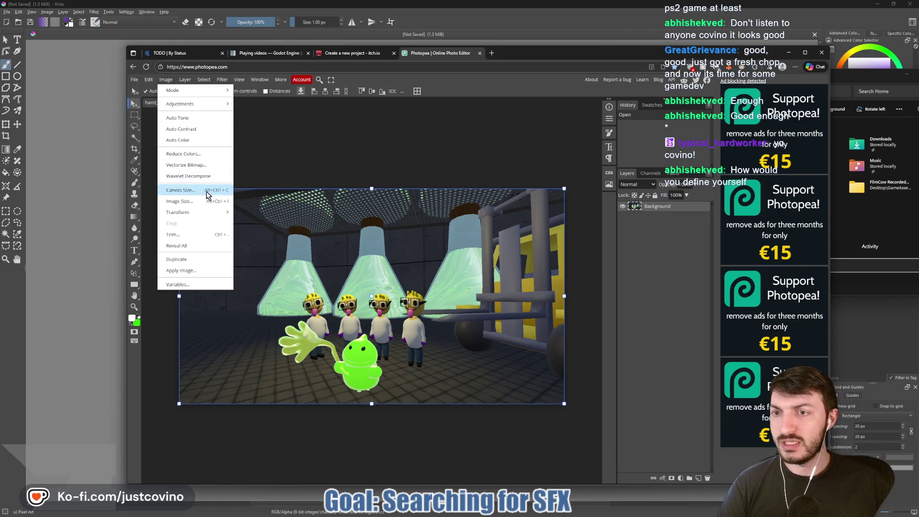
click(193, 207)
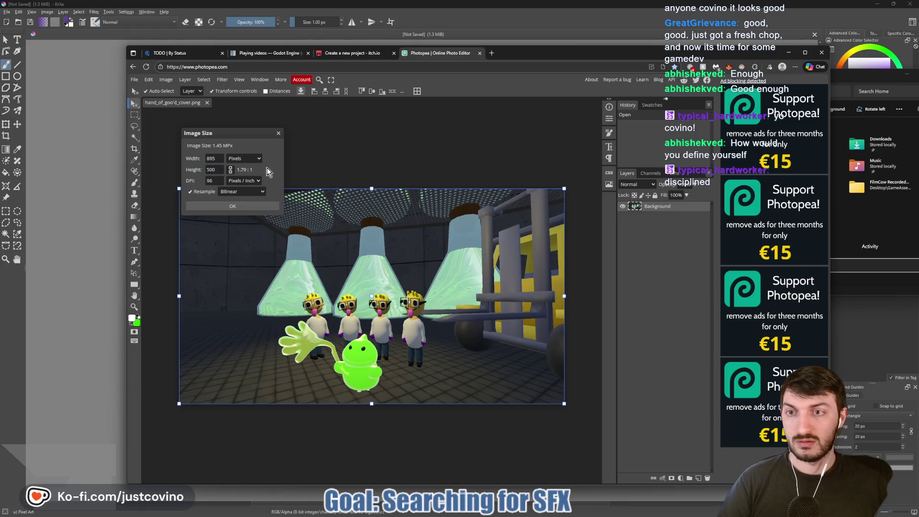
click(212, 158)
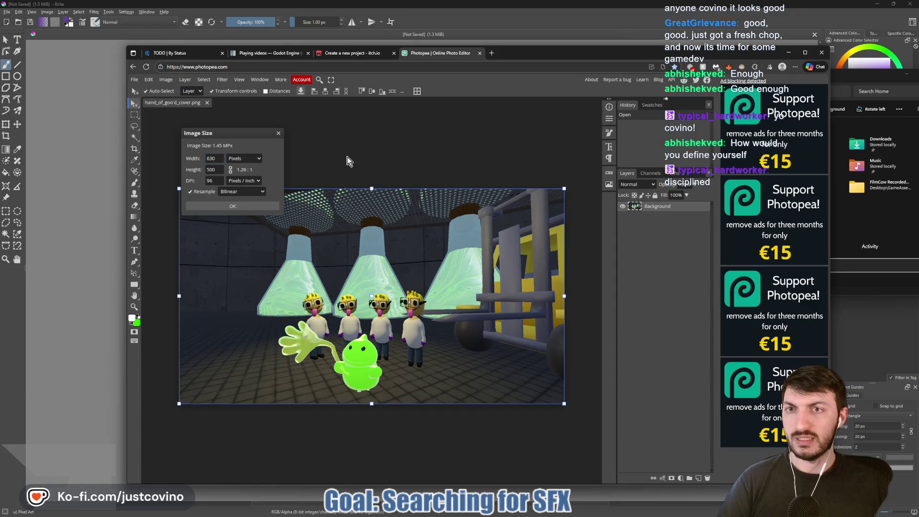
click(372, 54)
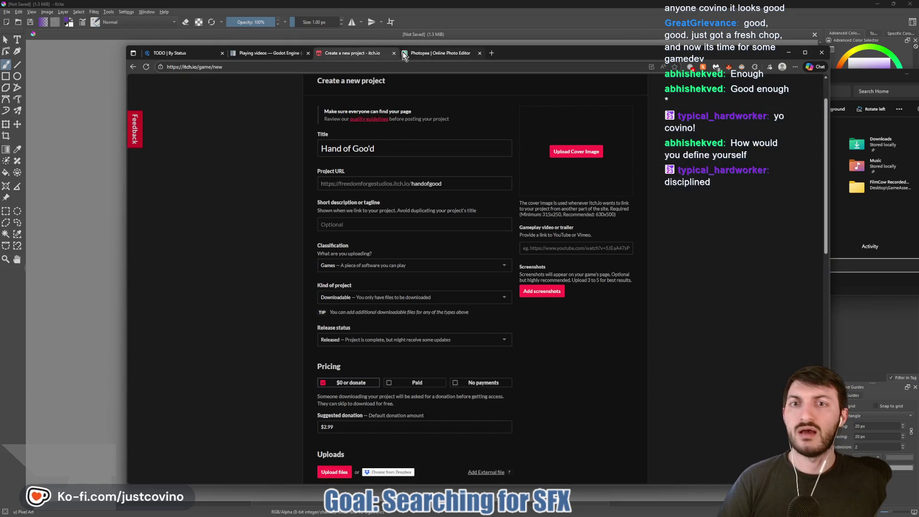
click(411, 54)
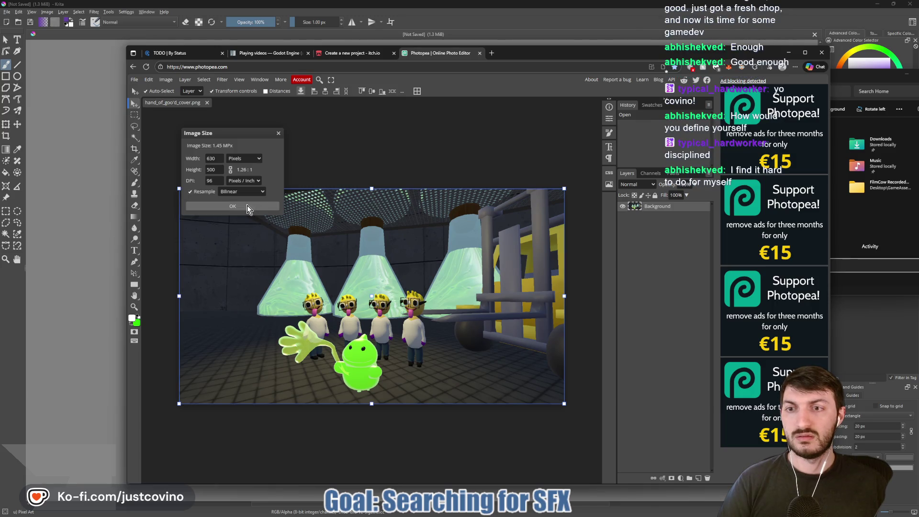
click(248, 207)
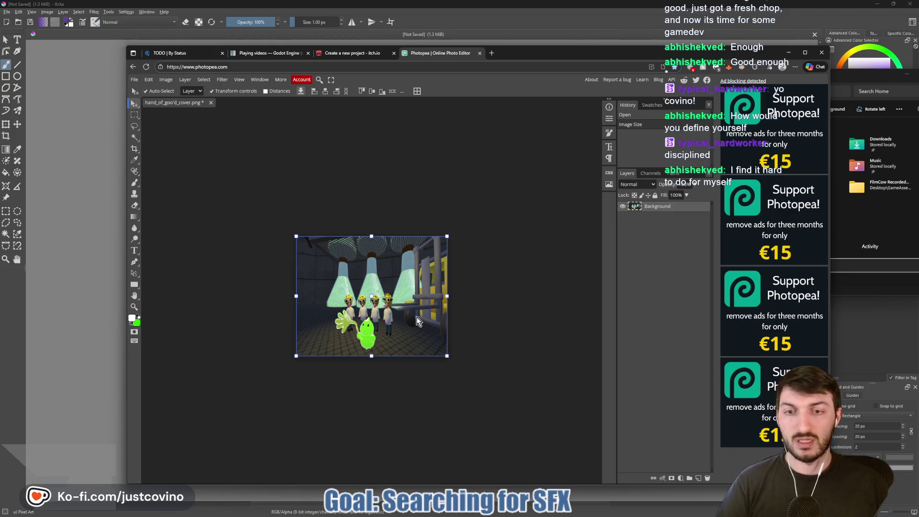
Step: Save the resized image over hand_of_goo'd_cover.png and return to Krita
key(ctrl+s)
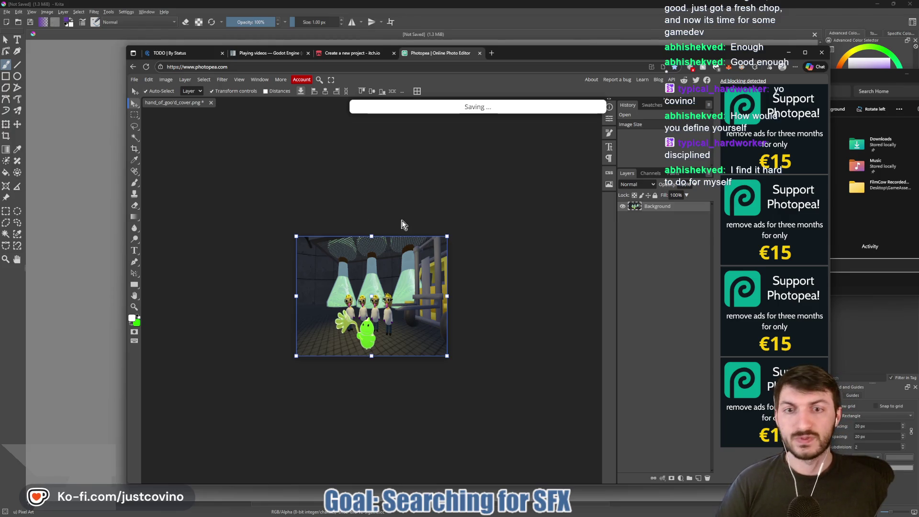
click(486, 106)
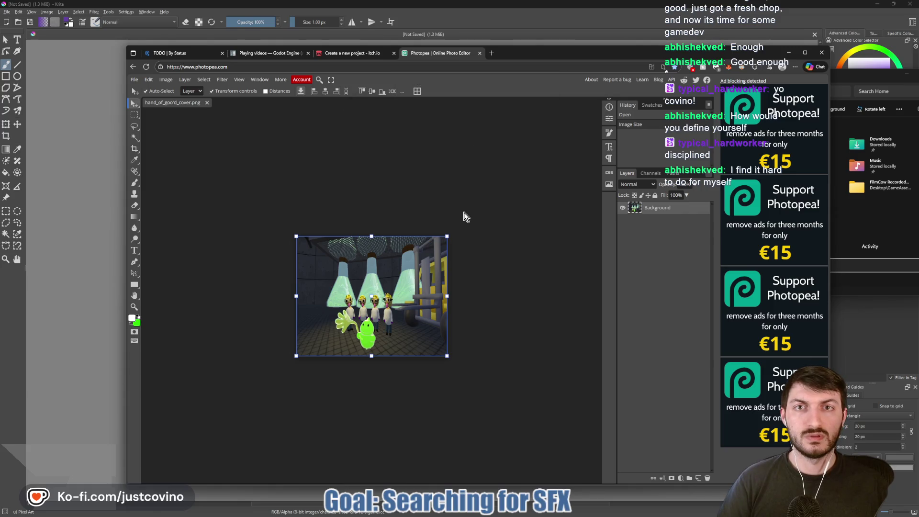
click(521, 17)
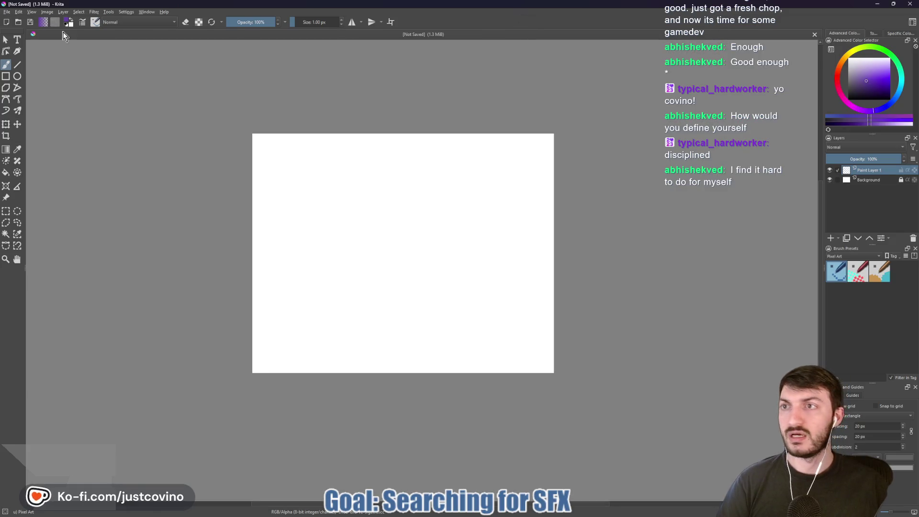
Step: Open hand_of_goo'd_cover.png from the Desktop in Krita
click(7, 12)
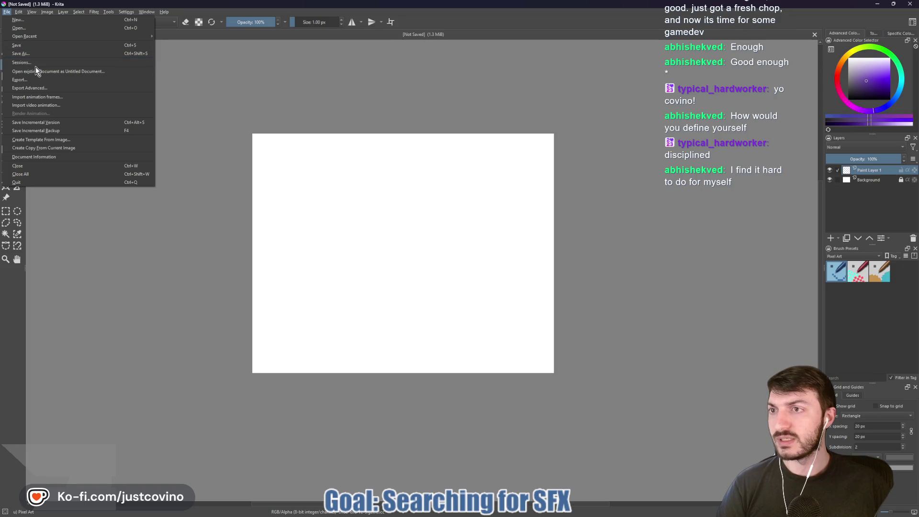
click(19, 28)
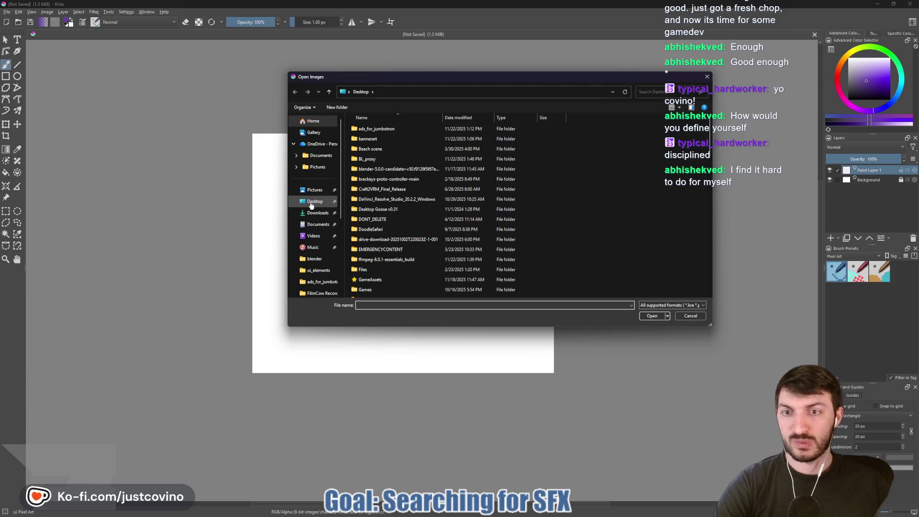
click(311, 205)
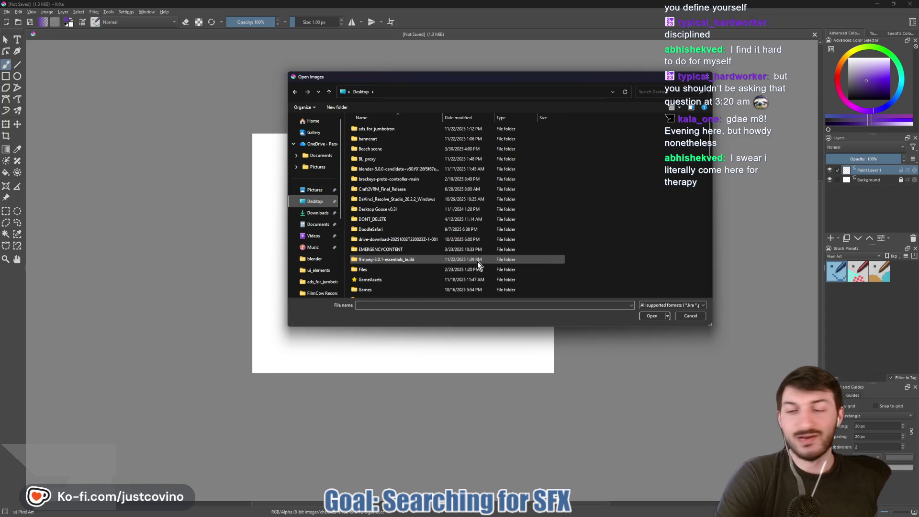
scroll(421, 266, down, 3)
scroll(415, 267, down, 3)
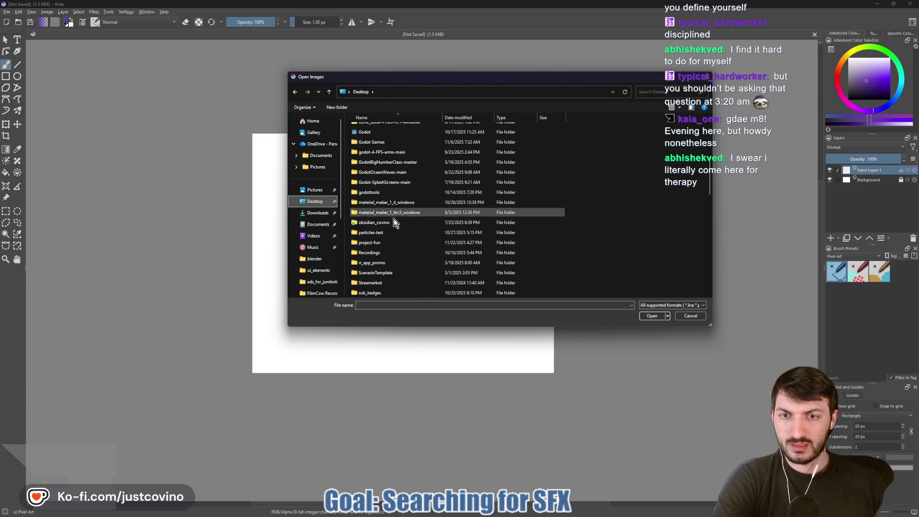
scroll(398, 239, down, 3)
scroll(400, 254, down, 3)
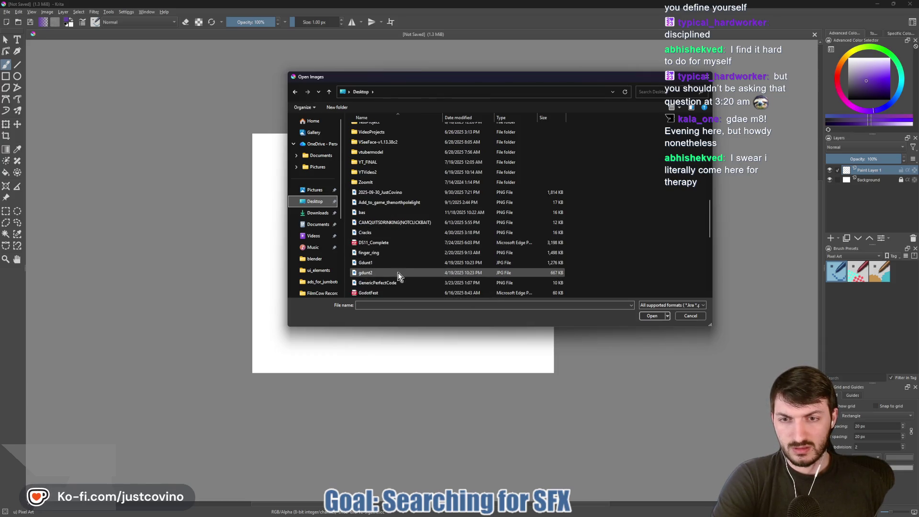
scroll(397, 258, down, 4)
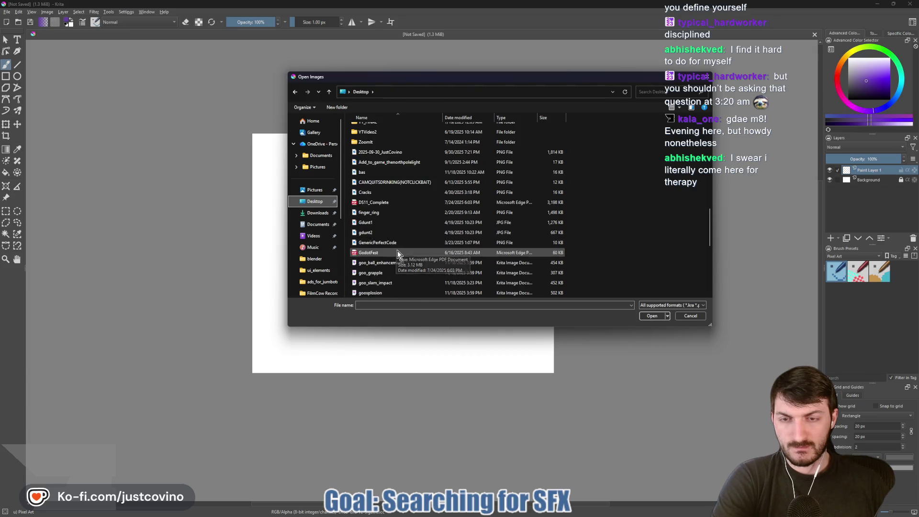
click(398, 233)
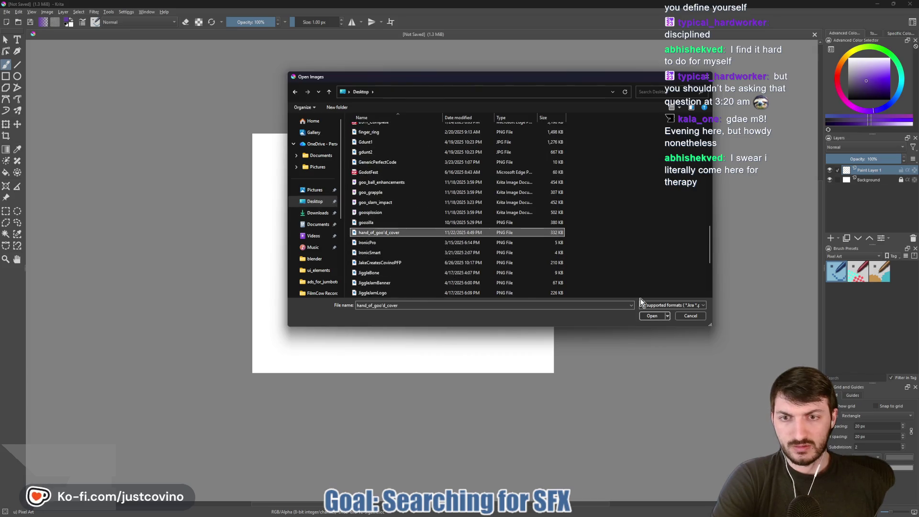
click(654, 316)
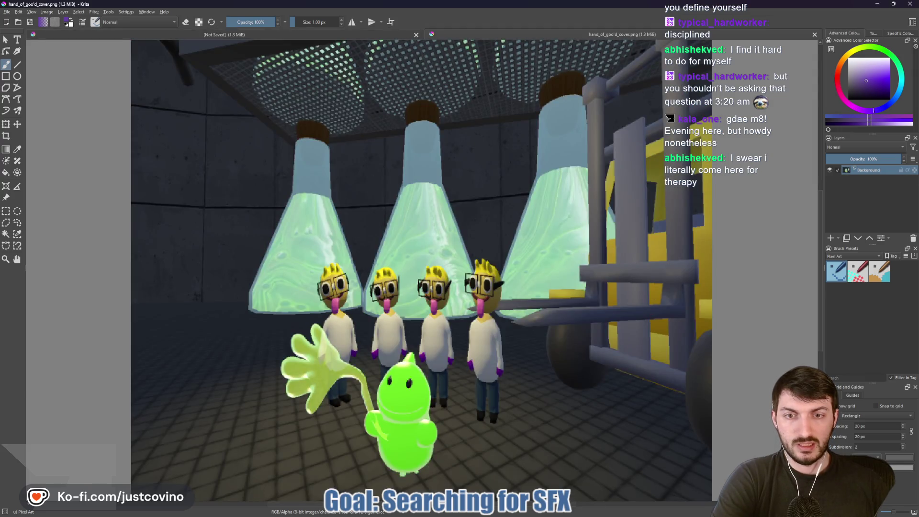
Step: Copy the lab image layer, paste it into the blank untitled canvas, and select Paint Layer 1
right_click(870, 177)
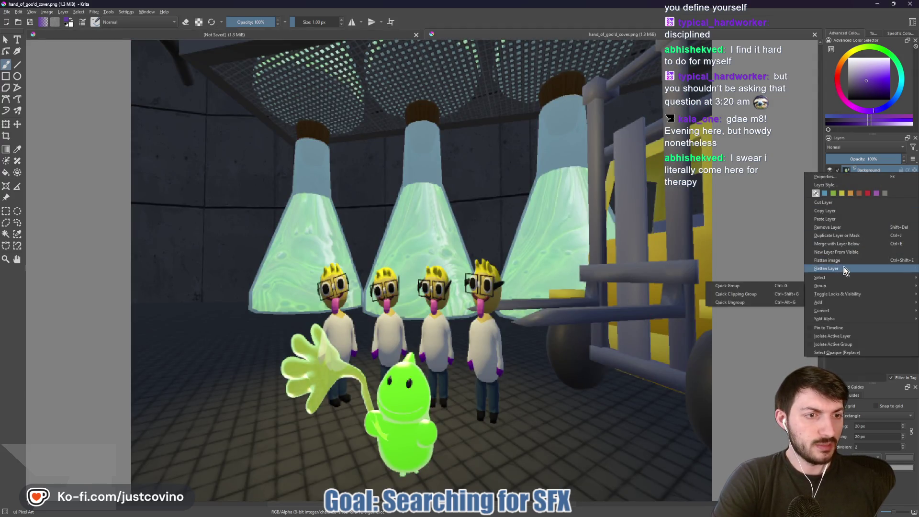
click(843, 211)
click(160, 36)
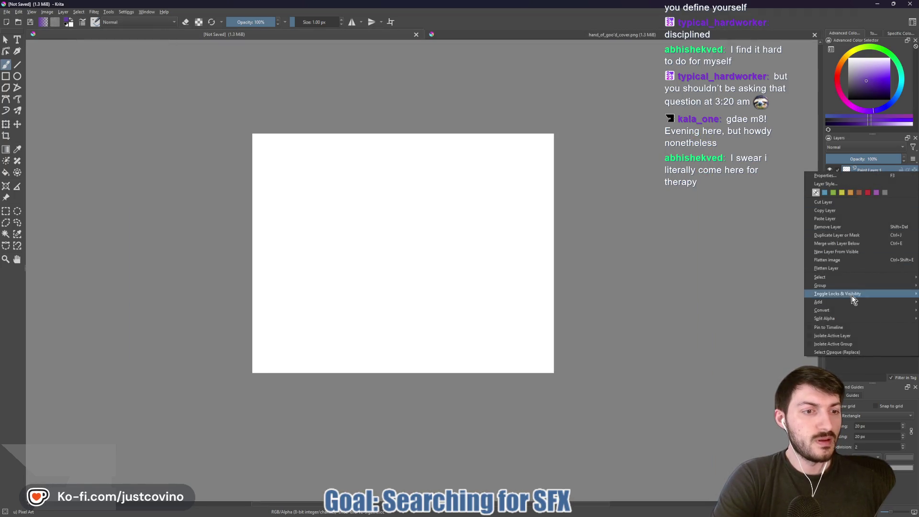
click(842, 218)
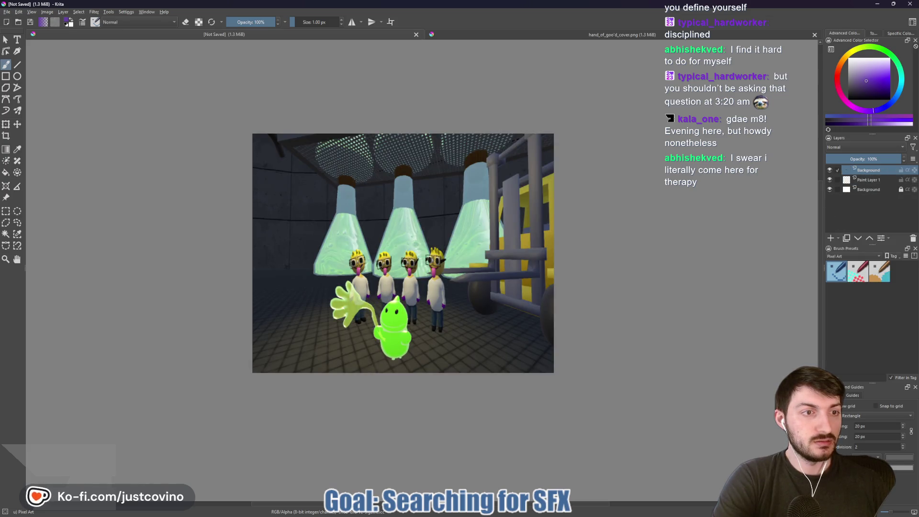
click(866, 180)
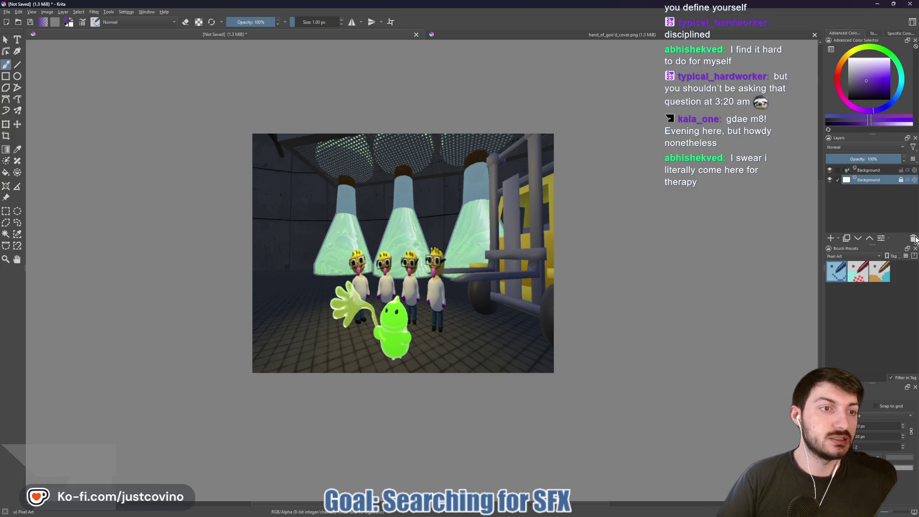
Step: Hide the pasted lab layer and set the eraser to about 300 px to erase the white background
click(829, 170)
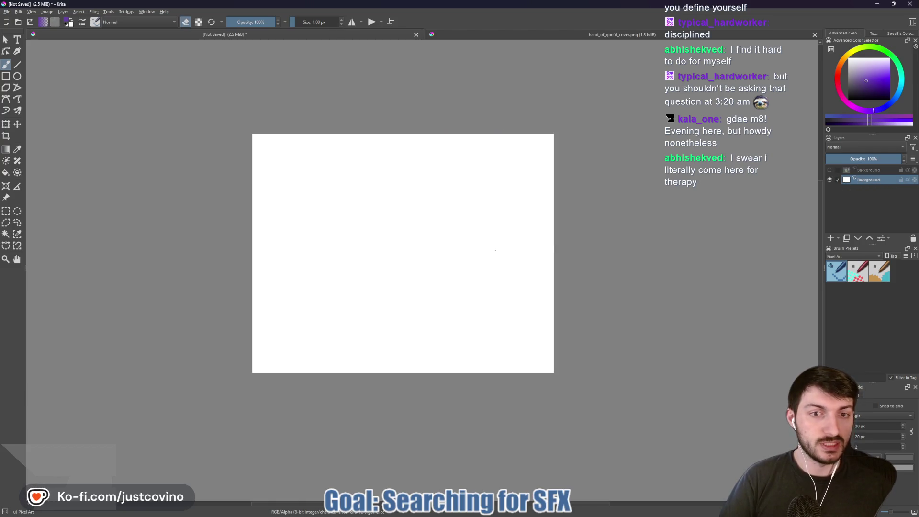
key(bracketright)
mouse_move(492, 249)
mouse_down()
mouse_move(480, 250)
mouse_move(450, 314)
mouse_move(369, 154)
mouse_move(538, 400)
mouse_move(483, 195)
mouse_move(277, 336)
mouse_up()
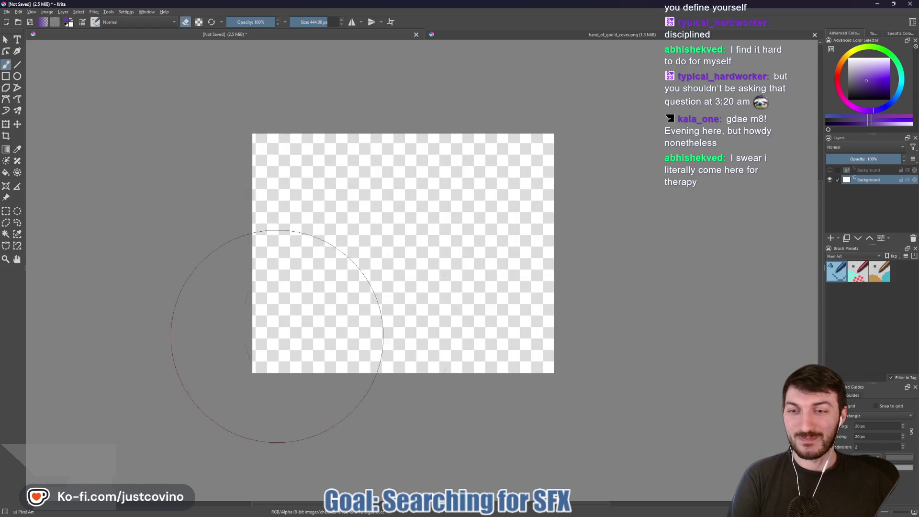
drag(543, 266, 515, 249)
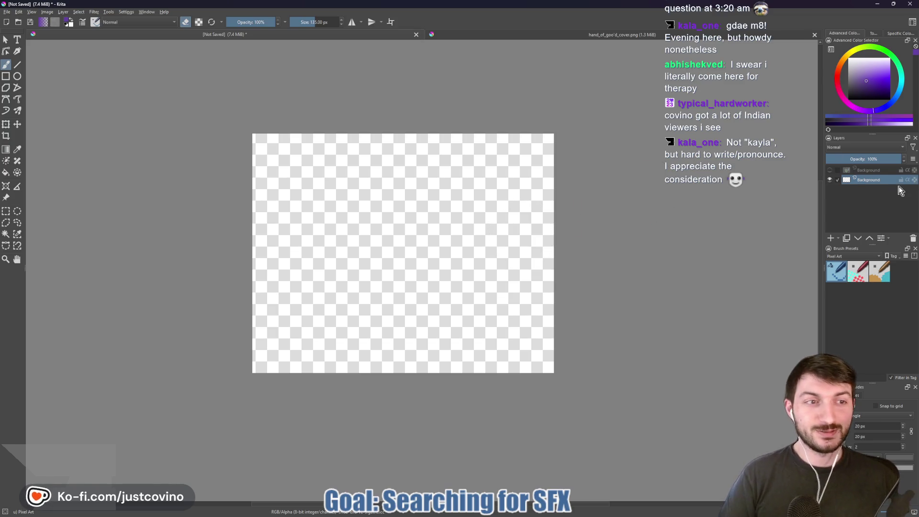
Step: Show the pasted lab layer again and hide the lower background layer
click(829, 169)
click(829, 179)
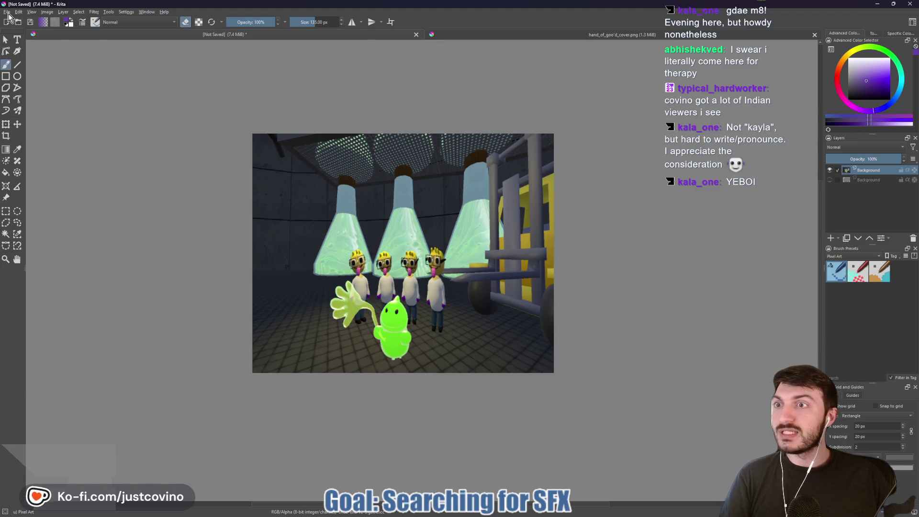
click(6, 12)
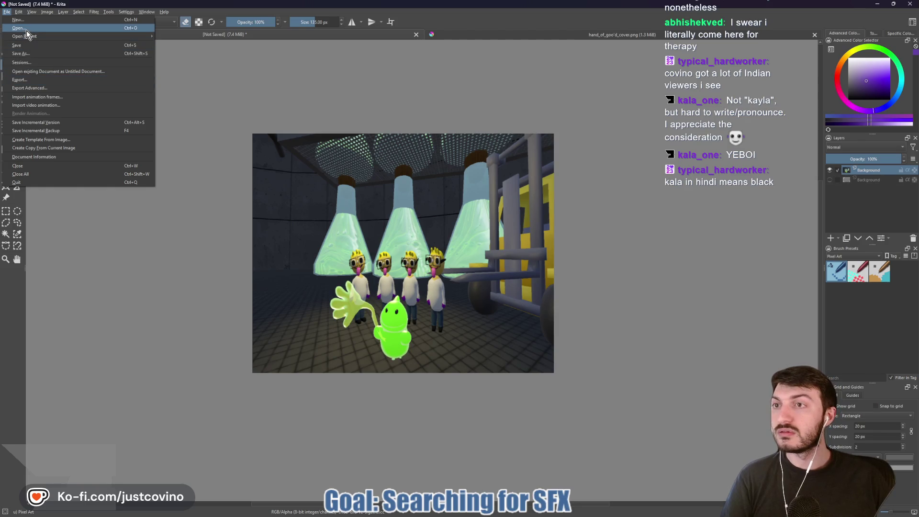
Step: Navigate the Open Images dialog from the Desktop into project-fun/assets
key(Escape)
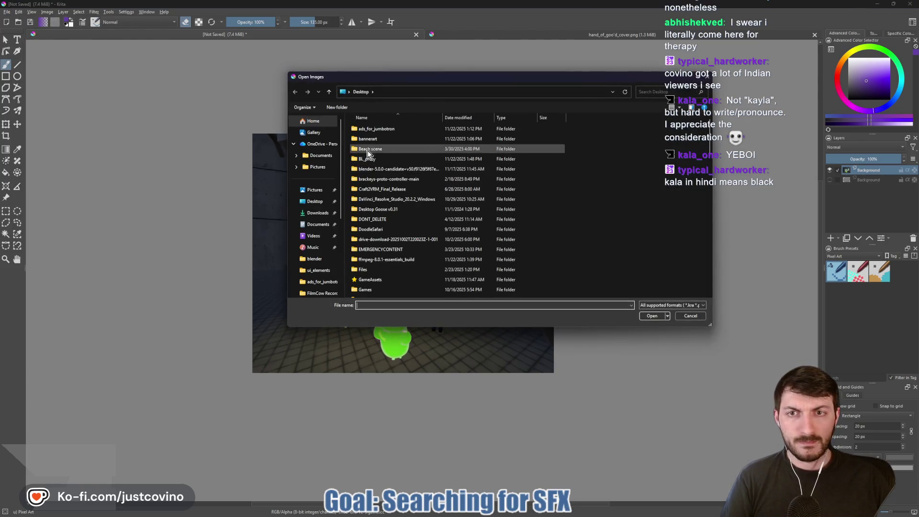
click(314, 201)
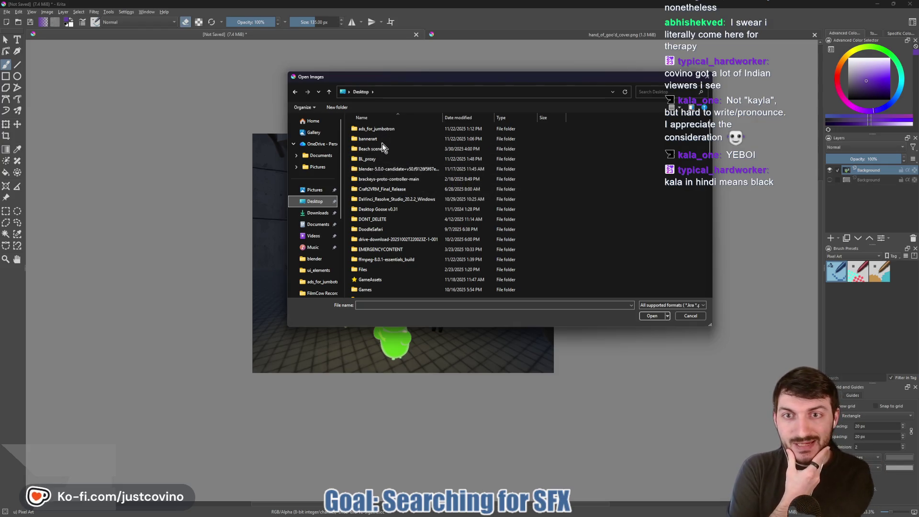
scroll(382, 146, down, 1)
scroll(385, 157, down, 1)
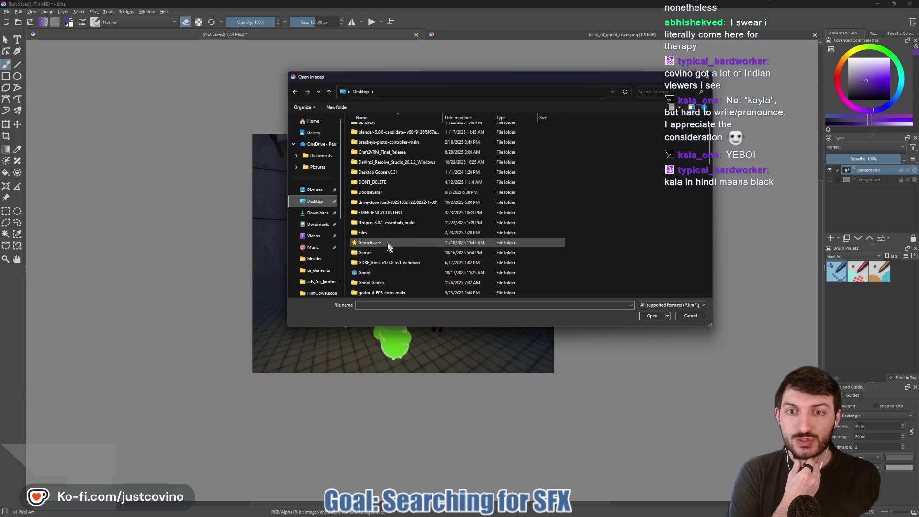
scroll(398, 194, down, 3)
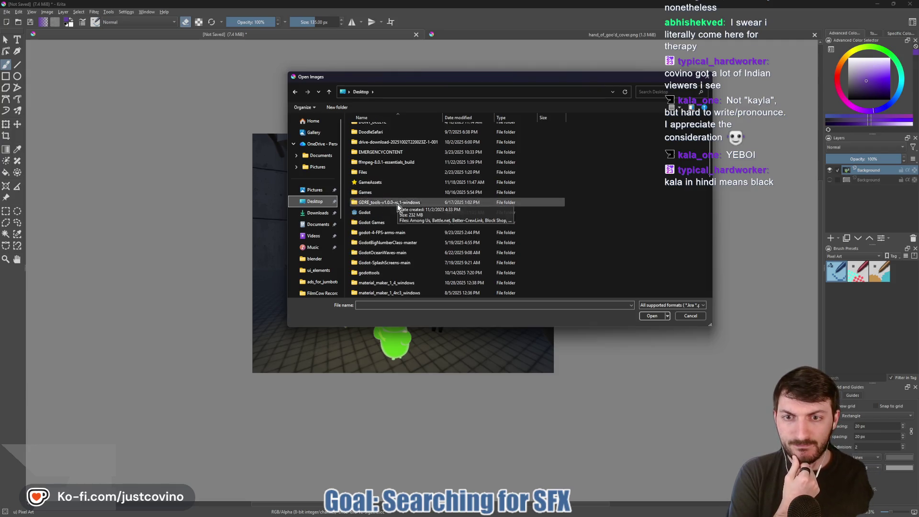
double_click(385, 282)
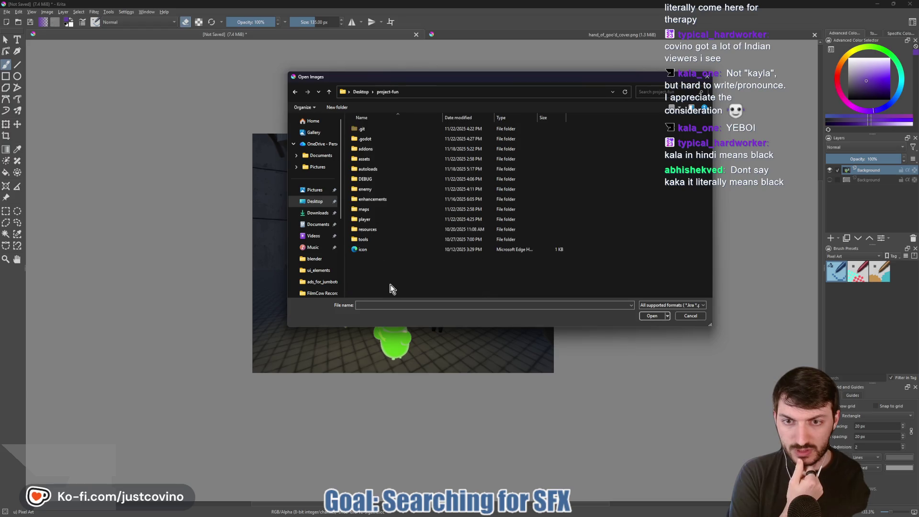
double_click(377, 159)
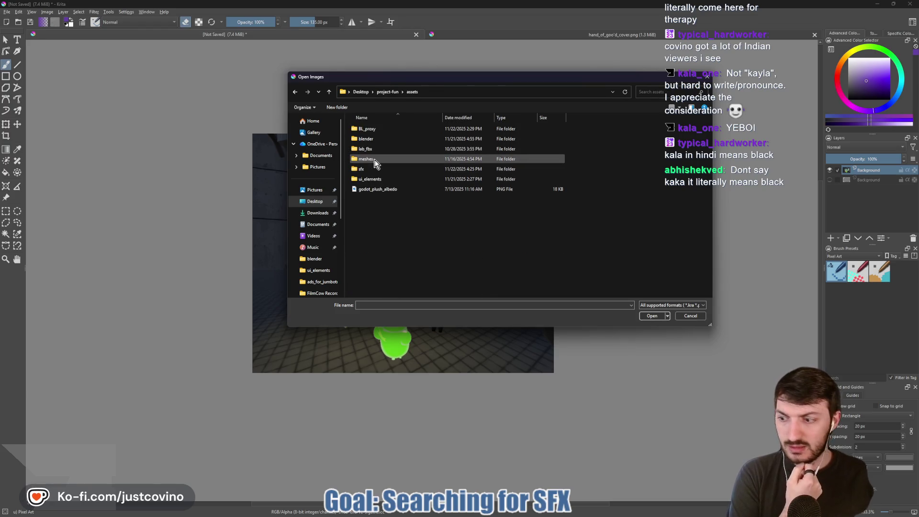
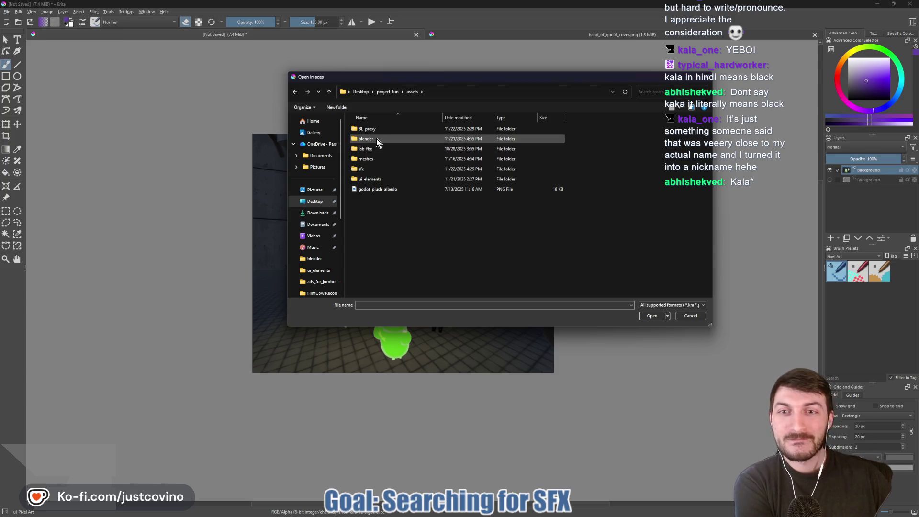
Step: Open goo_splat_3d.png from the assets/ui_elements folder
click(378, 181)
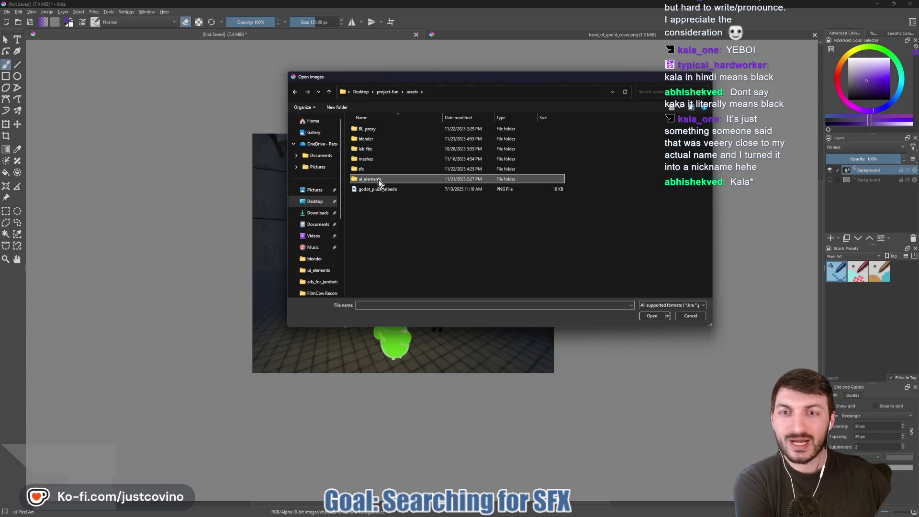
double_click(402, 180)
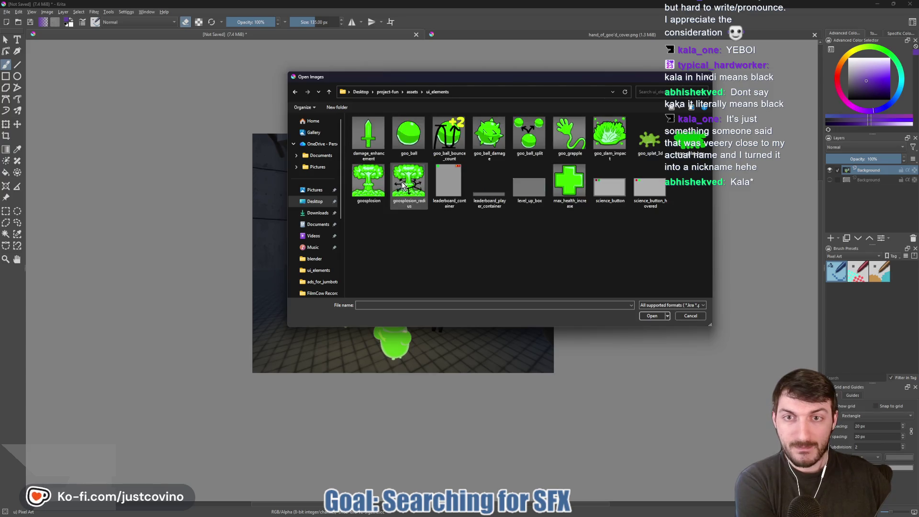
click(651, 147)
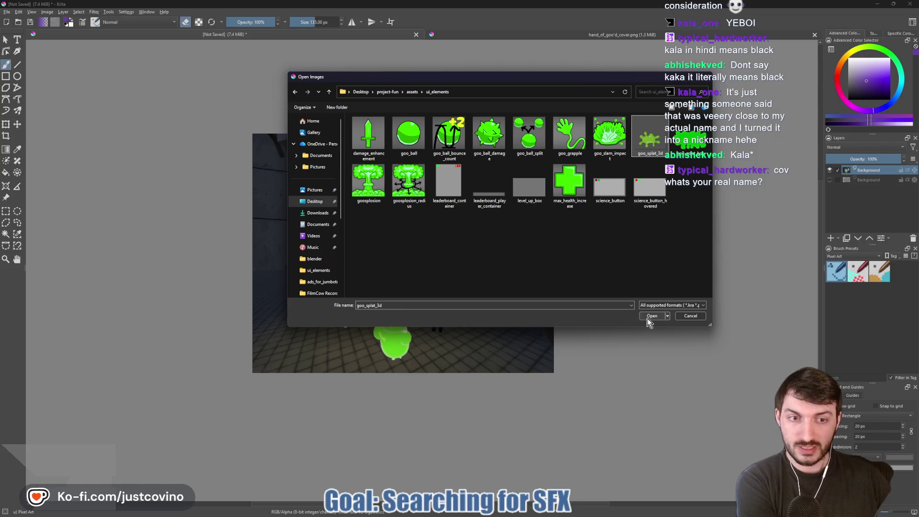
click(652, 315)
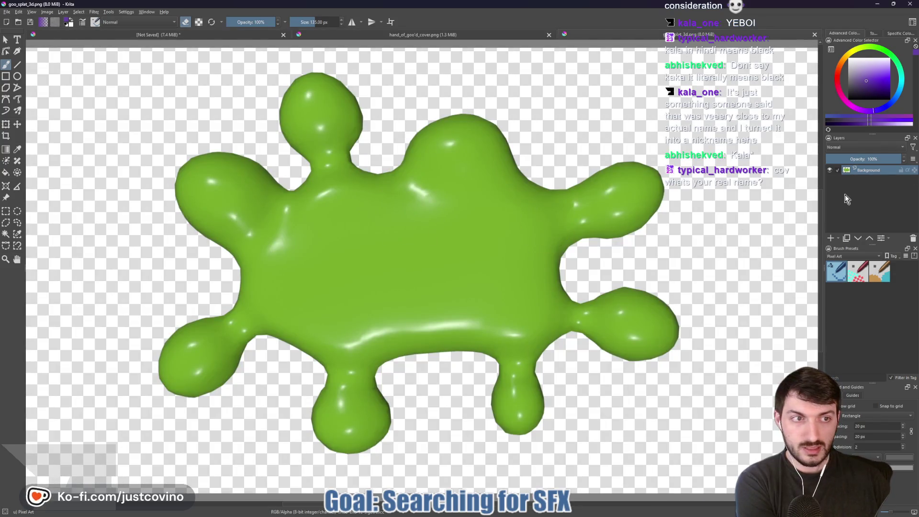
Step: Copy the goo splat's layer
scroll(597, 226, down, 5)
right_click(858, 171)
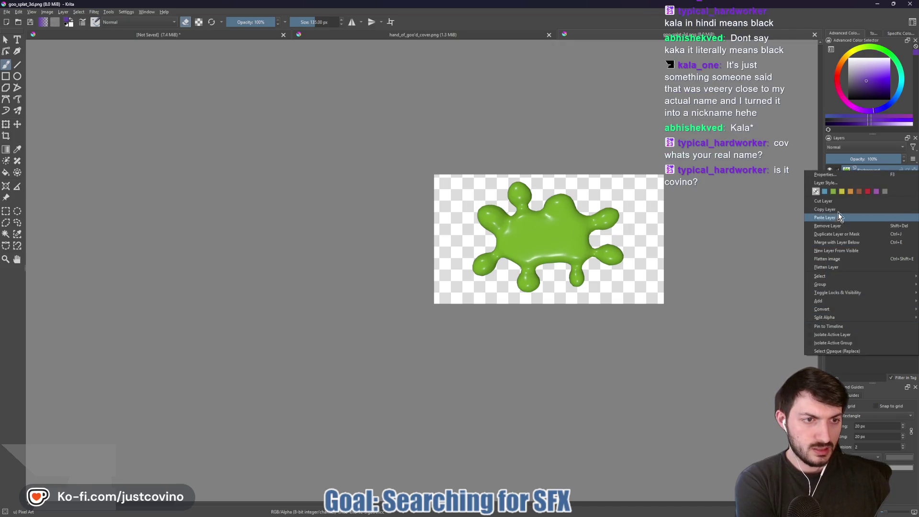
click(831, 210)
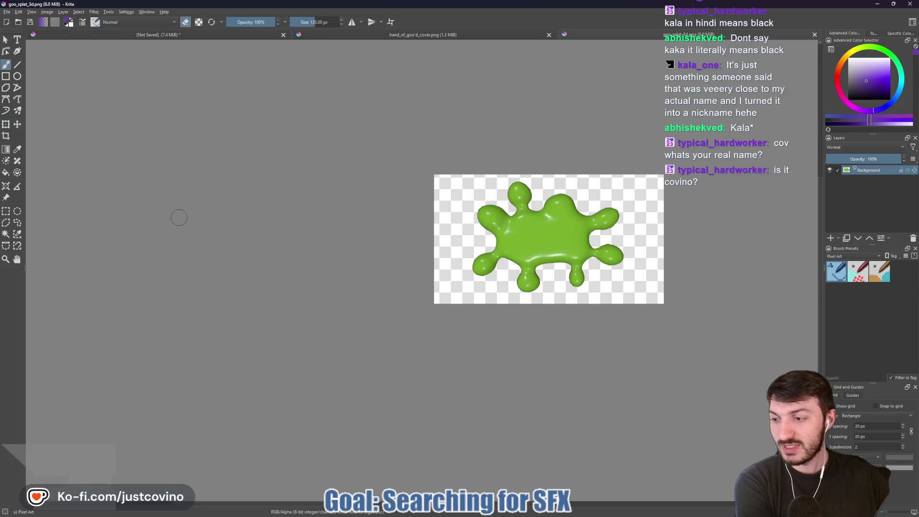
Step: Paste the goo splat layer onto a new paint layer in the lab screenshot document
click(157, 35)
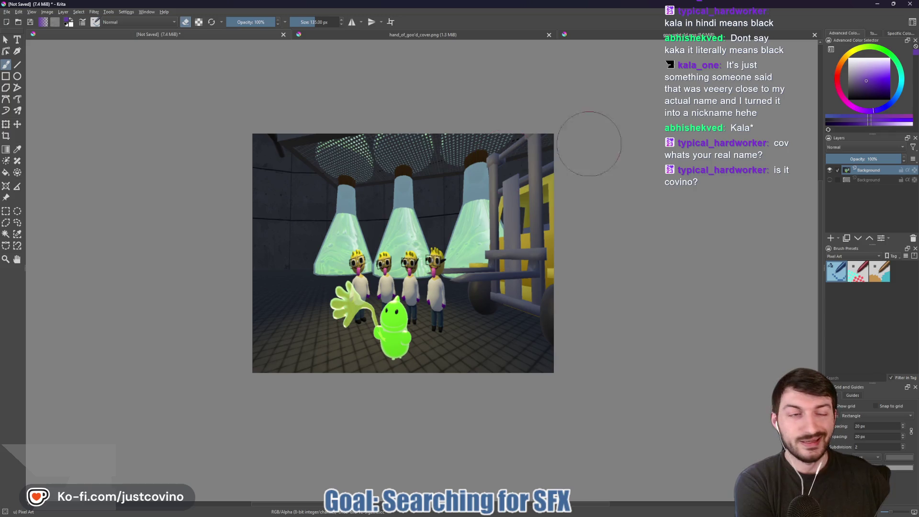
click(830, 238)
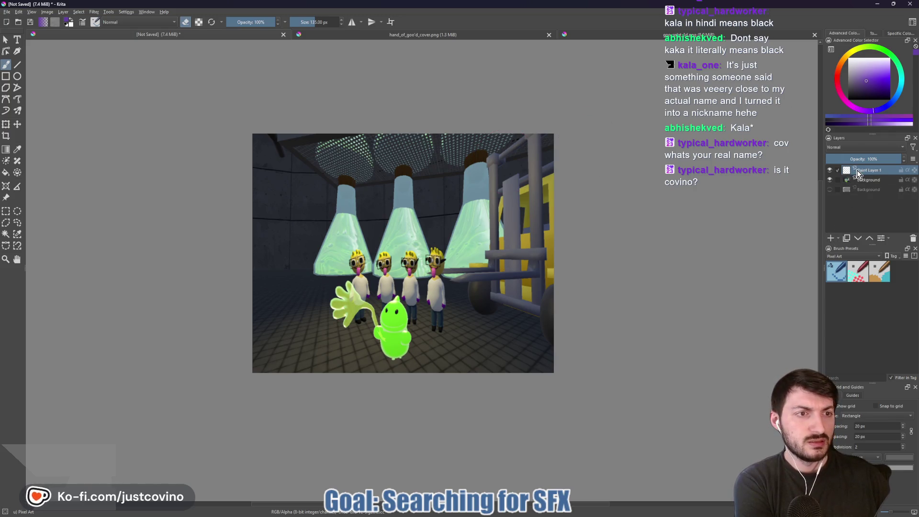
right_click(856, 174)
mouse_move(841, 301)
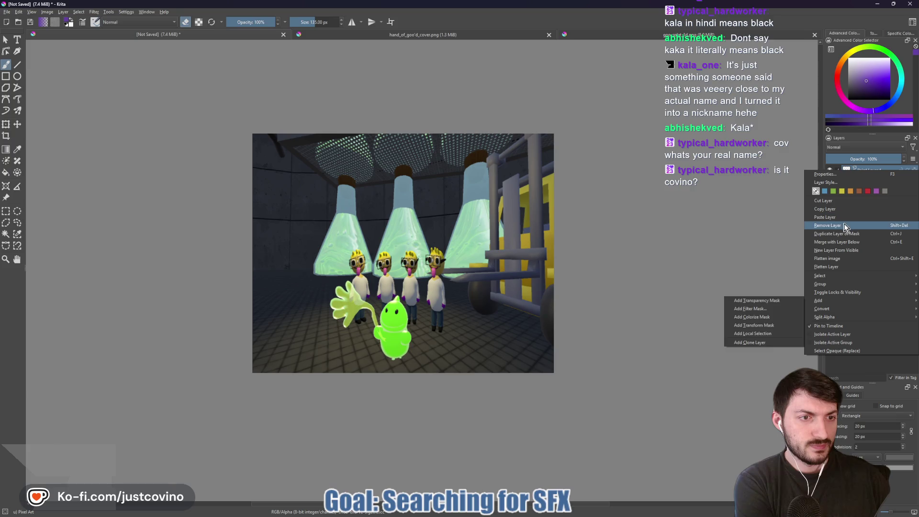
click(842, 225)
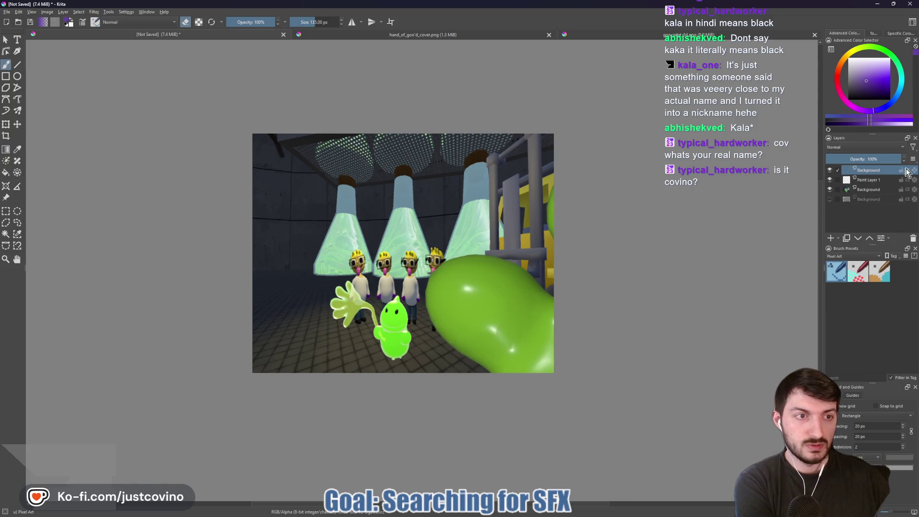
Step: Scale and position the splat over the lab scene with Ctrl+T, then delete its layer
key(ctrl+t)
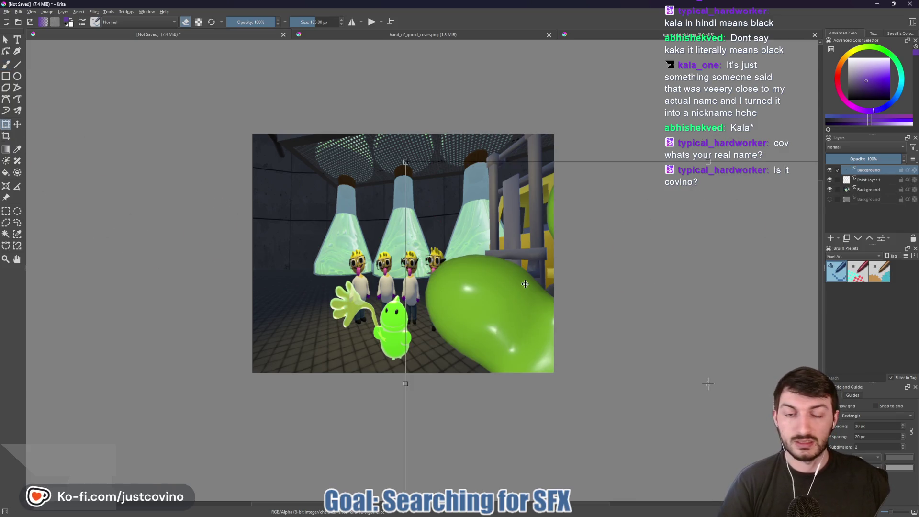
drag(404, 161, 603, 358)
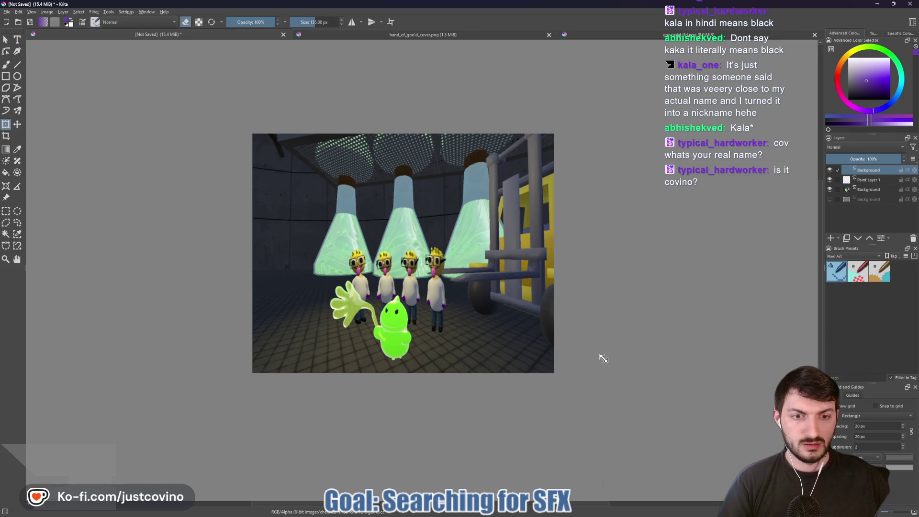
mouse_move(645, 386)
mouse_down()
mouse_move(483, 318)
mouse_move(251, 147)
mouse_up()
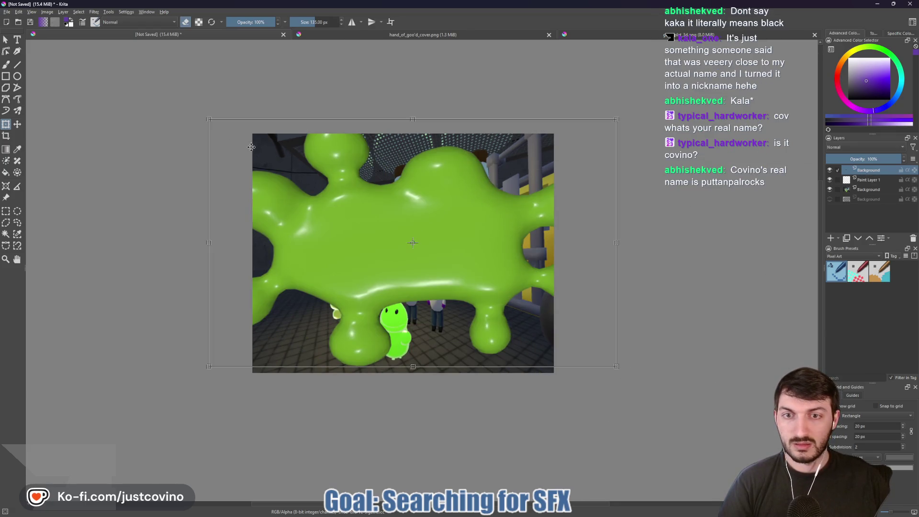
mouse_move(208, 118)
mouse_down()
mouse_move(296, 186)
mouse_move(406, 239)
mouse_up()
mouse_move(470, 280)
mouse_down()
mouse_move(337, 180)
mouse_move(344, 193)
mouse_up()
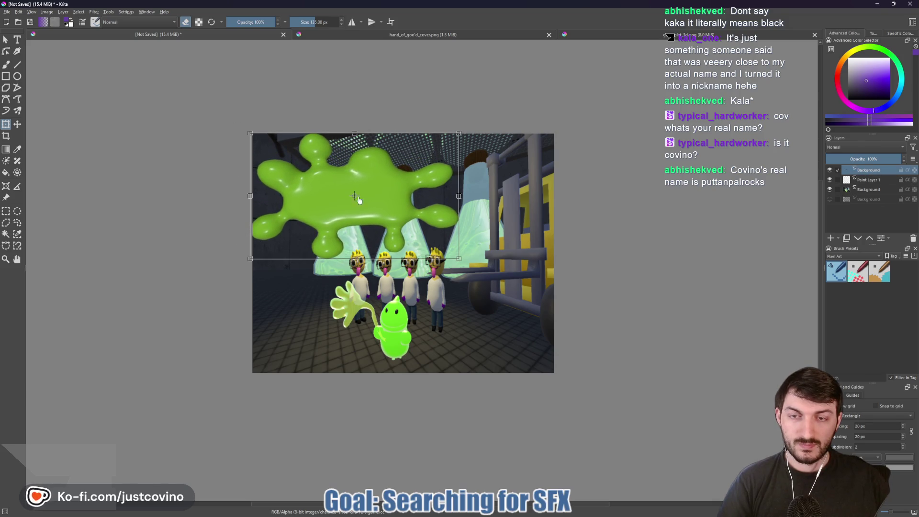
drag(461, 195, 497, 198)
mouse_move(495, 261)
mouse_down()
mouse_move(518, 297)
mouse_move(431, 251)
mouse_up()
drag(326, 203, 331, 206)
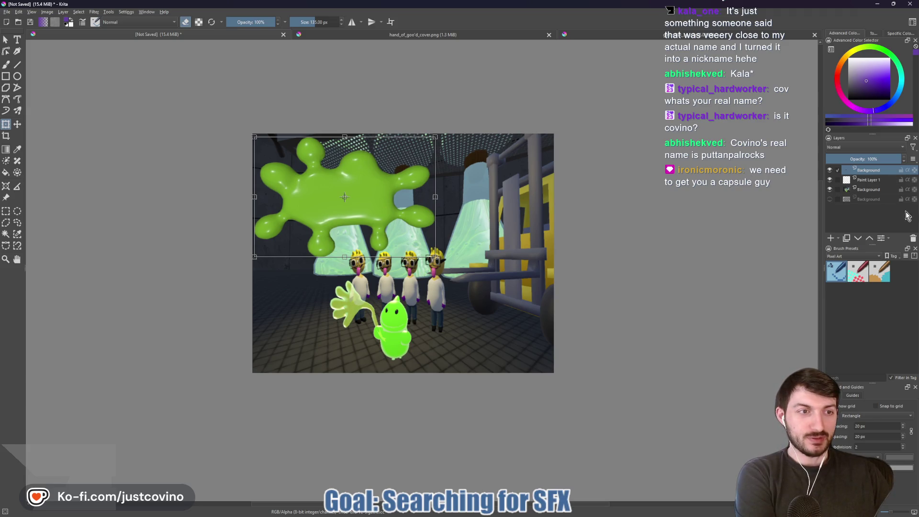
click(913, 238)
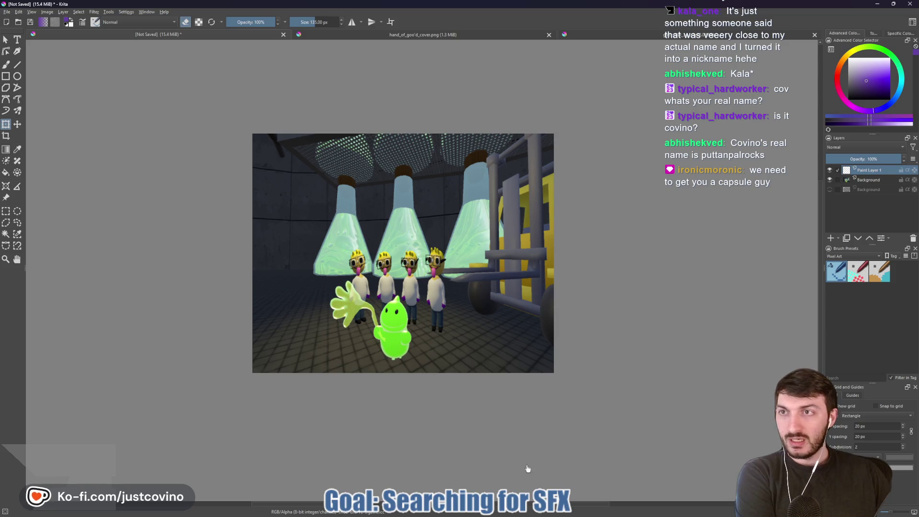
click(479, 512)
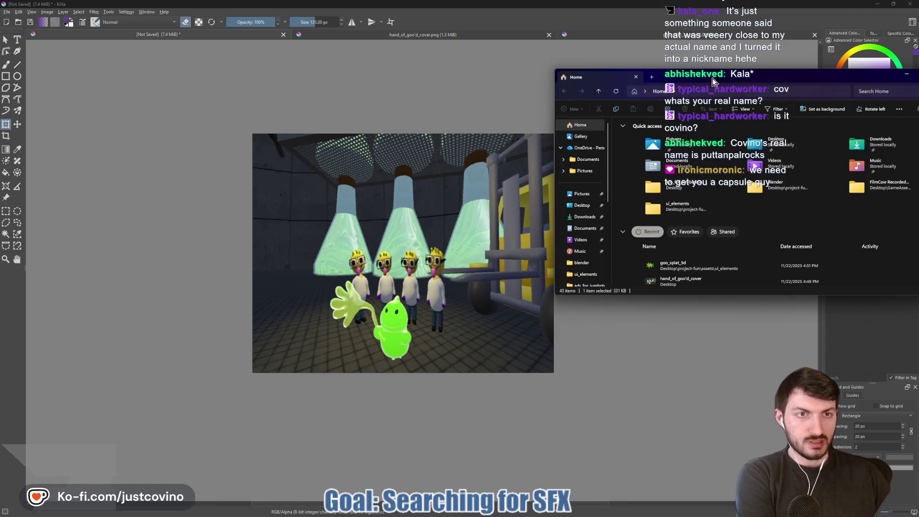
Step: In Godot, check the hex value of the goo_ball mesh's ShaderMaterial goo colour
drag(708, 72, 529, 96)
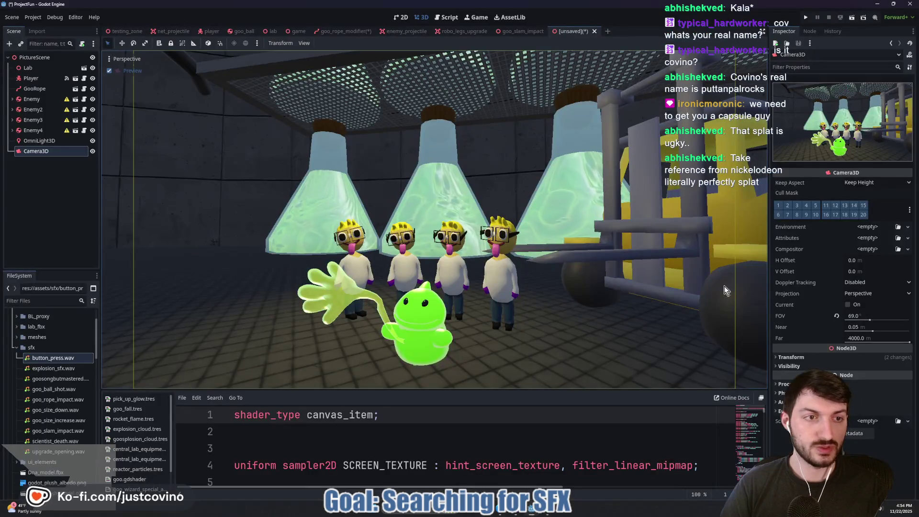
click(238, 31)
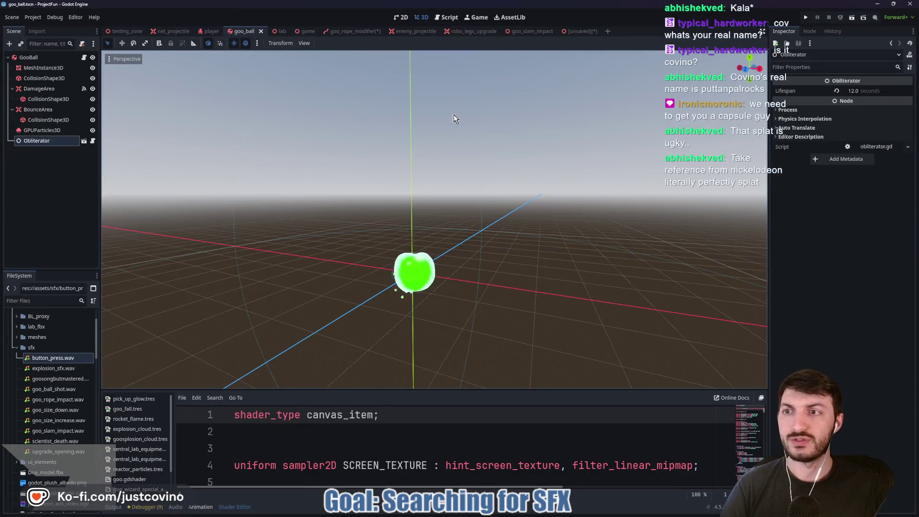
click(29, 57)
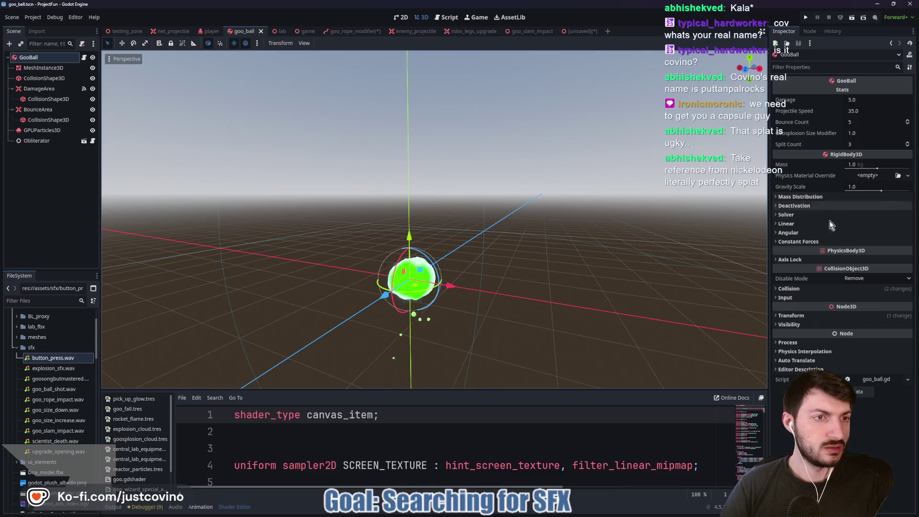
click(43, 68)
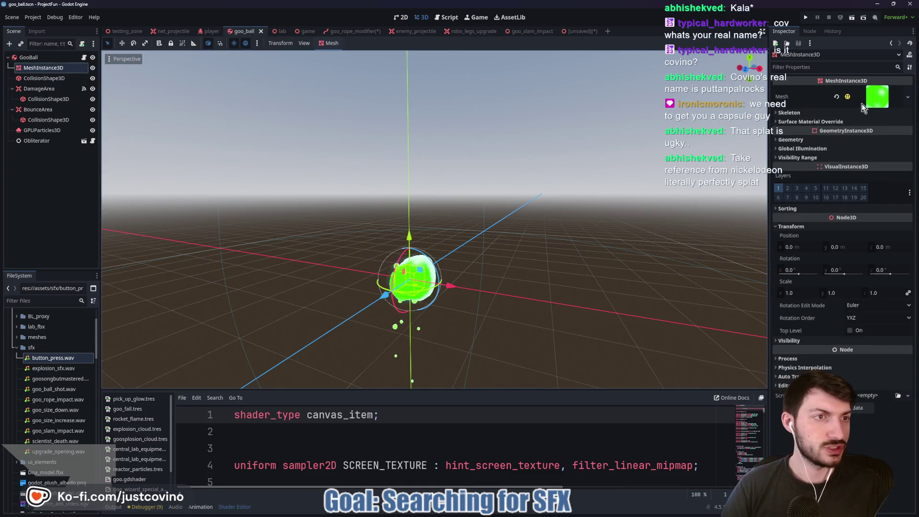
click(871, 104)
click(868, 242)
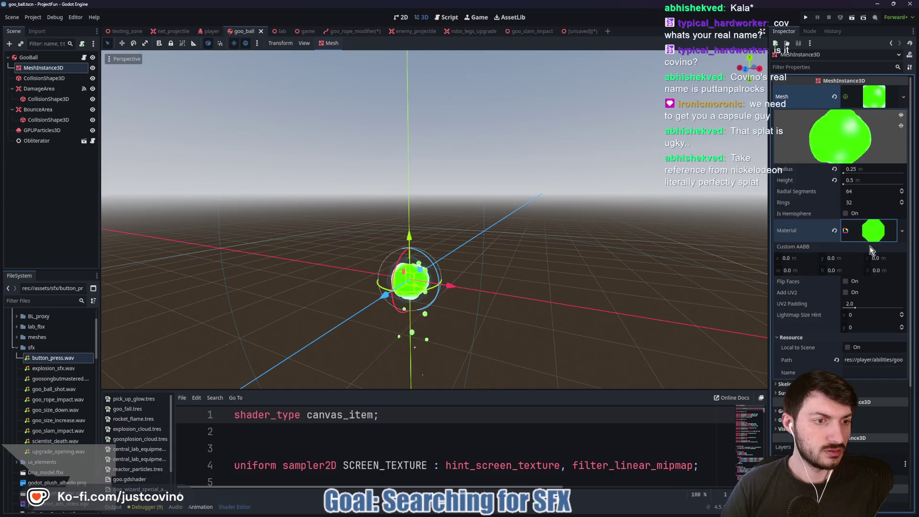
click(874, 225)
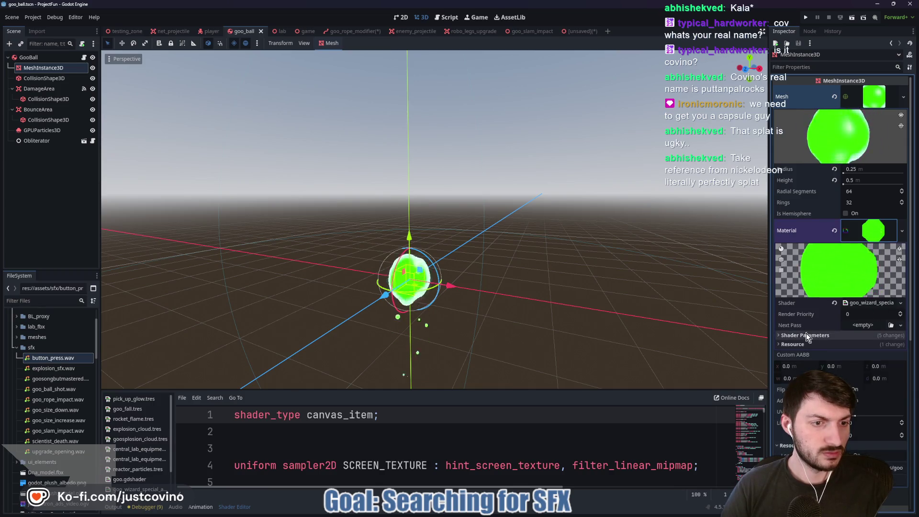
click(873, 456)
click(868, 416)
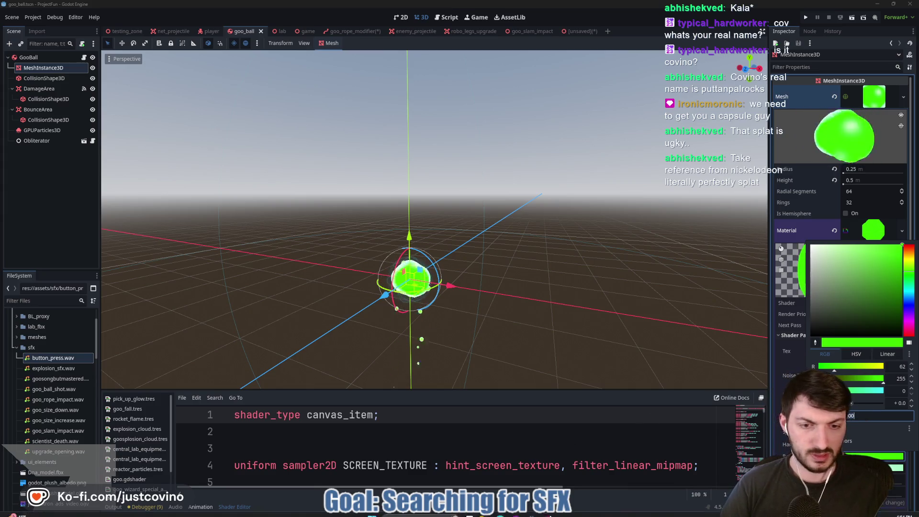
Step: Close the Photopea browser tab and return to Krita
click(531, 512)
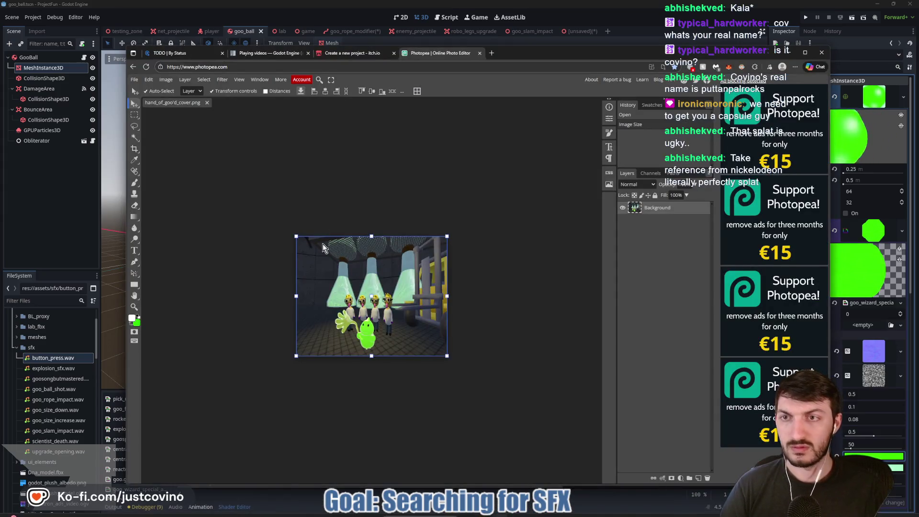
key(ctrl+w)
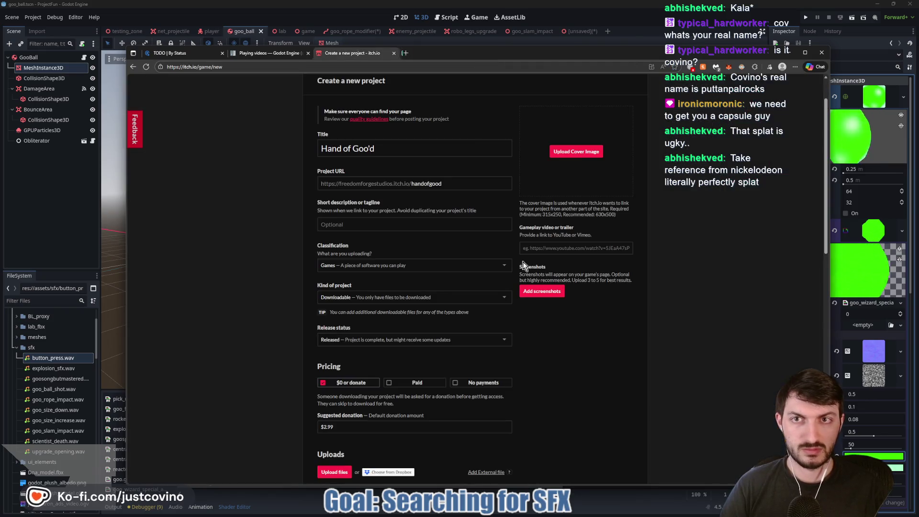
mouse_move(535, 513)
click(546, 514)
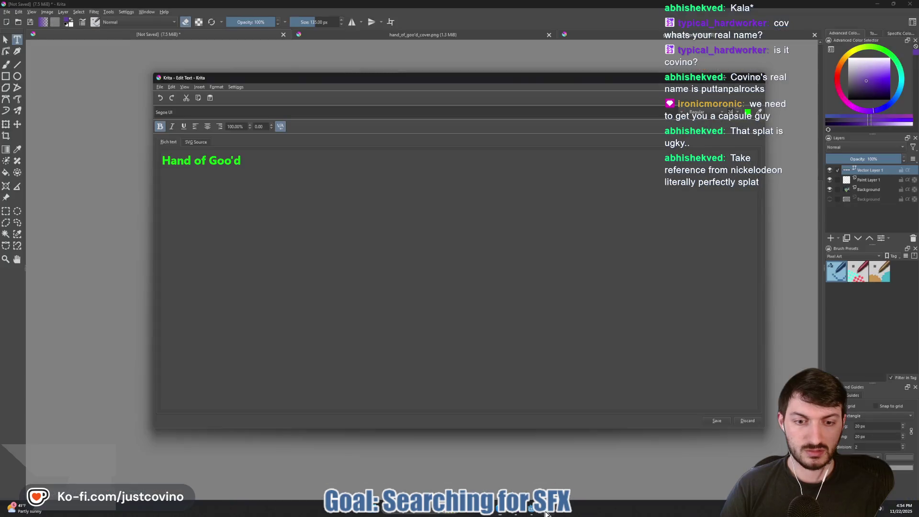
Step: Browse the title colour palettes for RGB Green, then apply the green 'Hand of Goo'd' text to the canvas
click(747, 112)
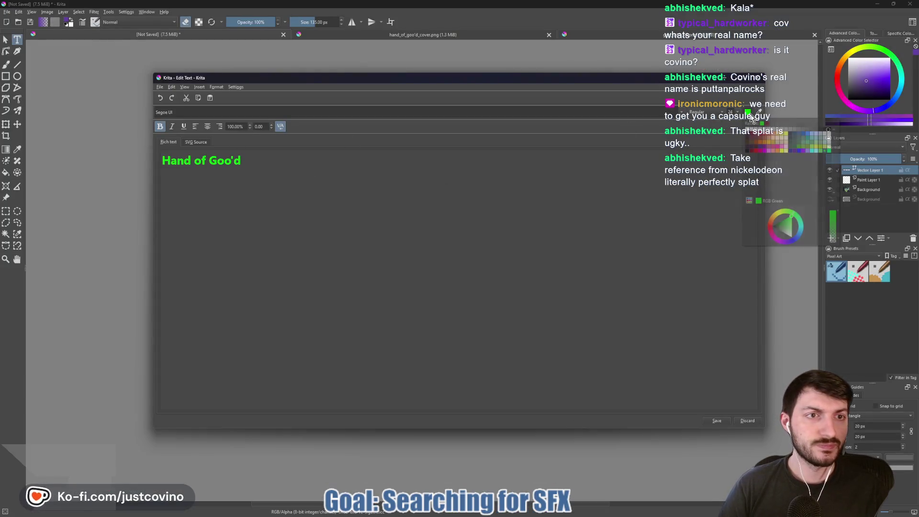
click(748, 201)
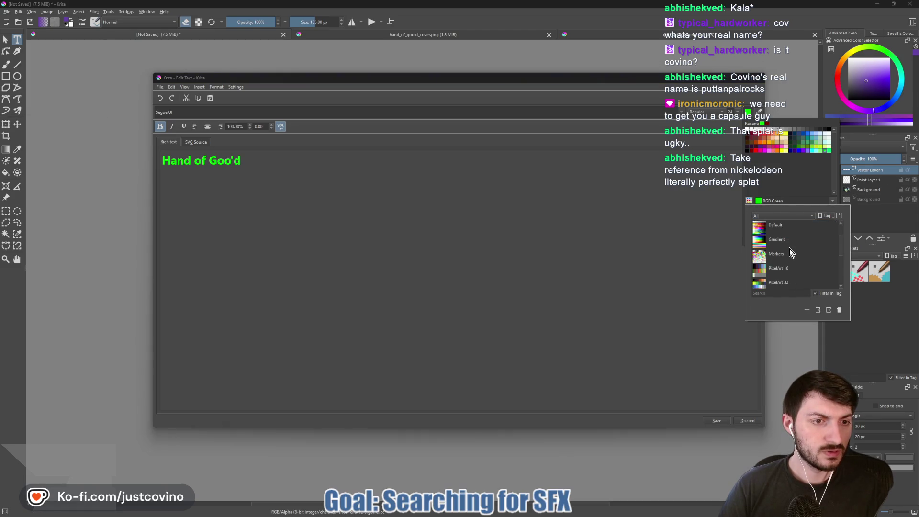
click(800, 186)
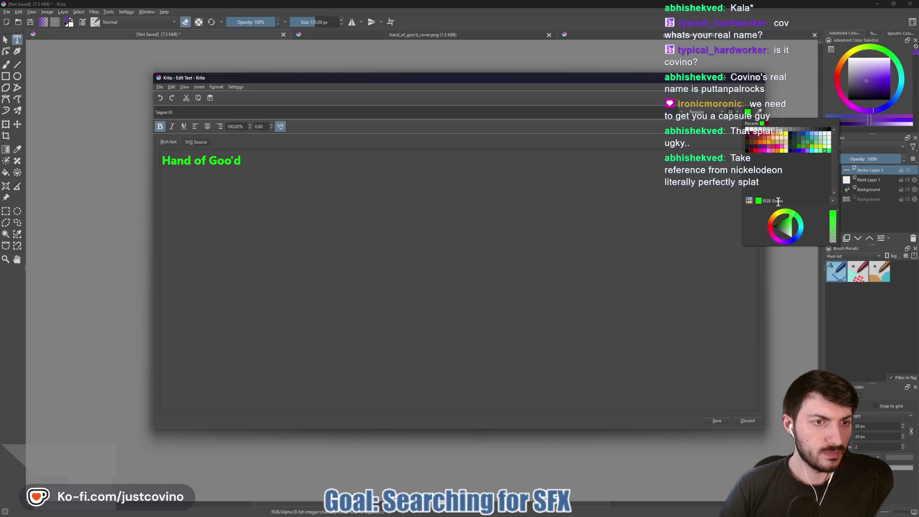
click(832, 200)
click(796, 201)
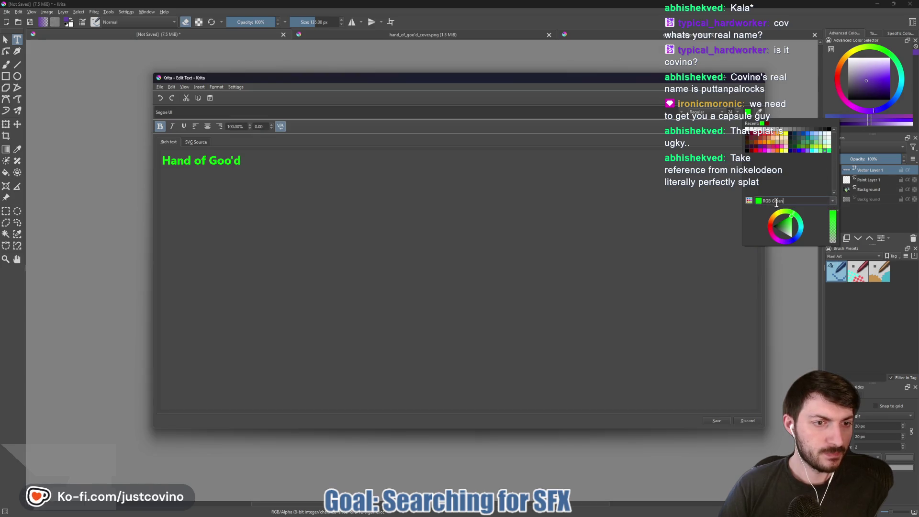
click(749, 202)
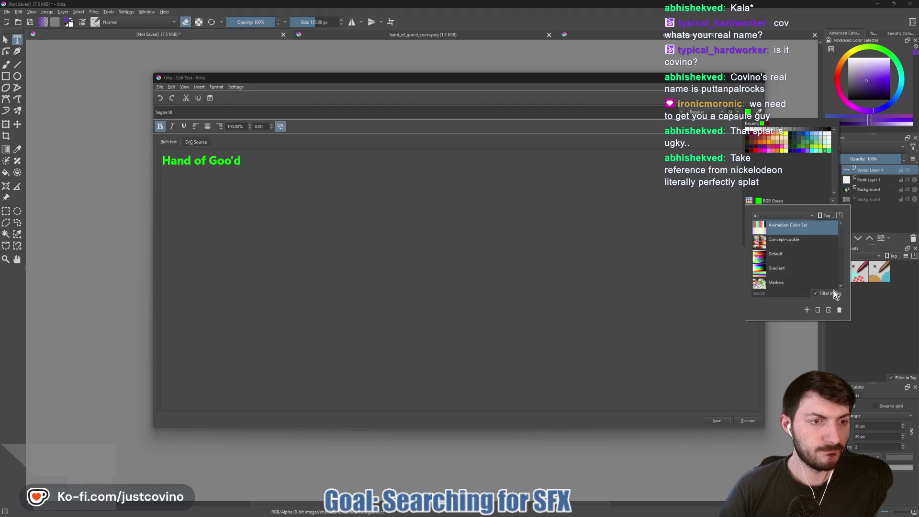
scroll(805, 270, down, 5)
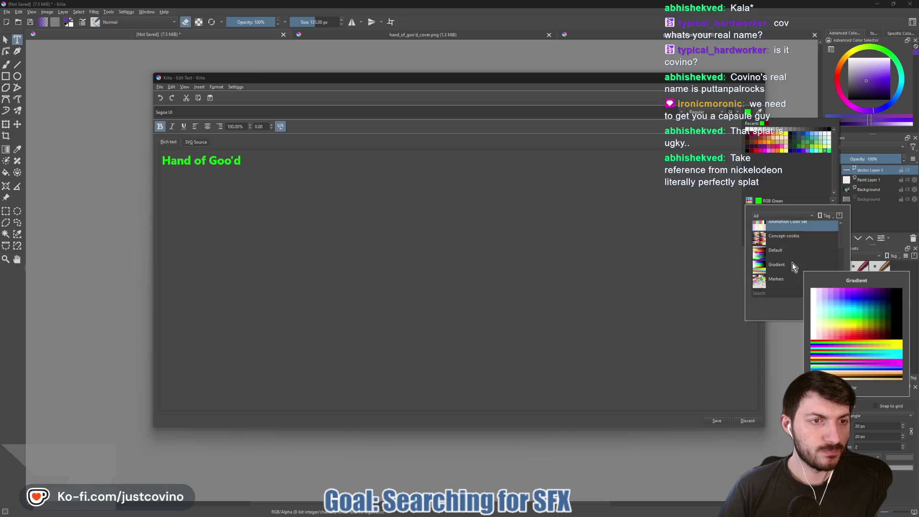
click(786, 174)
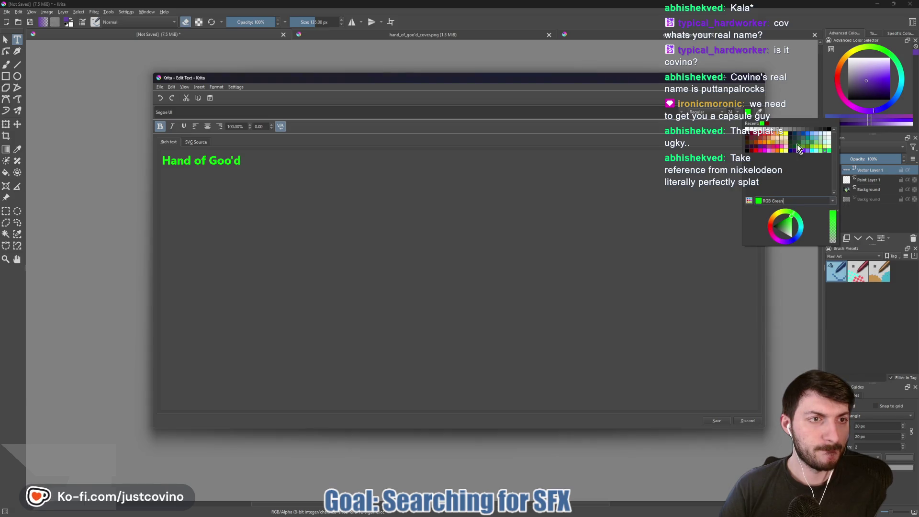
click(842, 102)
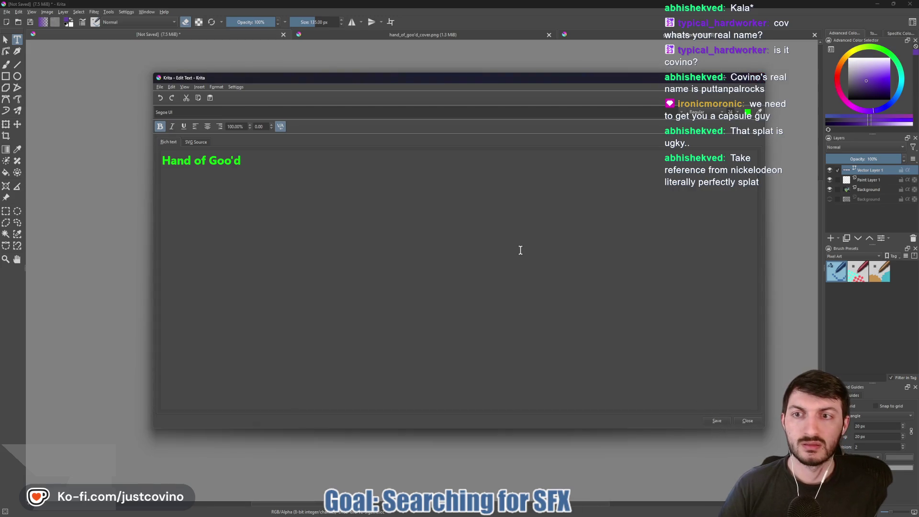
click(717, 421)
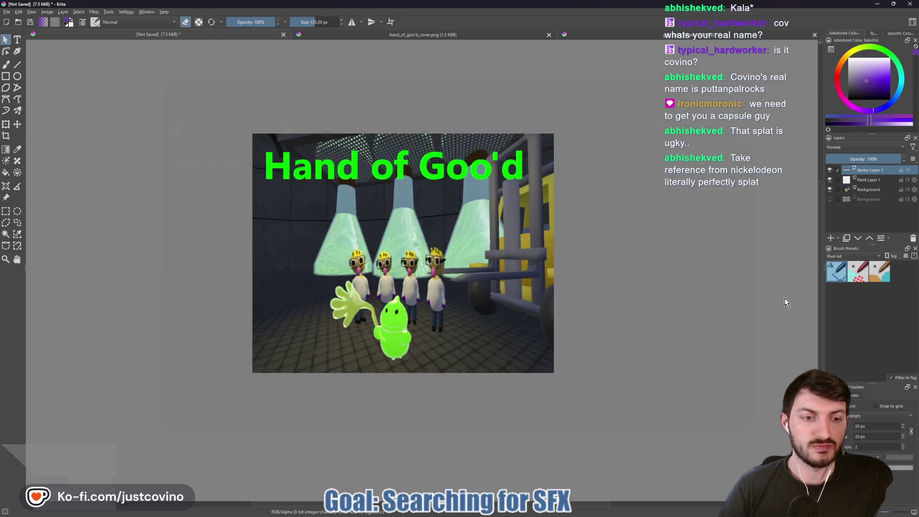
Step: Set the painting colour to hex 3eff00
click(900, 33)
text(3eff00)
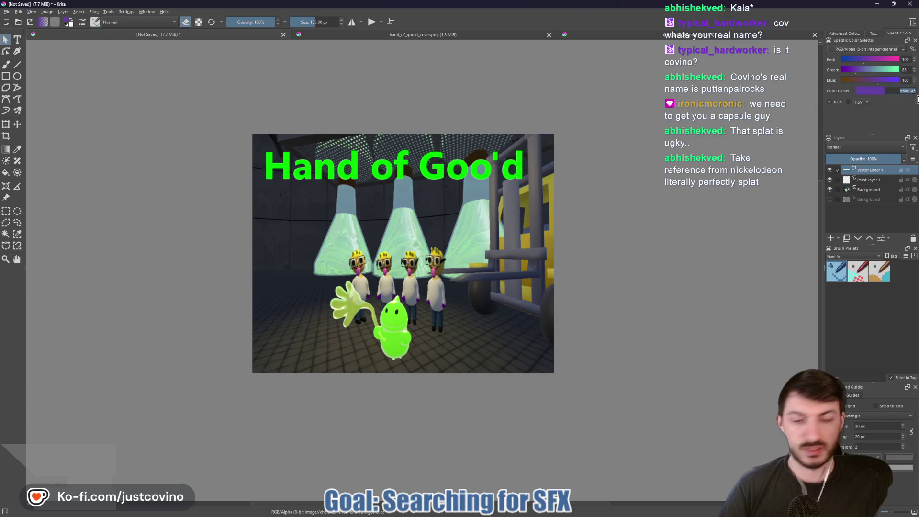
key(Return)
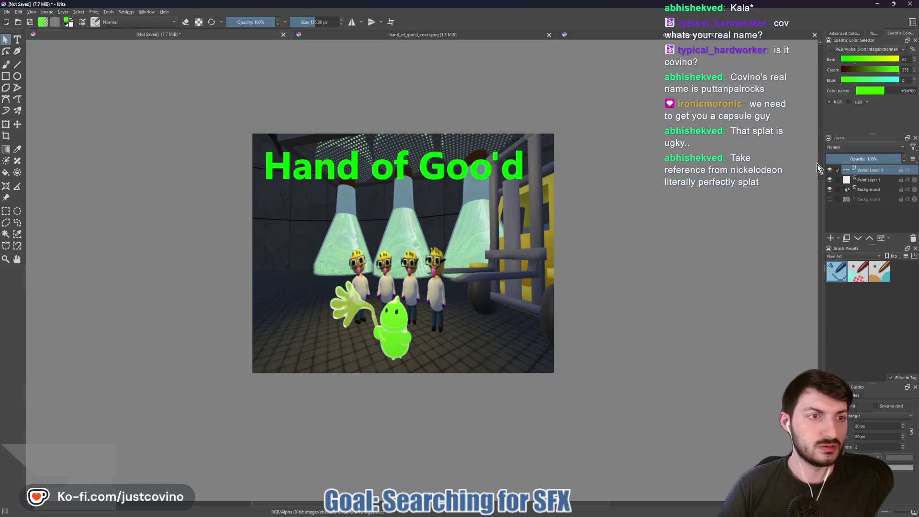
Step: Try cyan on the title text, revert it to green, and save the edit
double_click(296, 169)
click(297, 169)
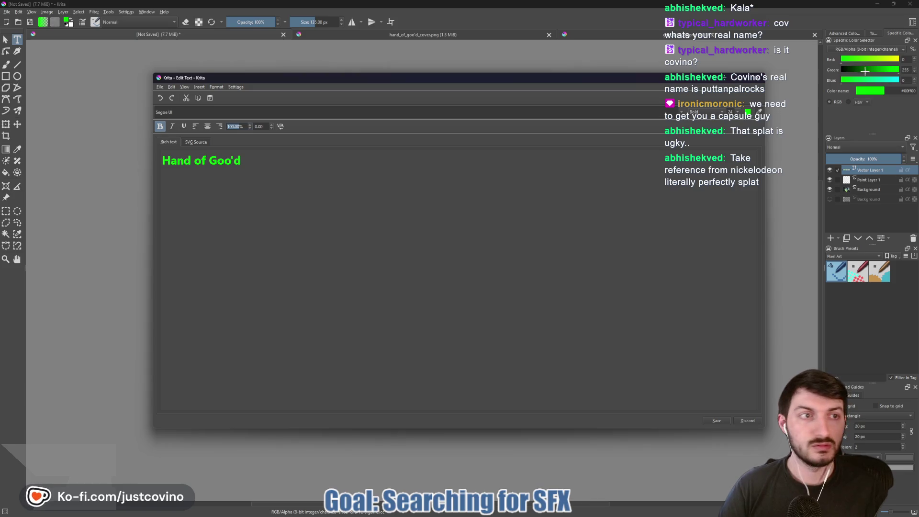
click(895, 80)
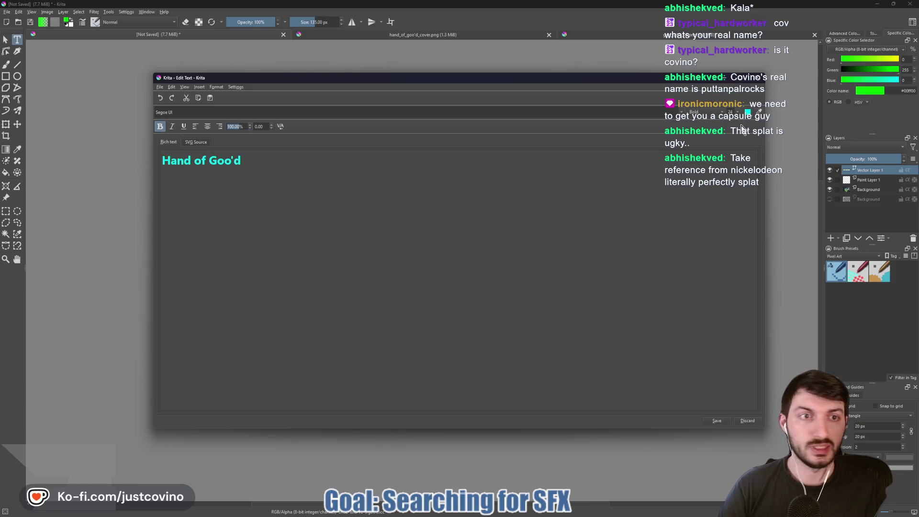
click(876, 93)
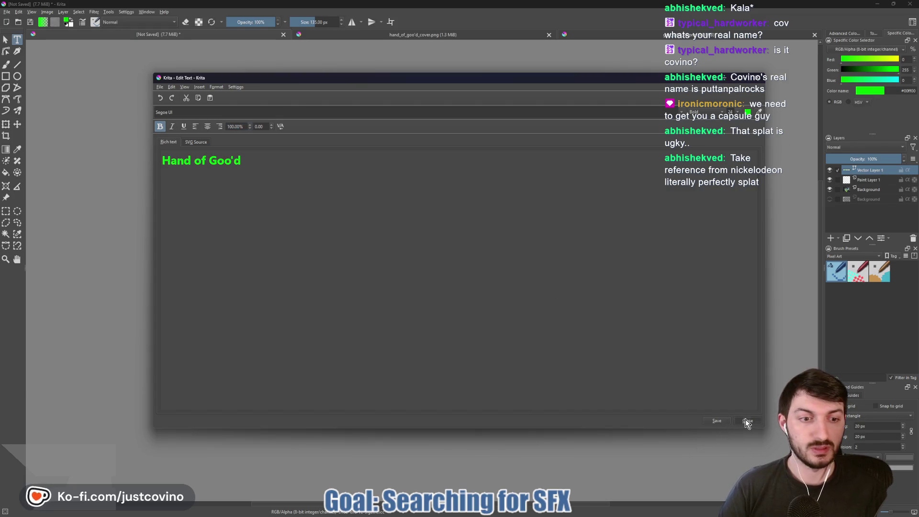
click(747, 421)
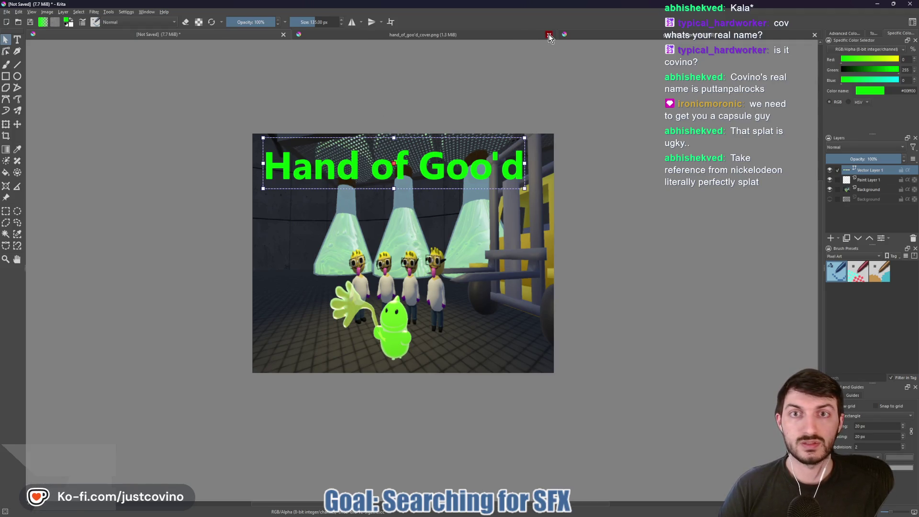
Step: Save the cover to the Desktop as hand_of_goo'd_cover.kra
key(ctrl+s)
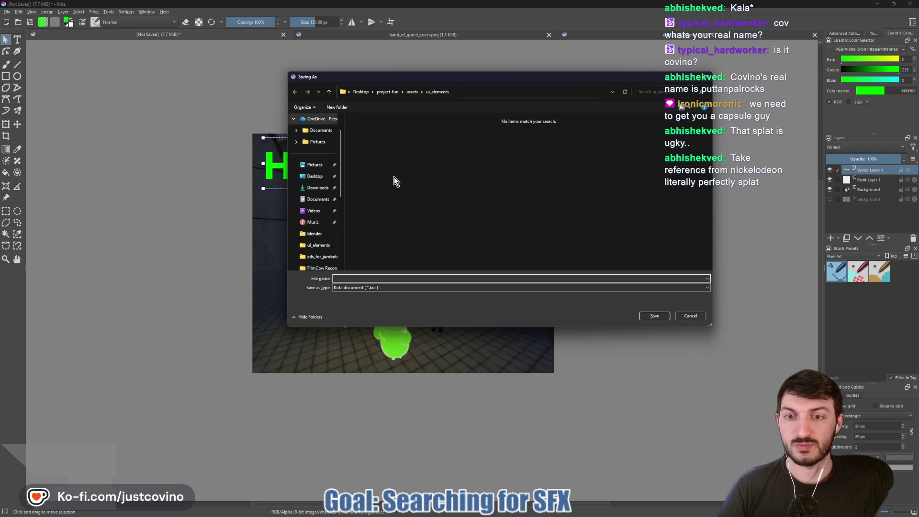
click(315, 176)
click(360, 278)
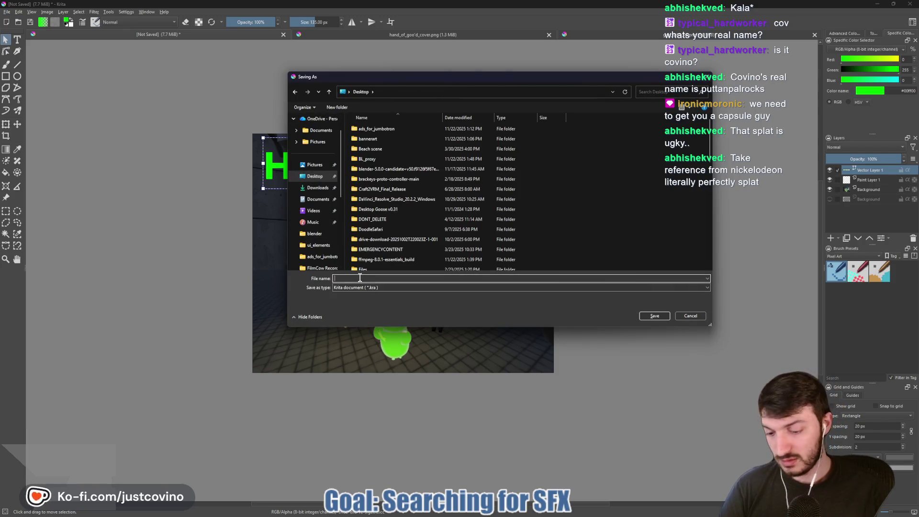
text(hand_of)
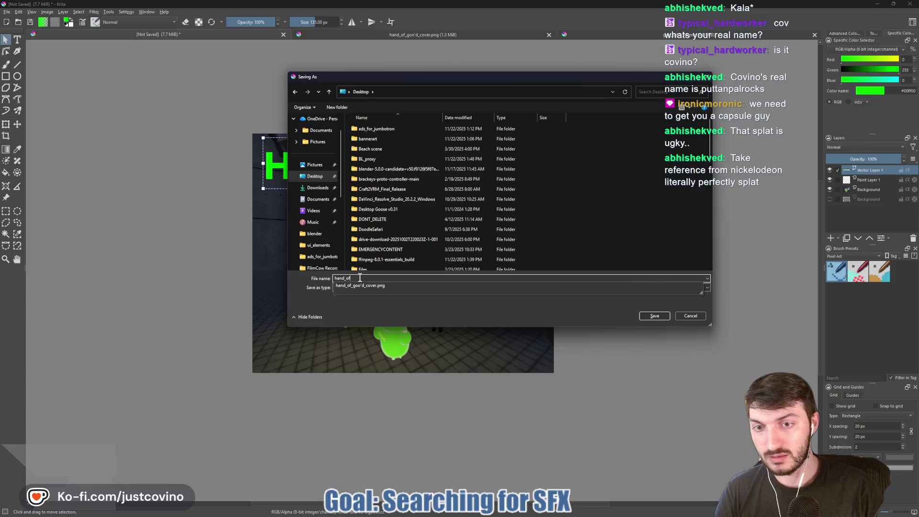
text(_goo)
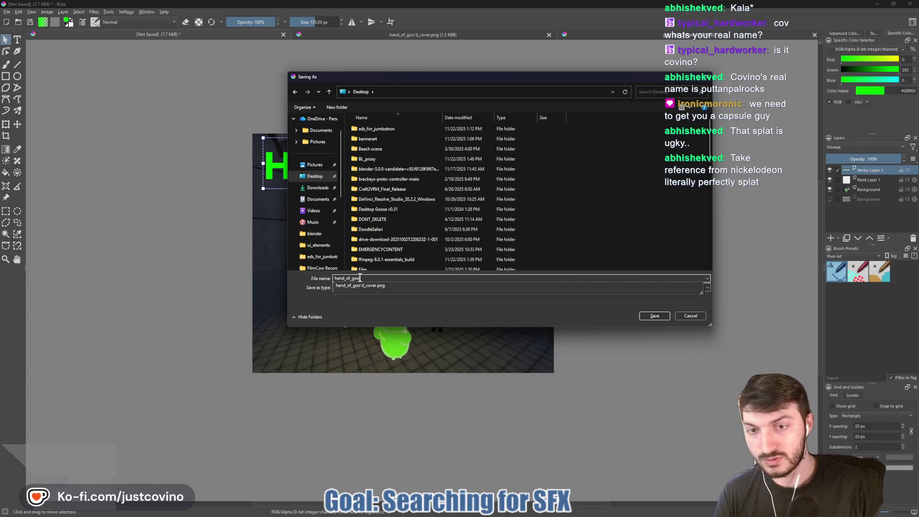
text('d)
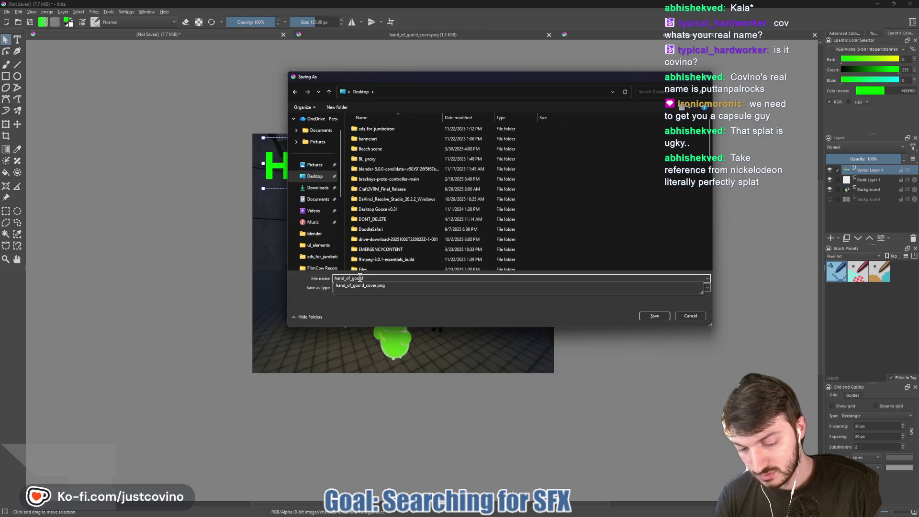
text(_cov)
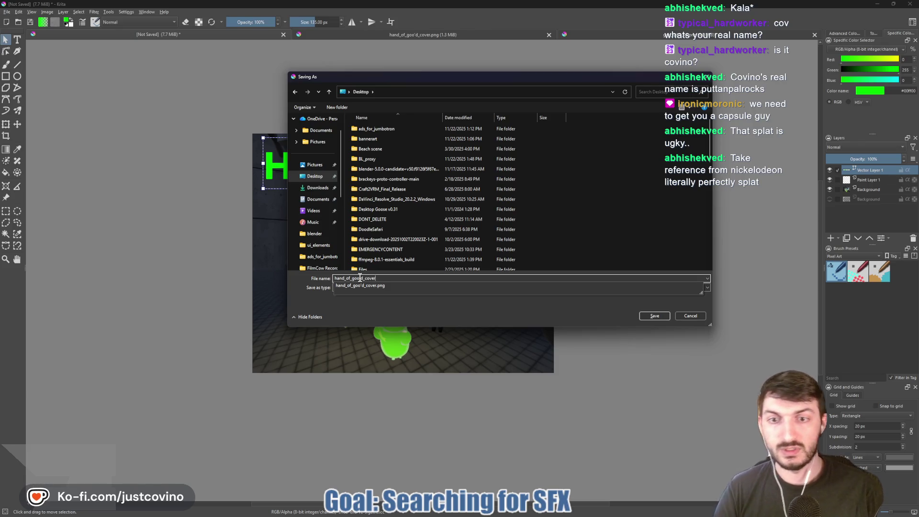
text(er)
click(549, 317)
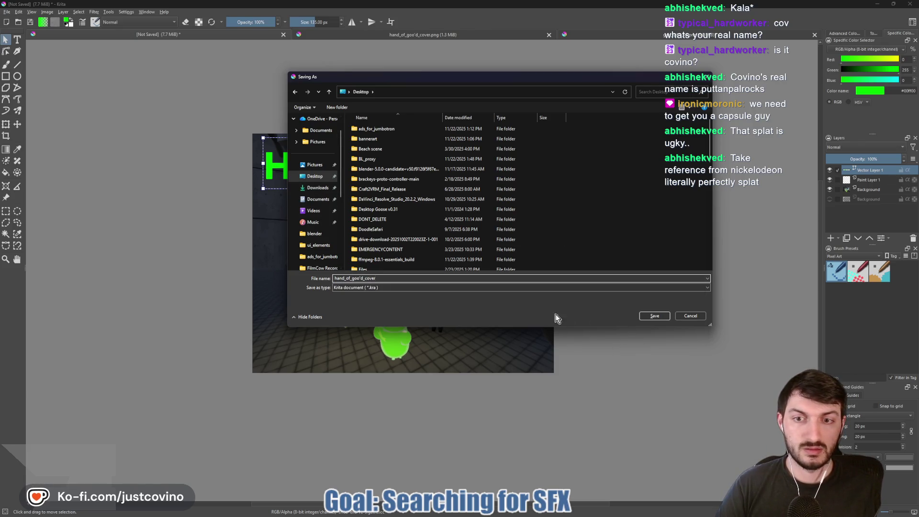
click(653, 316)
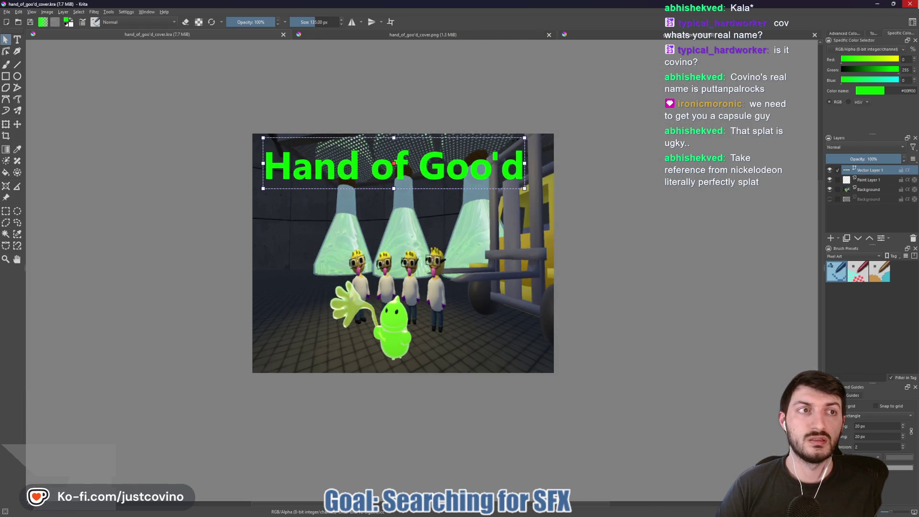
key(alt+Tab)
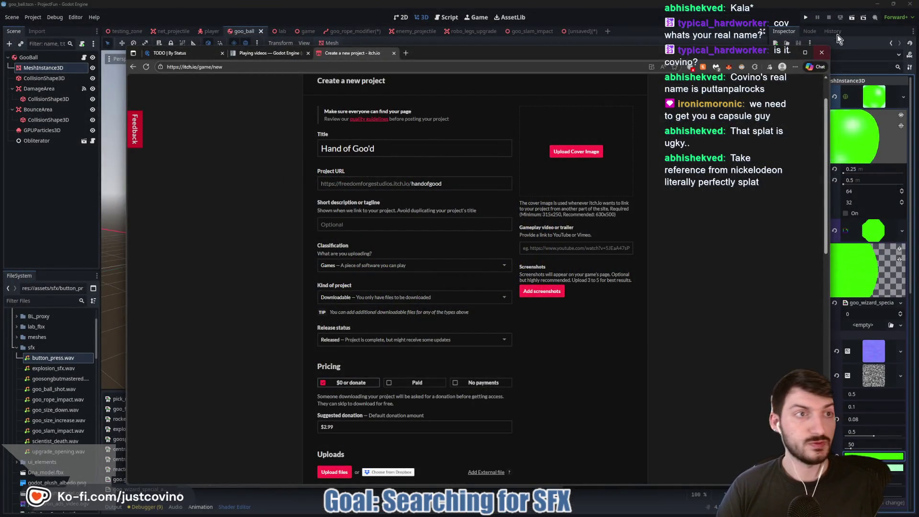
Step: Close the itch.io page and save the goo_rope_modifier scene
click(827, 50)
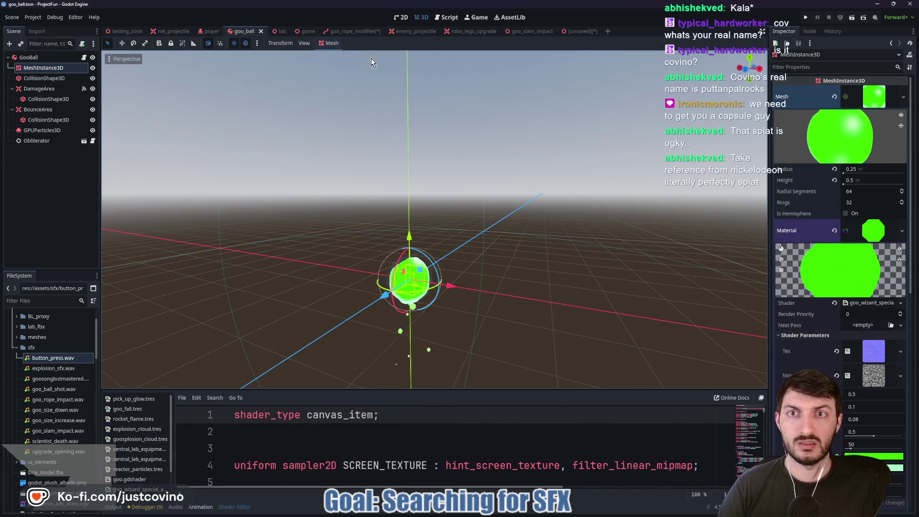
click(368, 32)
drag(492, 227, 435, 221)
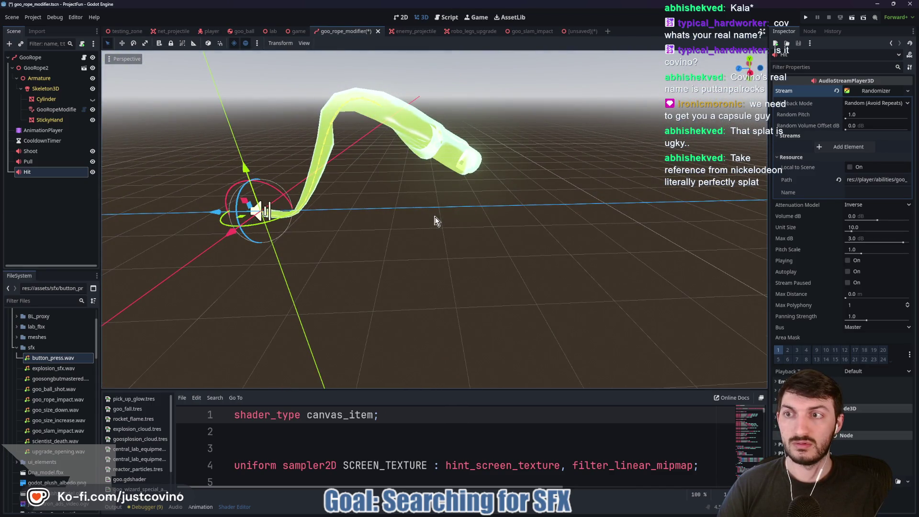
mouse_move(428, 215)
mouse_down()
mouse_move(326, 209)
mouse_move(401, 214)
mouse_move(436, 180)
mouse_up()
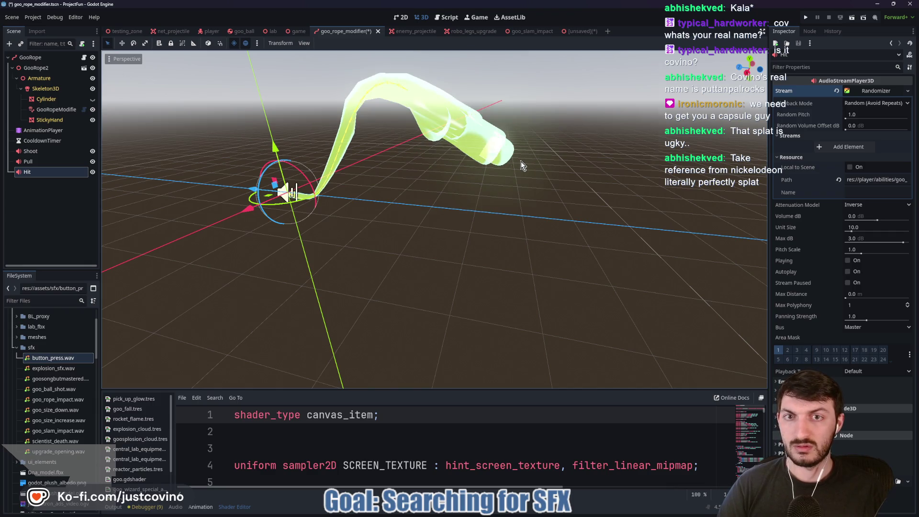
key(ctrl+s)
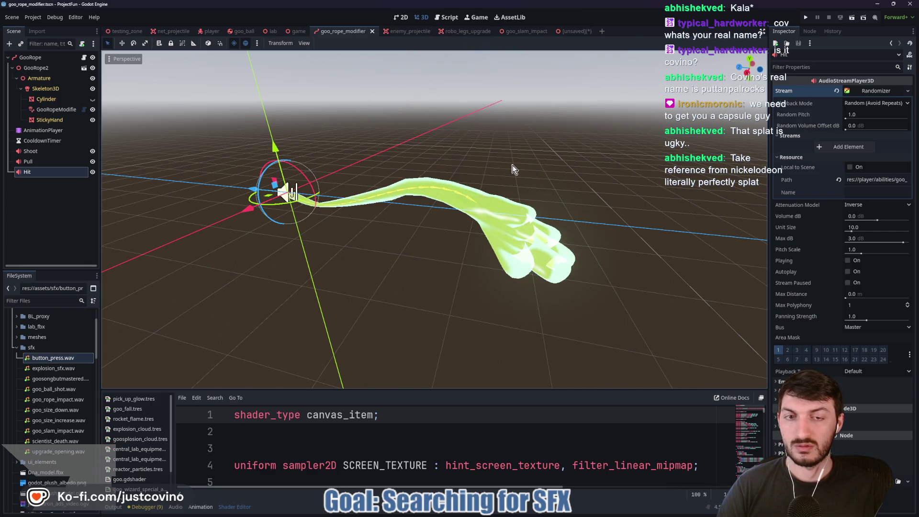
Step: Close the unsaved lab picture scene without saving, save the goo slam scene, and hide Godot
click(578, 30)
click(589, 32)
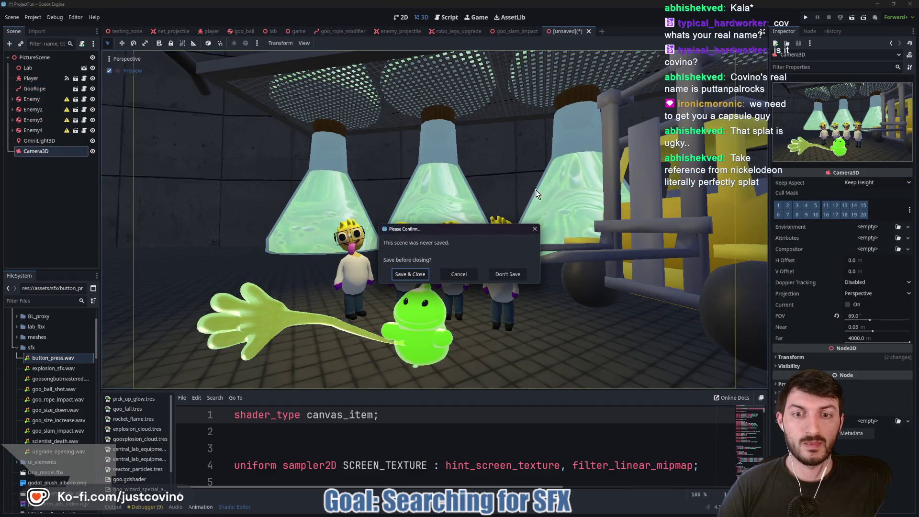
click(509, 274)
mouse_move(364, 122)
mouse_down()
mouse_move(347, 133)
mouse_move(423, 141)
mouse_up()
key(ctrl+s)
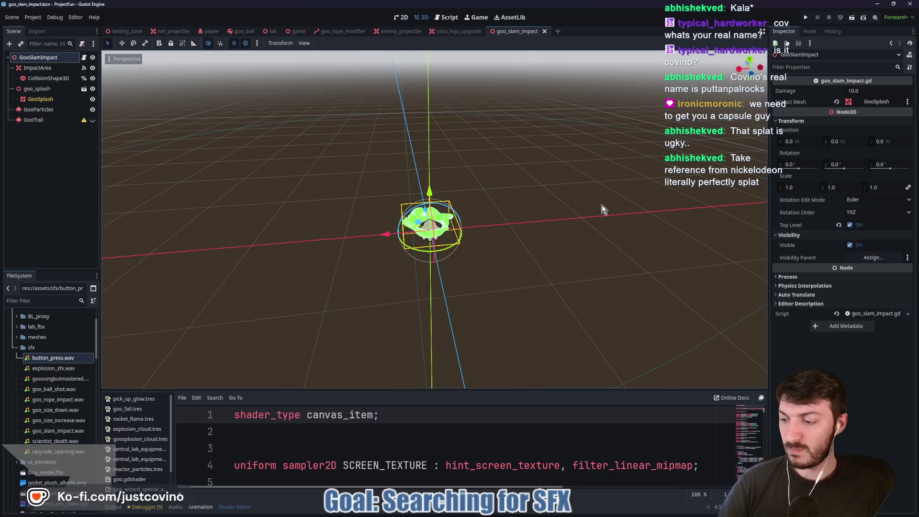
mouse_move(530, 509)
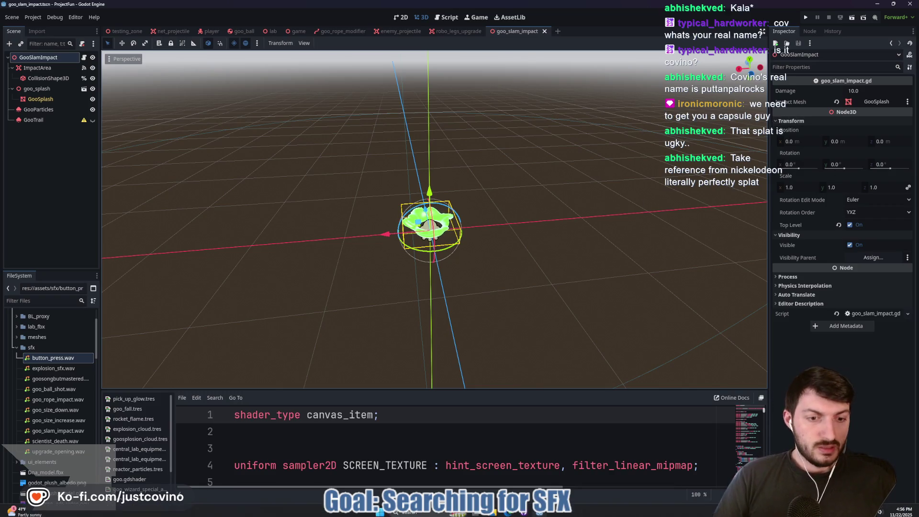
click(877, 4)
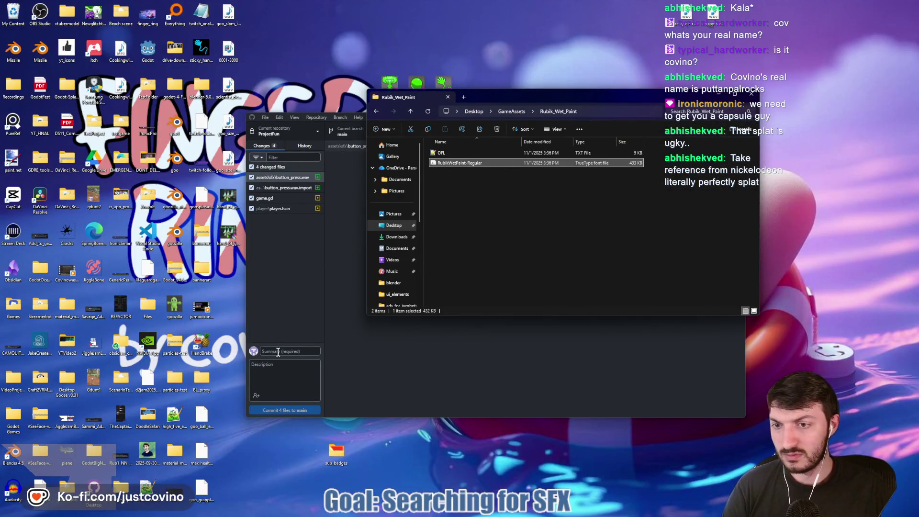
Step: Commit the four changed files to main as 'button sound', then reopen hand_of_goo'd_cover.kra
click(330, 349)
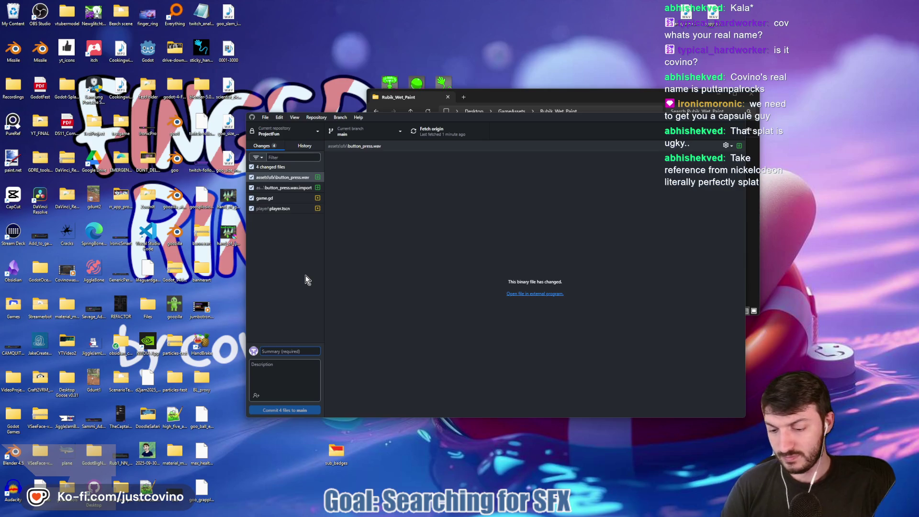
text(button sound)
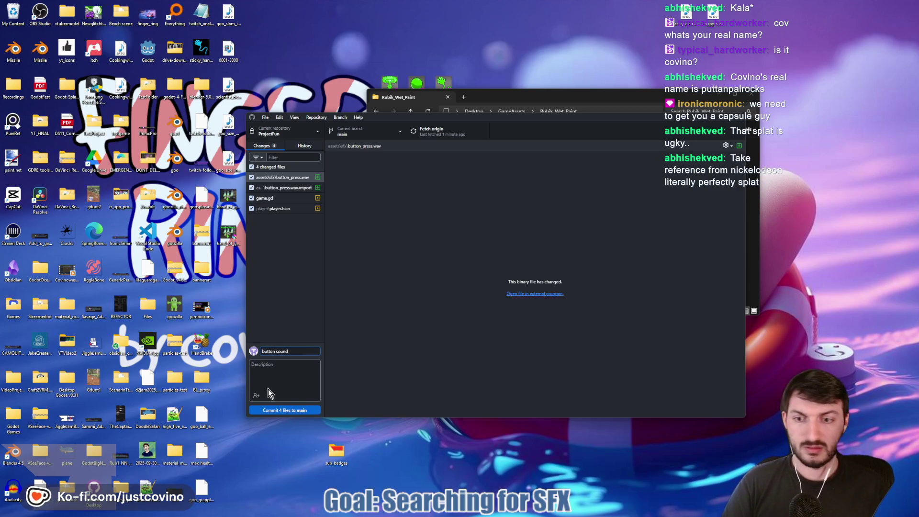
click(278, 410)
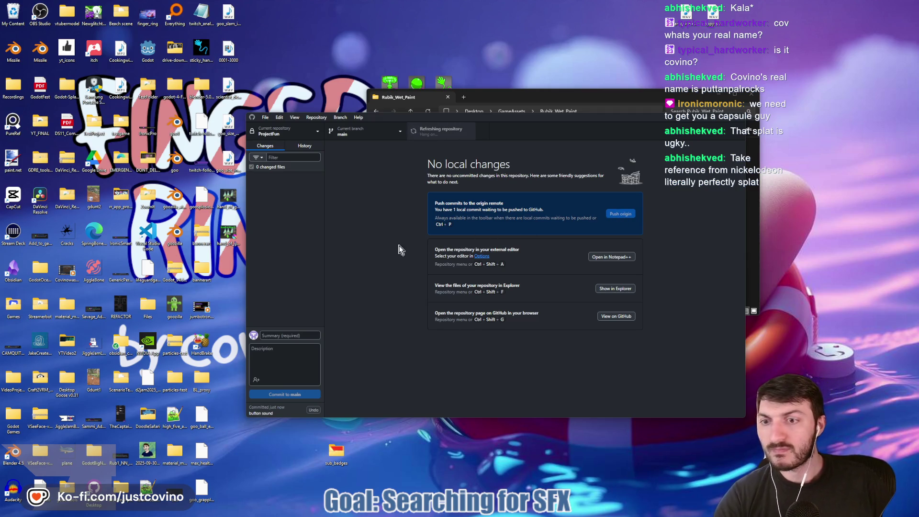
double_click(230, 233)
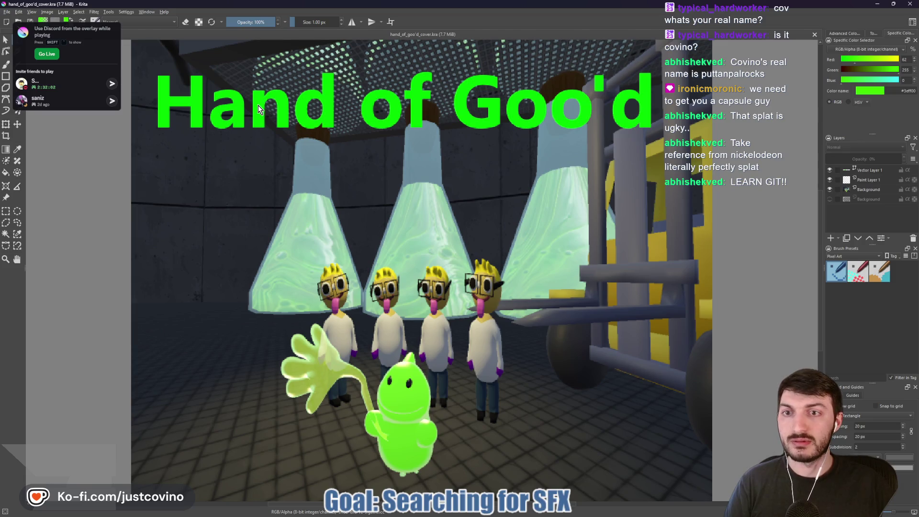
Step: Change the title's font to Rubik Wet Paint
click(862, 172)
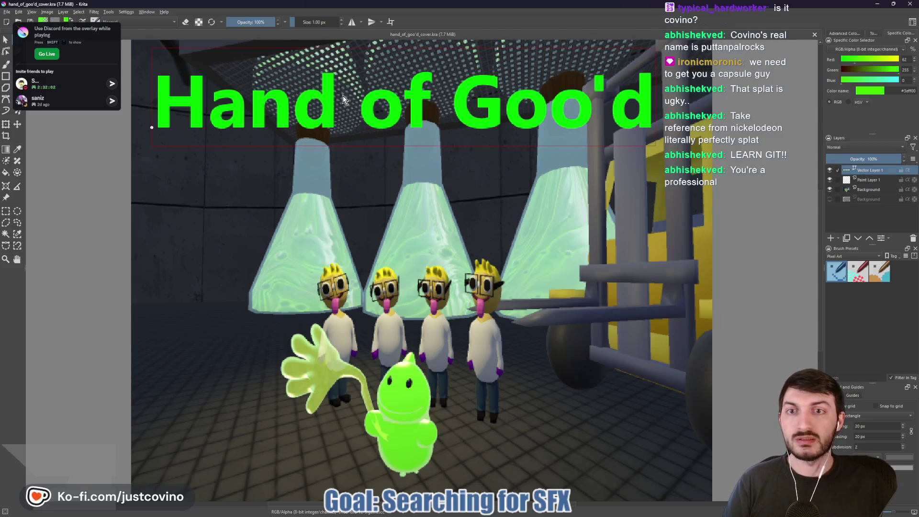
double_click(343, 96)
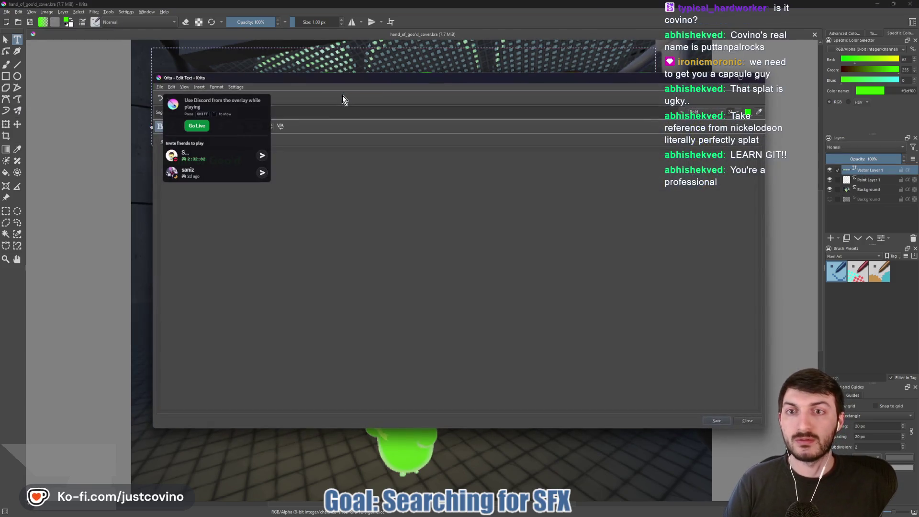
click(684, 115)
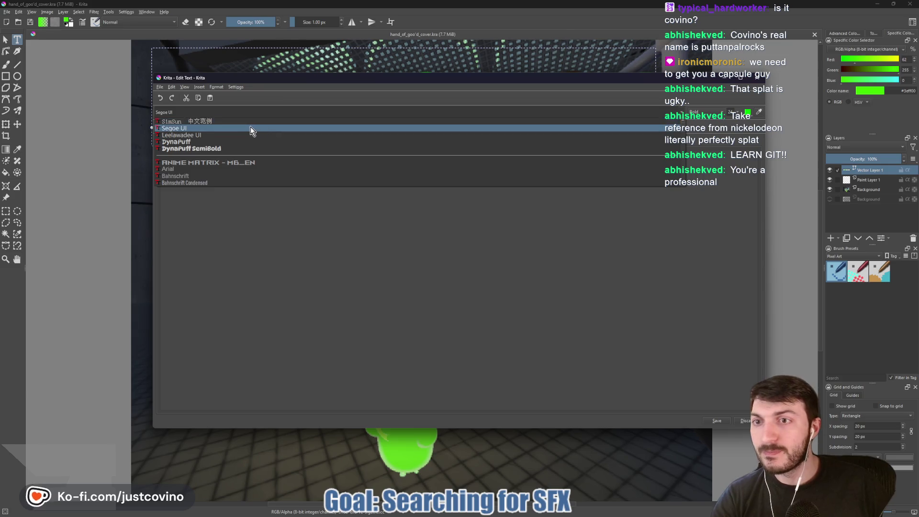
scroll(241, 148, down, 3)
scroll(240, 148, down, 5)
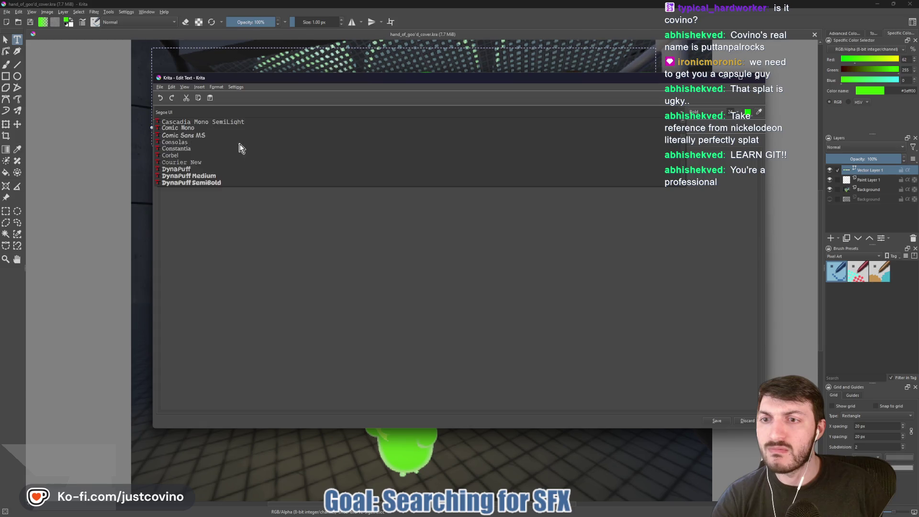
scroll(241, 150, up, 2)
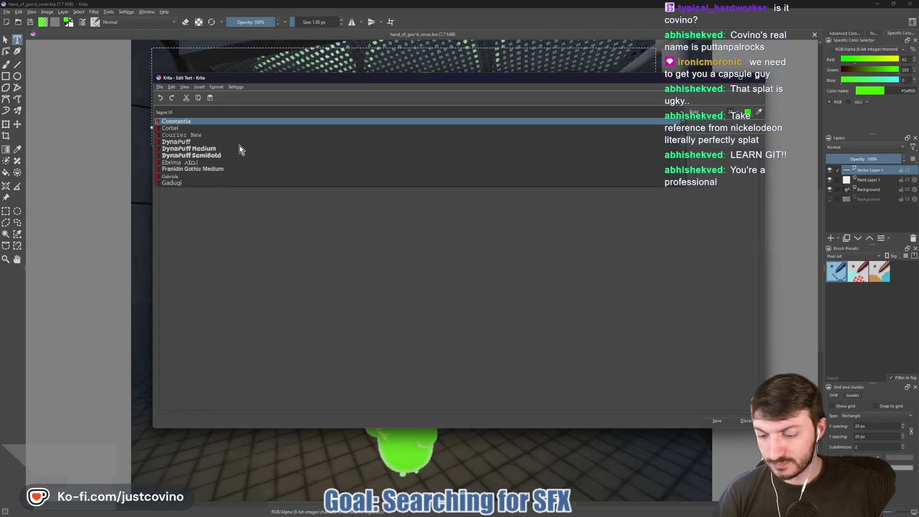
key(r)
scroll(240, 149, down, 1)
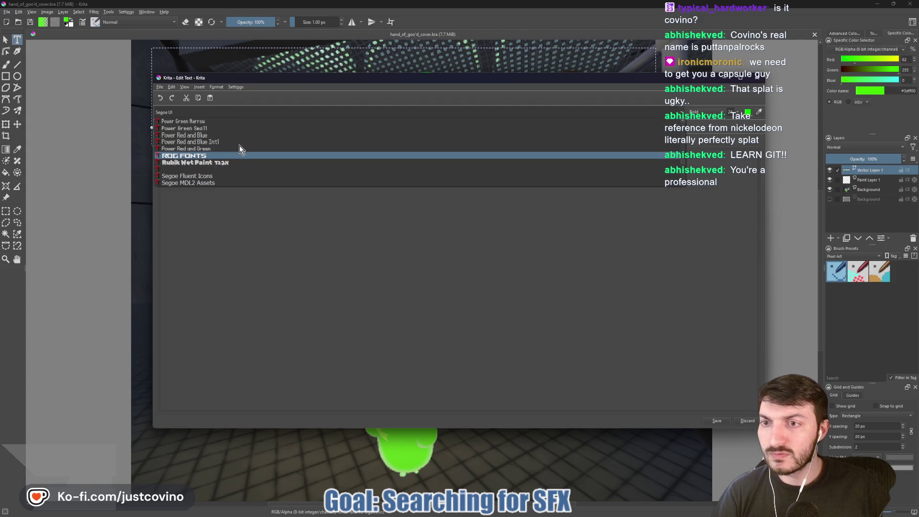
click(229, 162)
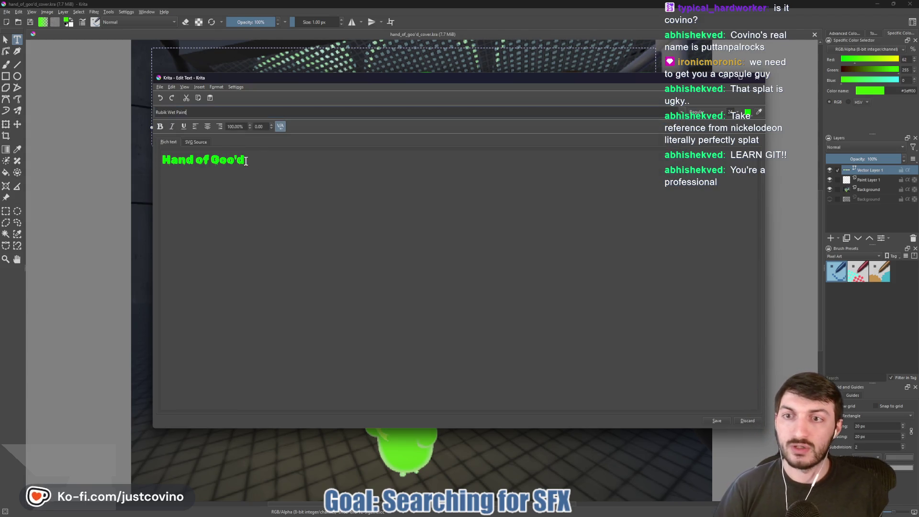
Step: Stack the title as 'Hand', 'of', 'Goo'd' on three centred lines and save it
key(Return)
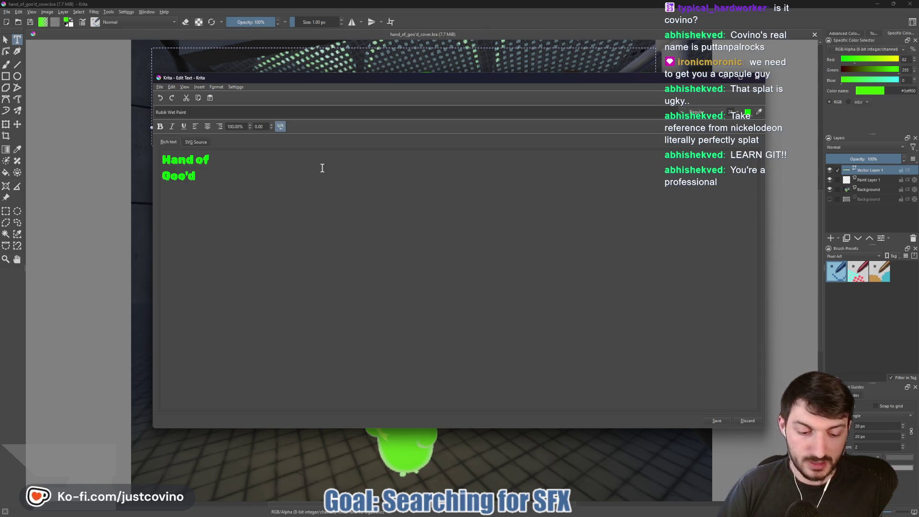
key(Return)
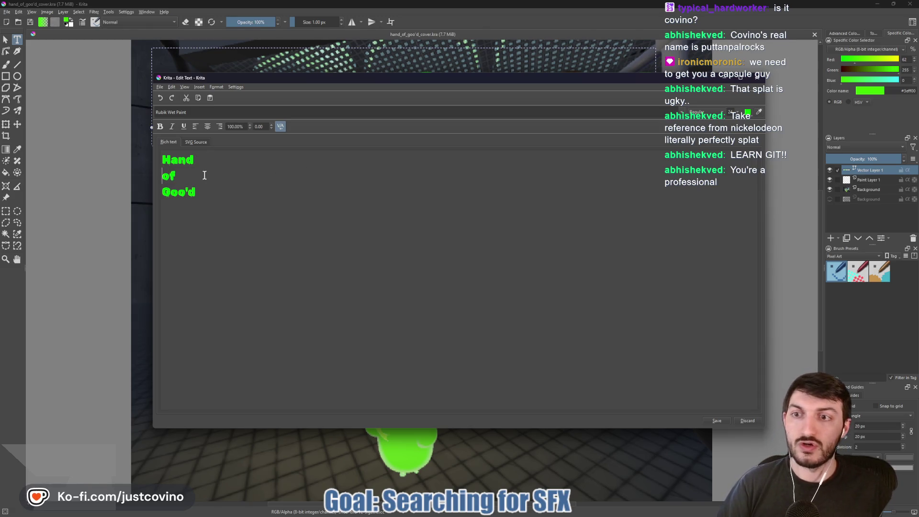
click(206, 126)
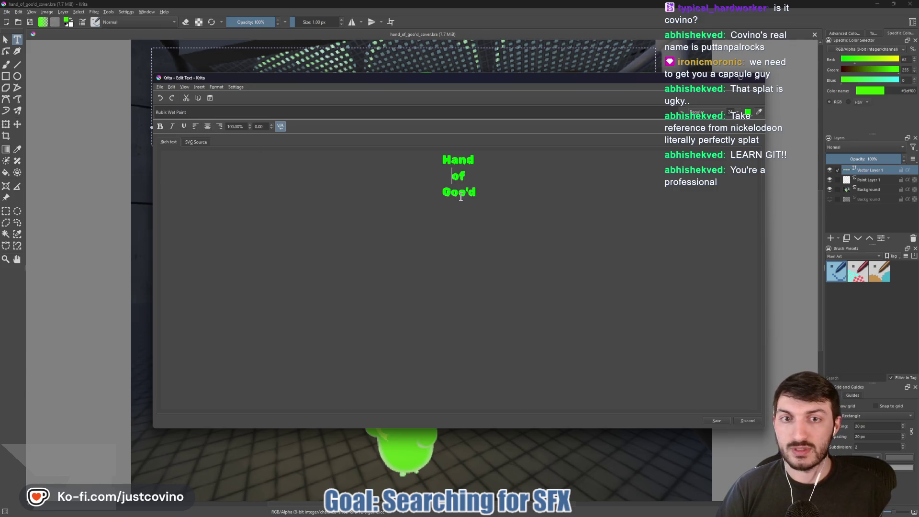
click(715, 421)
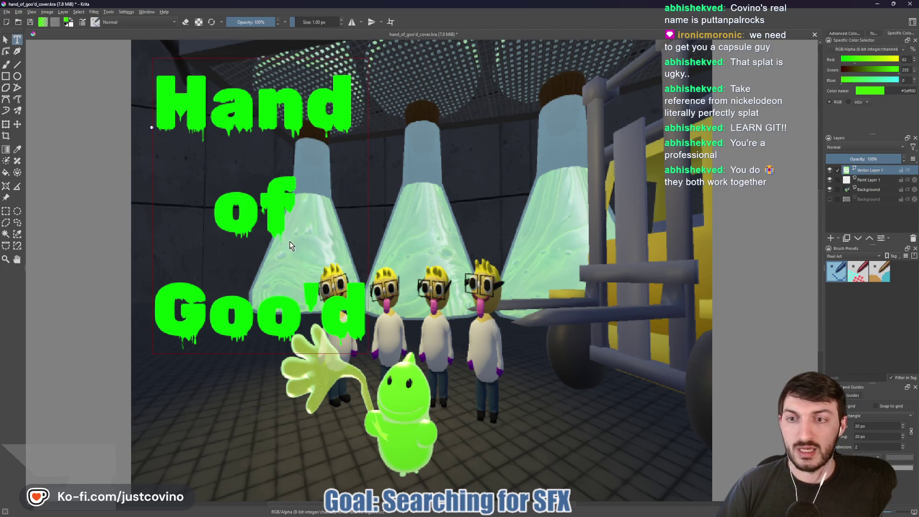
Step: With the Transform tool, squash the title vertically and shift it slightly up and right
click(6, 123)
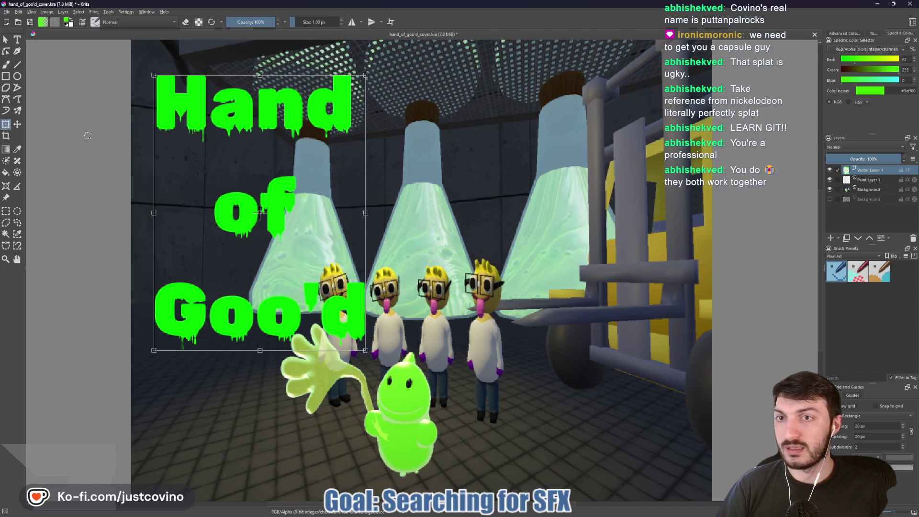
drag(366, 318, 359, 250)
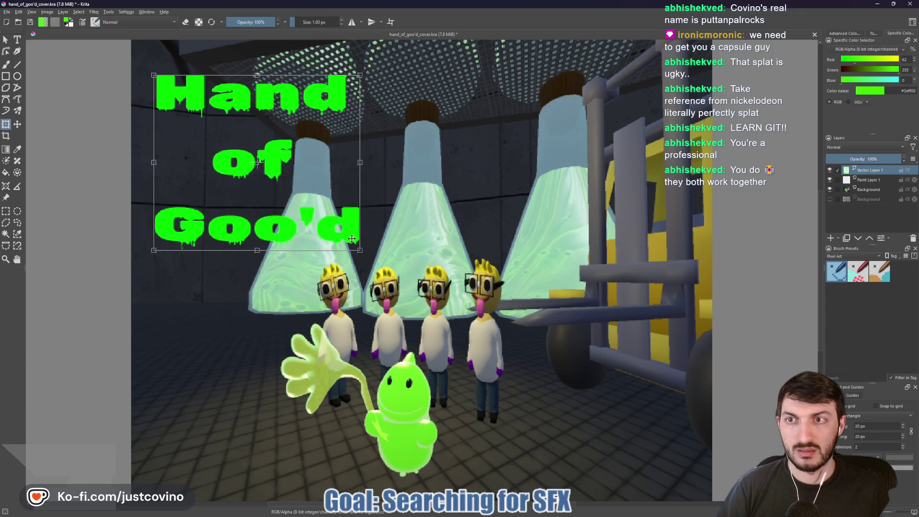
drag(296, 165, 305, 161)
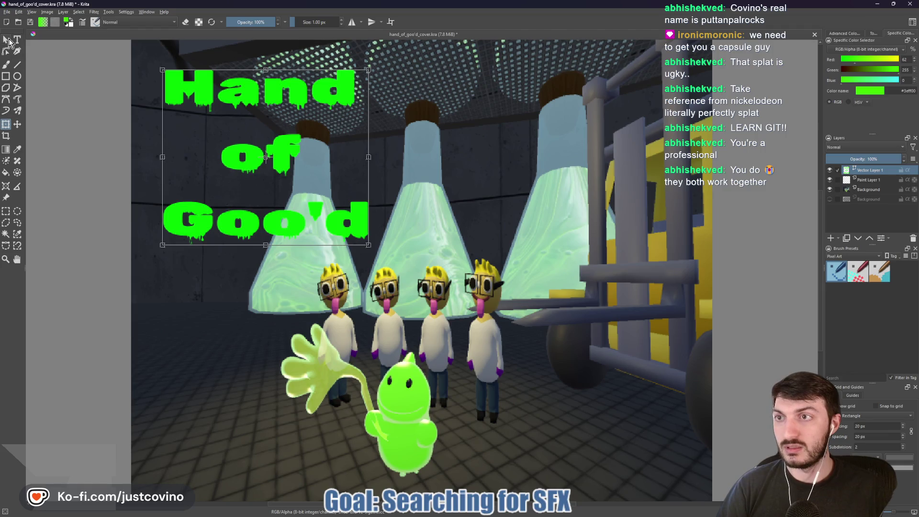
click(7, 40)
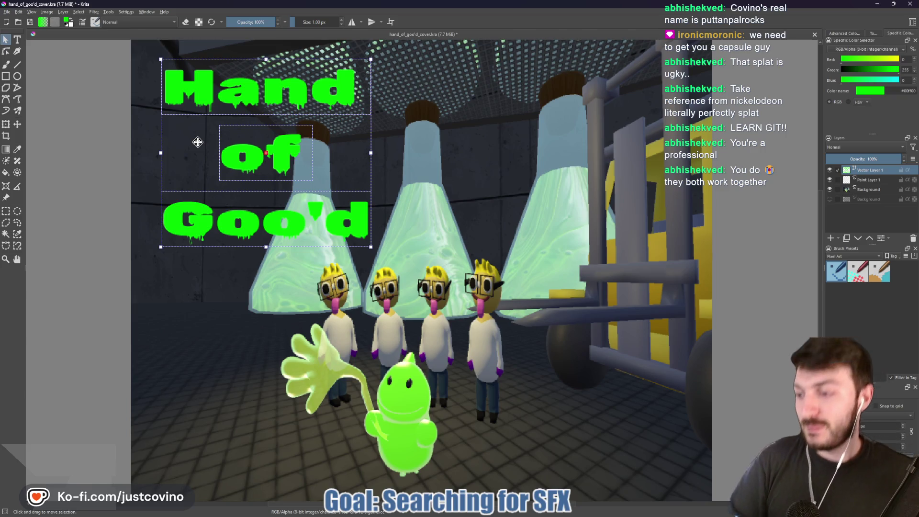
Step: Reopen the Hand of Goo'd title in Edit Text, make it bold, and save
double_click(182, 93)
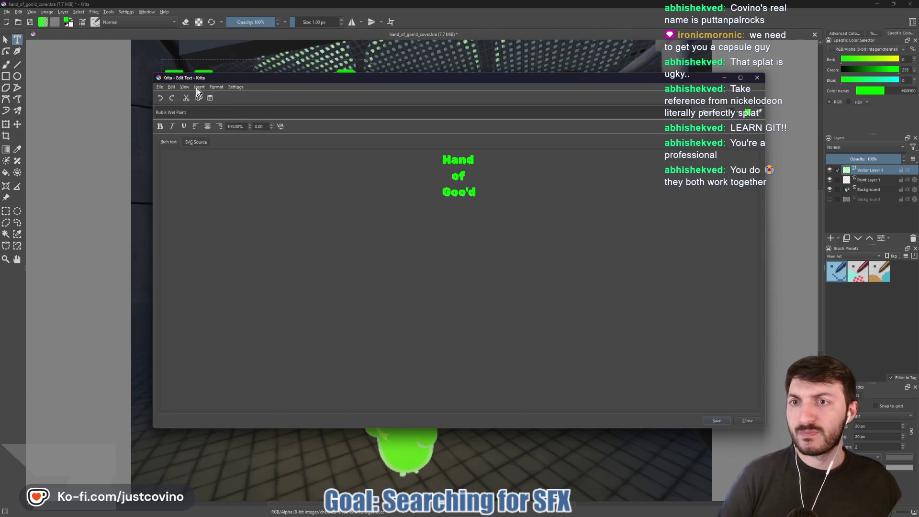
click(217, 87)
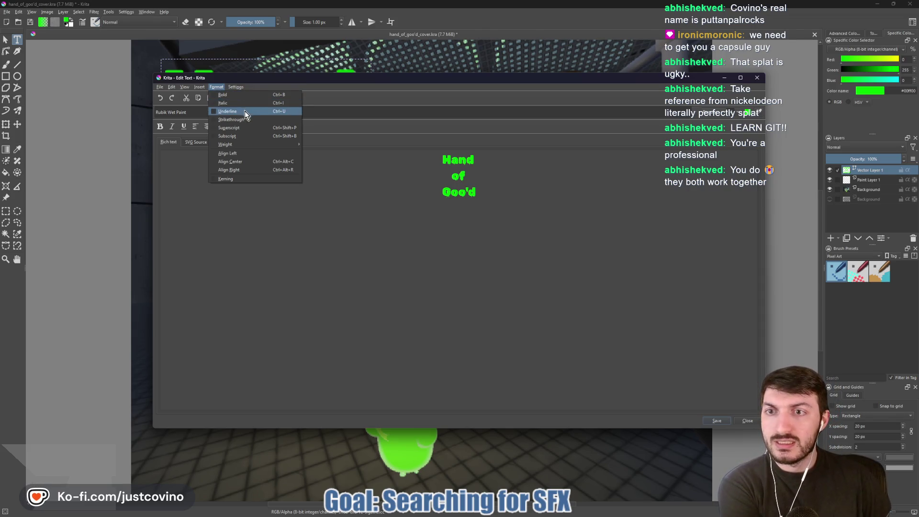
mouse_move(254, 144)
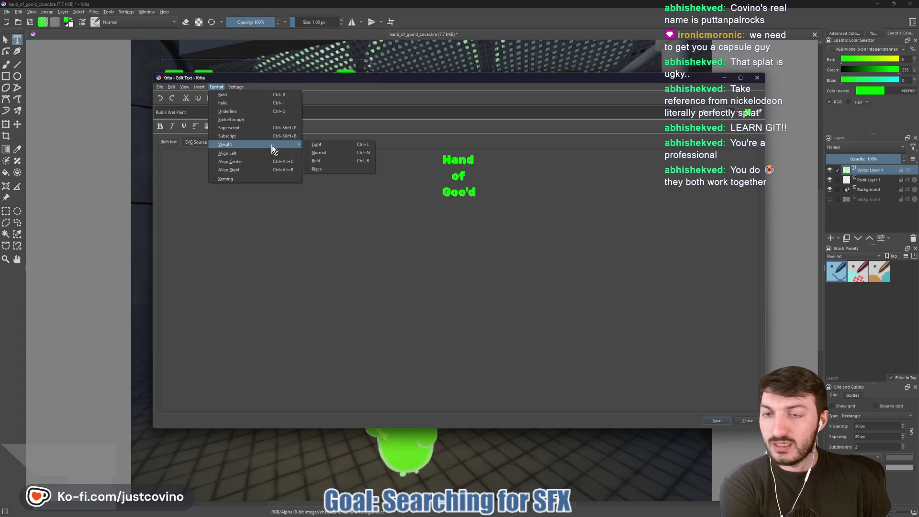
click(193, 88)
click(197, 88)
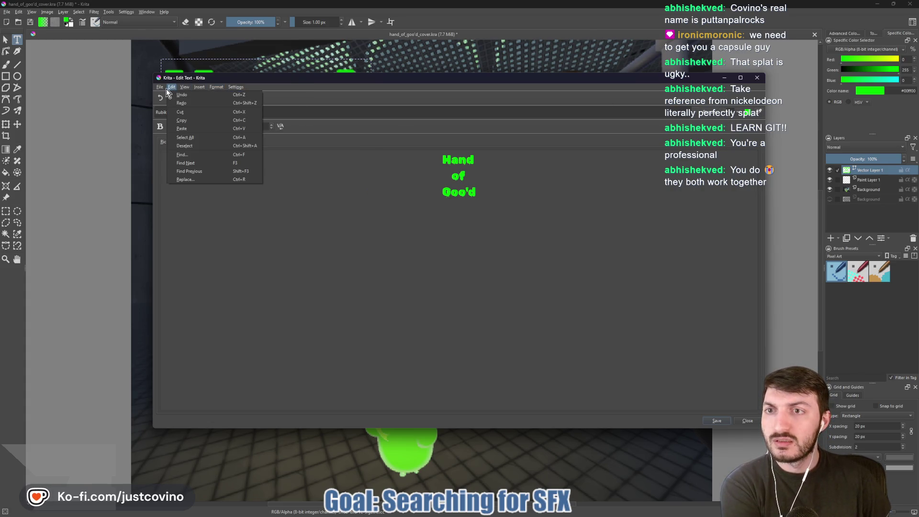
click(343, 138)
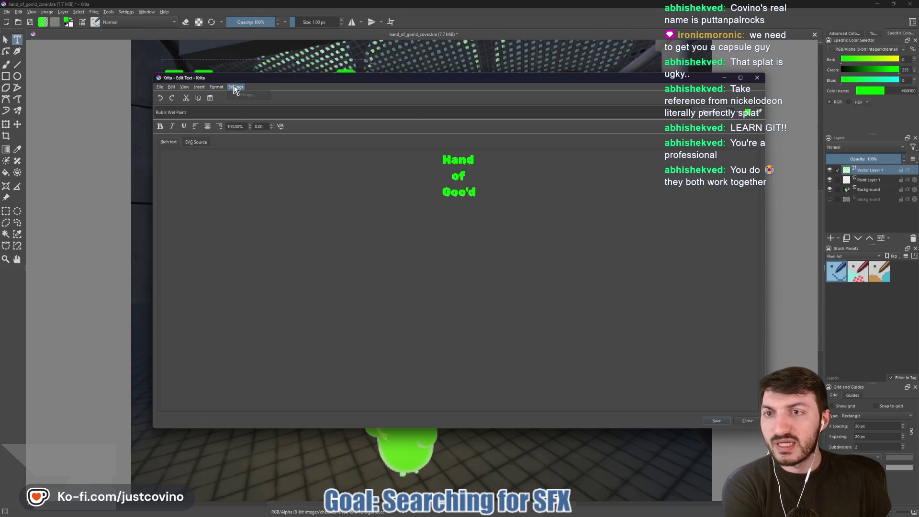
click(216, 87)
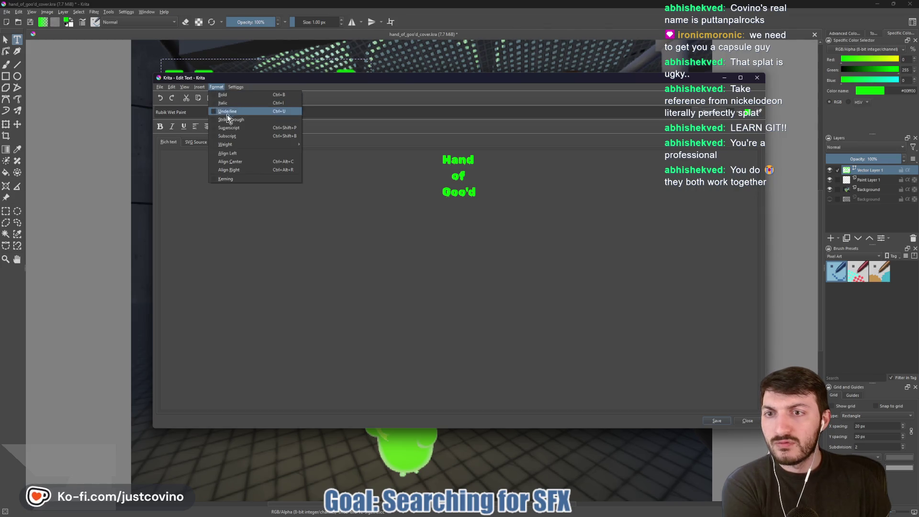
mouse_move(238, 146)
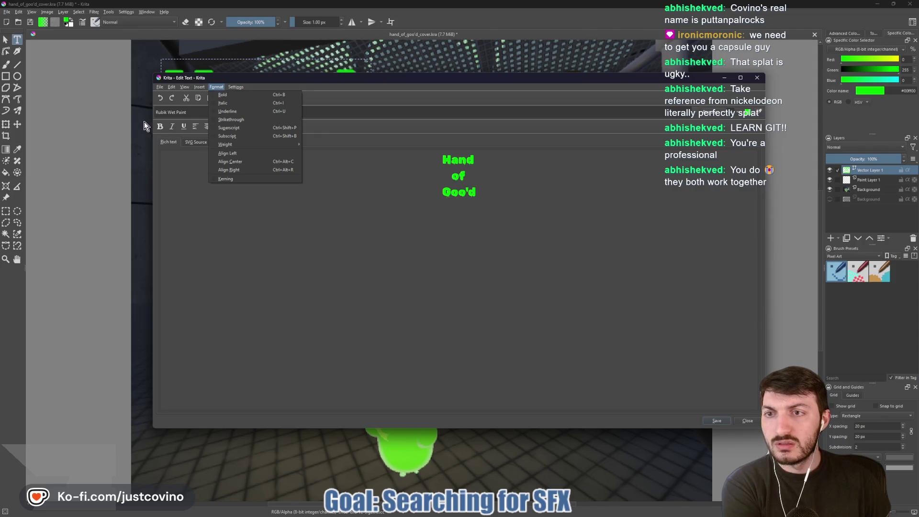
click(160, 126)
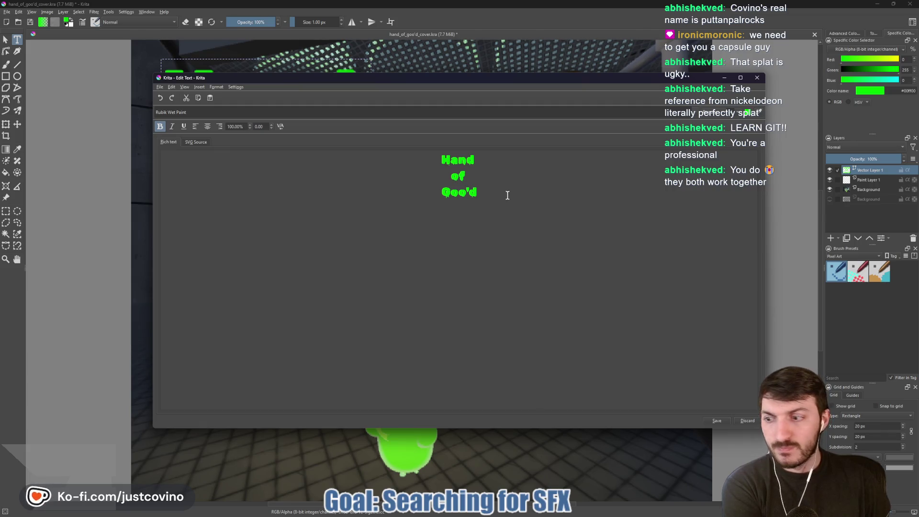
click(711, 421)
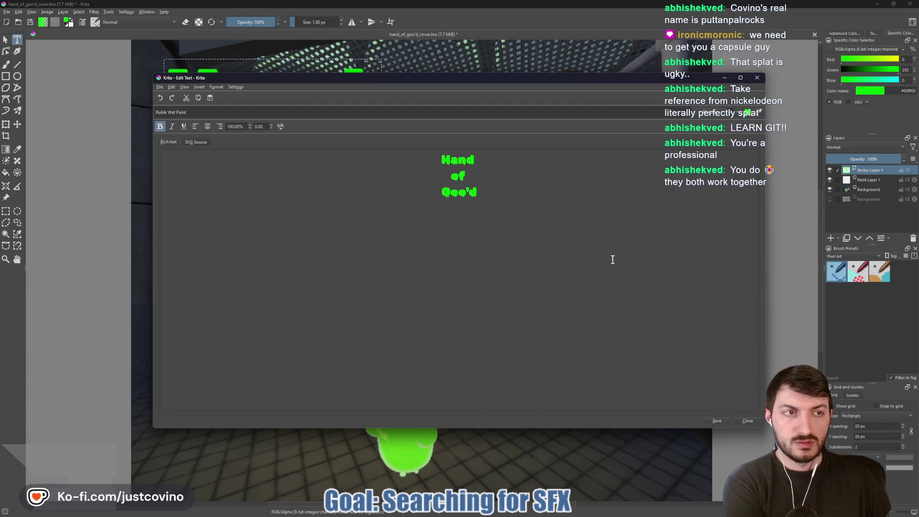
Step: Apply a smaller font size from the size list to the title and close the editor
mouse_move(414, 81)
mouse_down()
mouse_move(435, 305)
mouse_move(374, 381)
mouse_move(376, 293)
mouse_move(350, 112)
mouse_up()
click(674, 143)
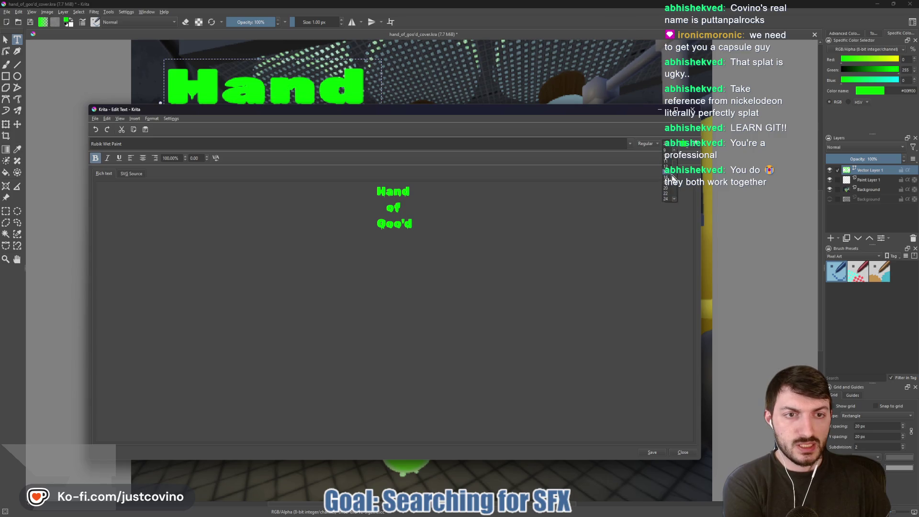
click(669, 185)
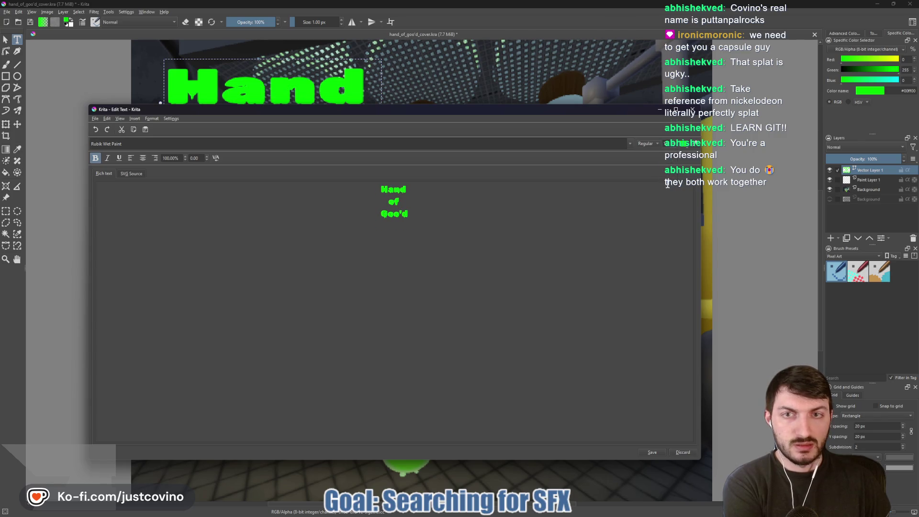
click(653, 451)
mouse_move(400, 111)
mouse_down()
mouse_move(437, 329)
mouse_move(439, 434)
mouse_move(466, 103)
mouse_move(460, 87)
mouse_up()
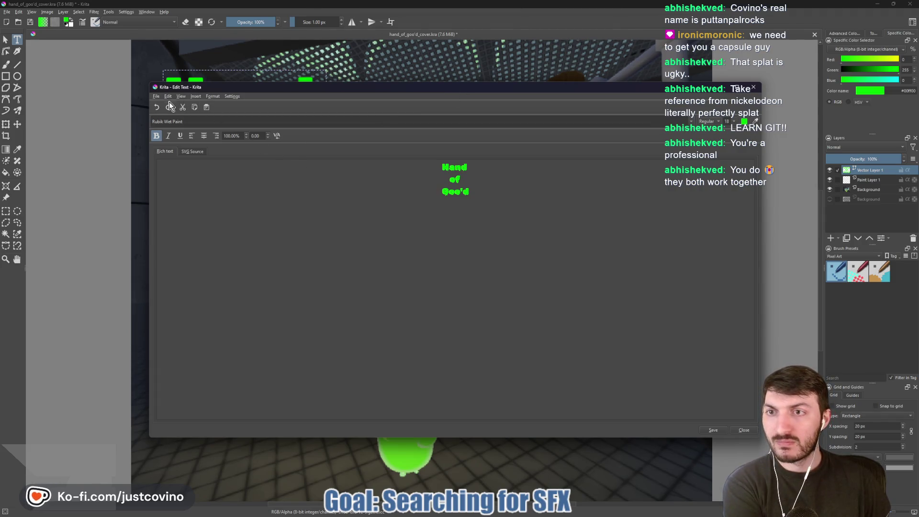
mouse_move(372, 87)
mouse_down()
mouse_move(393, 264)
mouse_move(352, 470)
mouse_move(371, 82)
mouse_move(334, 368)
mouse_move(343, 107)
mouse_up()
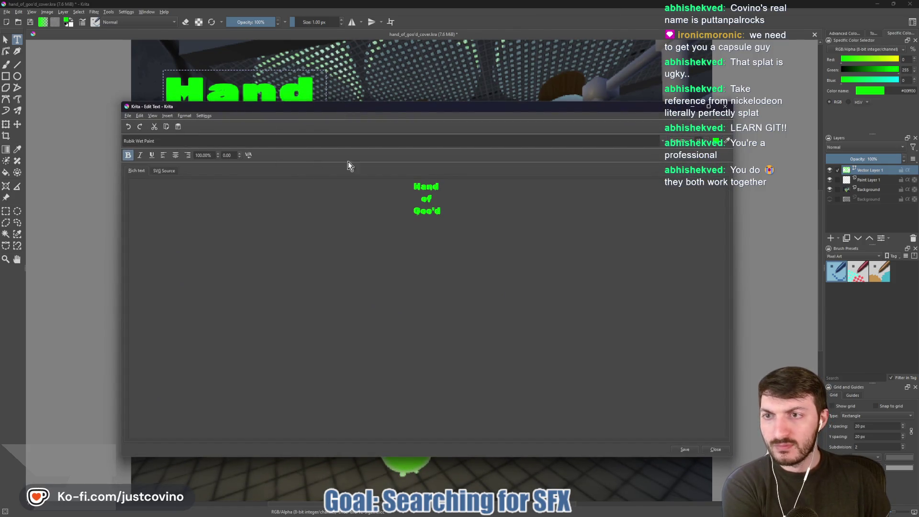
click(725, 106)
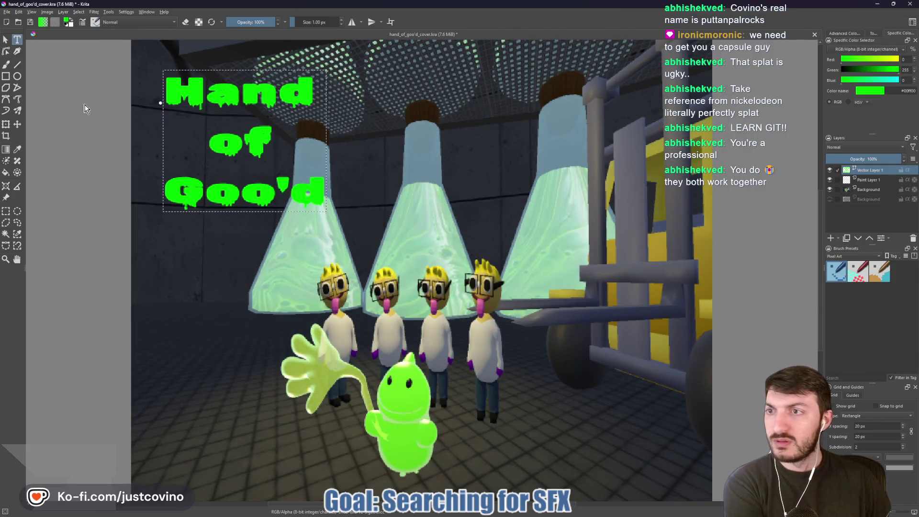
click(8, 125)
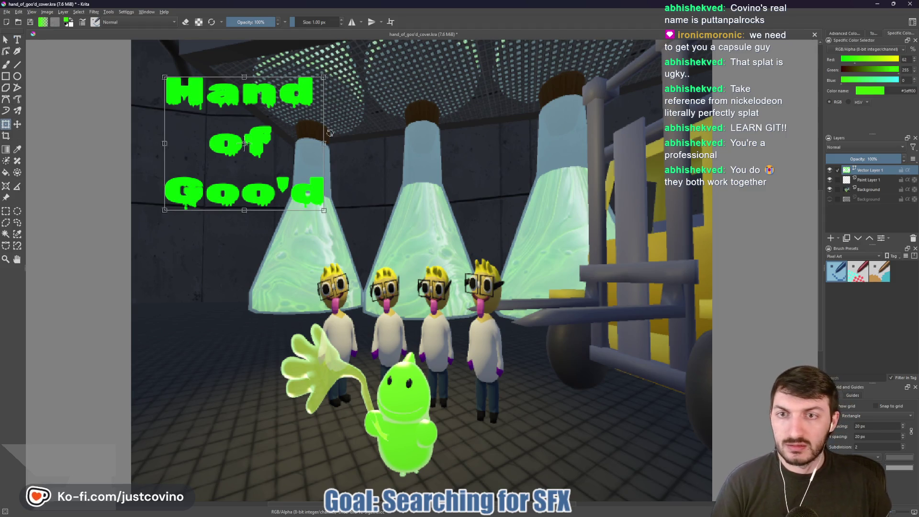
mouse_move(325, 143)
mouse_down()
mouse_move(369, 158)
mouse_move(391, 206)
mouse_move(460, 248)
mouse_up()
drag(354, 180, 372, 172)
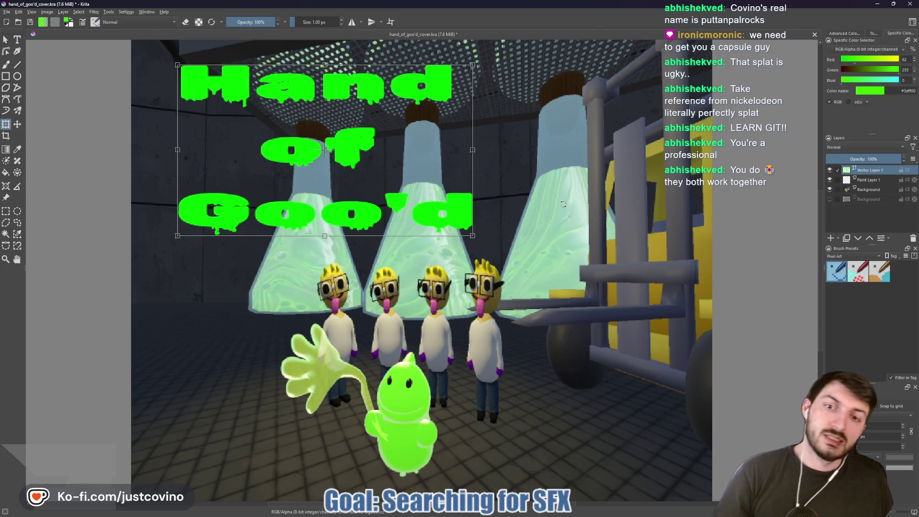
scroll(564, 206, down, 5)
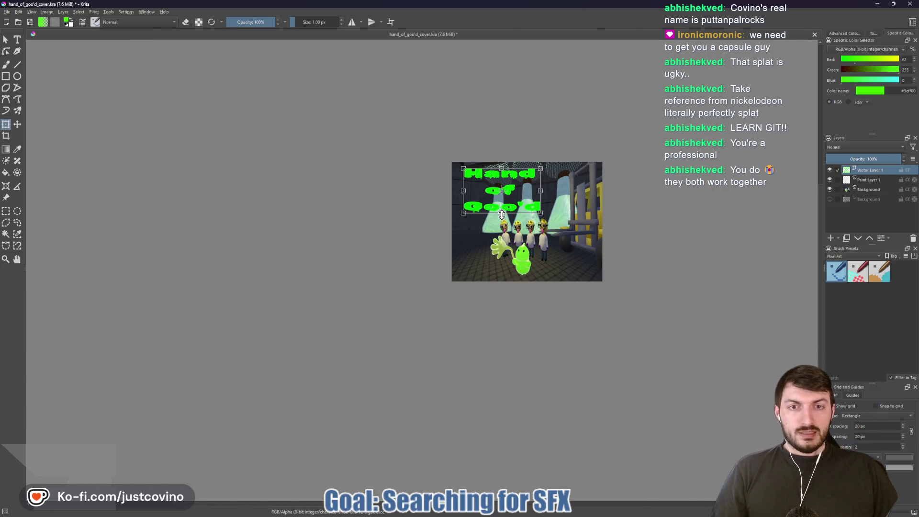
key(Return)
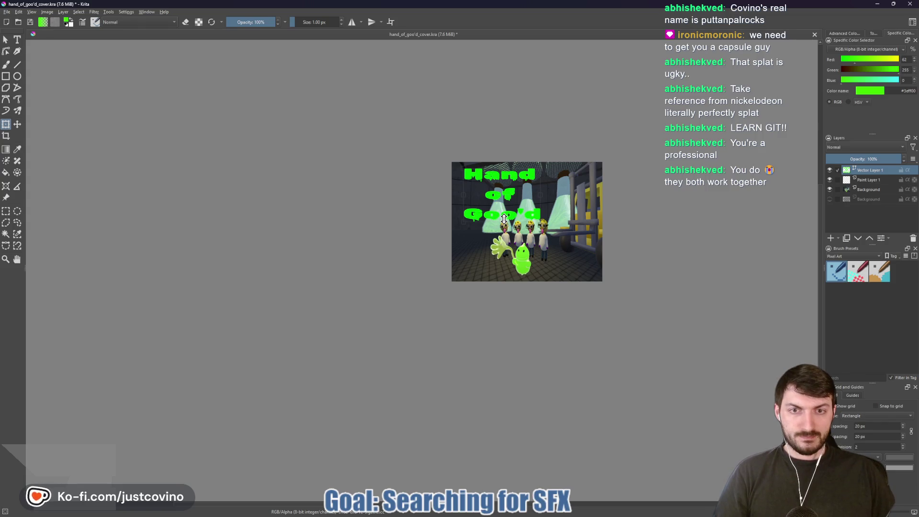
Step: Bring up resize handles on the title and shift the cover view left
click(503, 219)
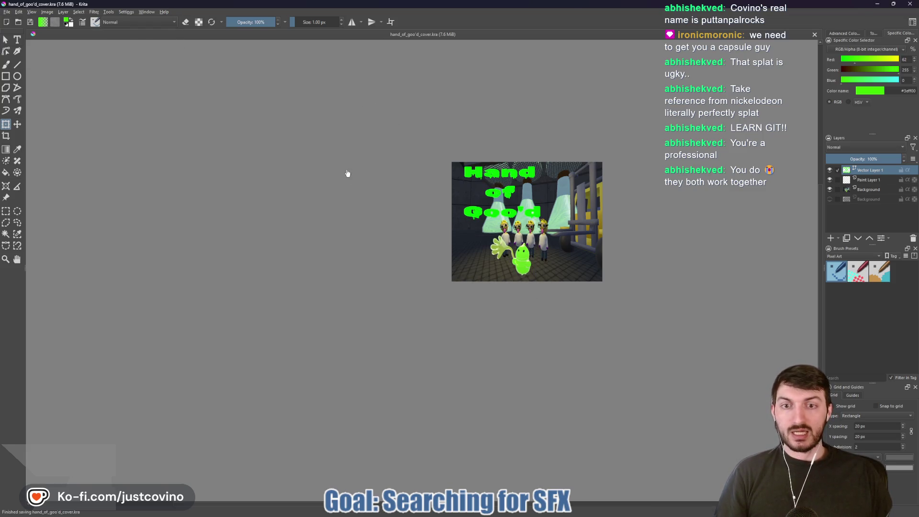
drag(347, 174, 249, 183)
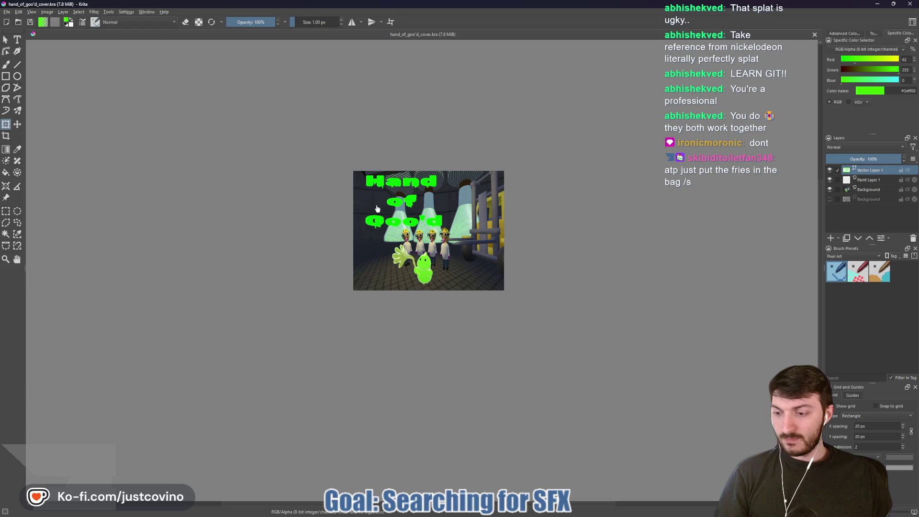
mouse_move(359, 178)
mouse_down()
mouse_move(359, 227)
mouse_move(466, 234)
mouse_up()
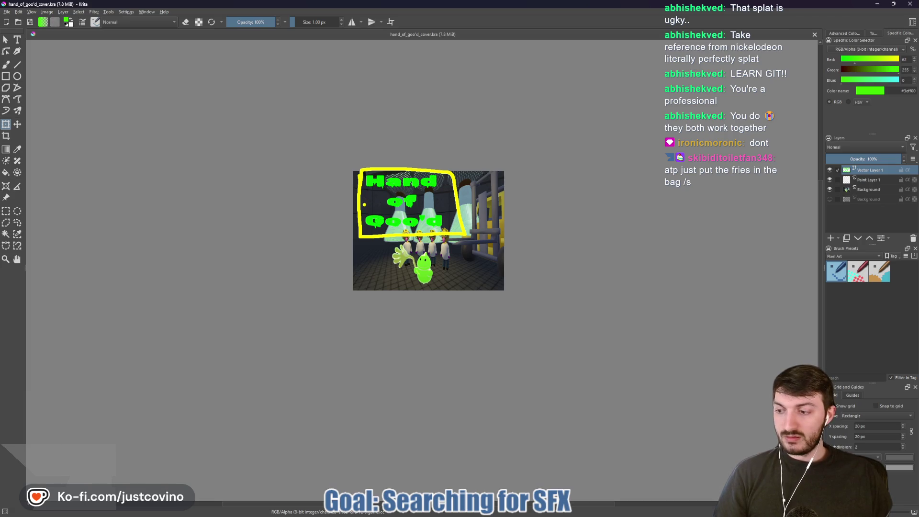
key(ctrl+z)
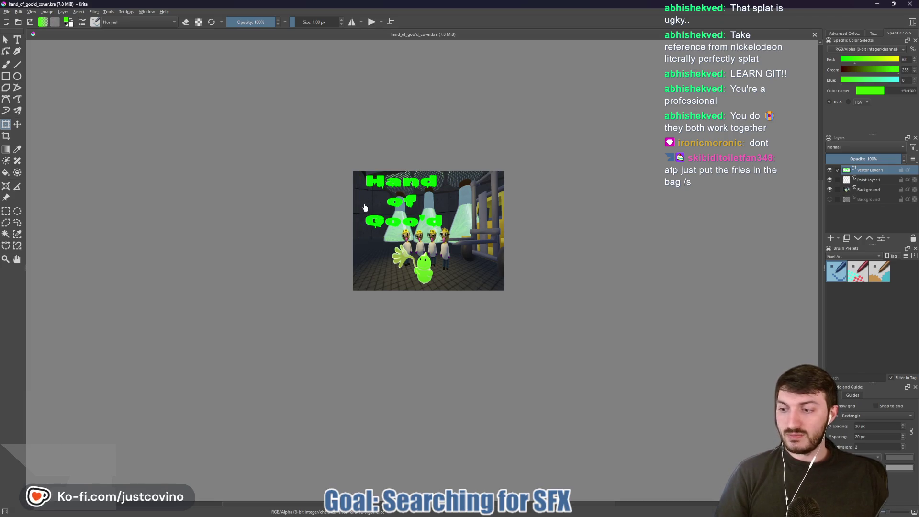
Step: Scale the title text slightly smaller from its corner and save the cover file
click(408, 229)
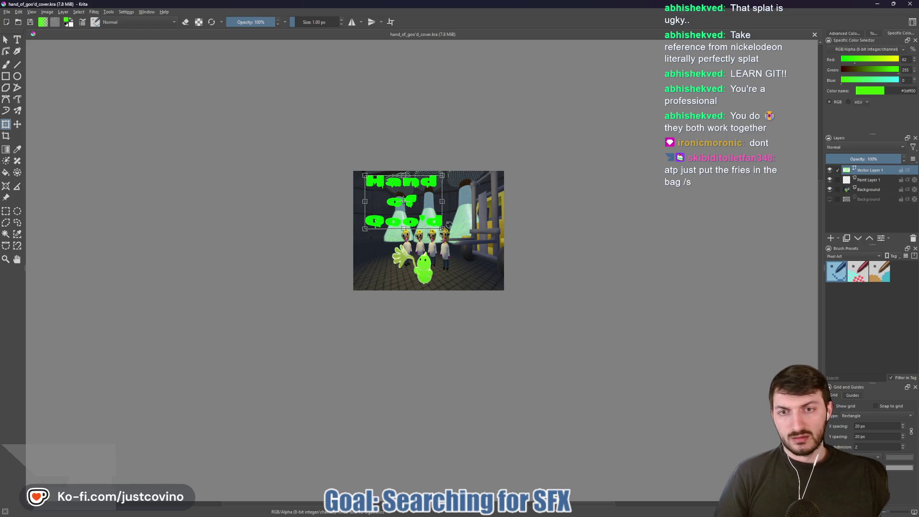
drag(441, 228, 441, 225)
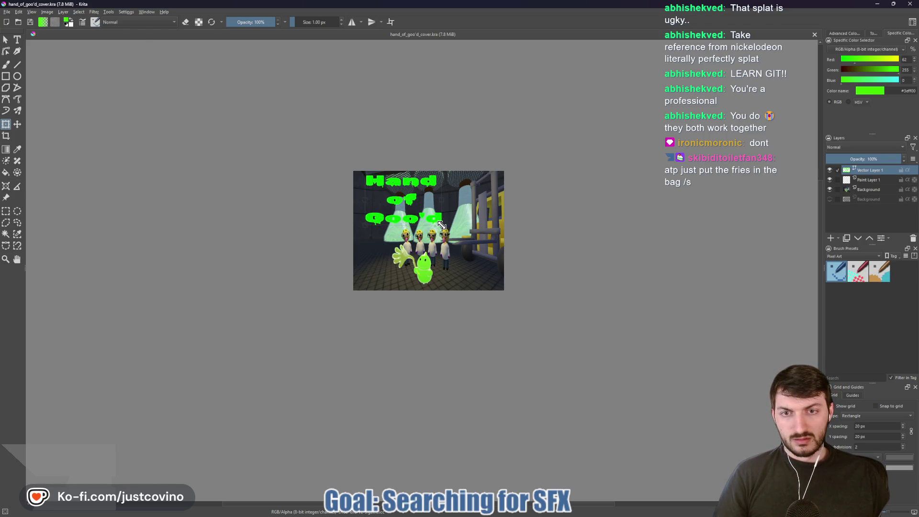
key(ctrl+s)
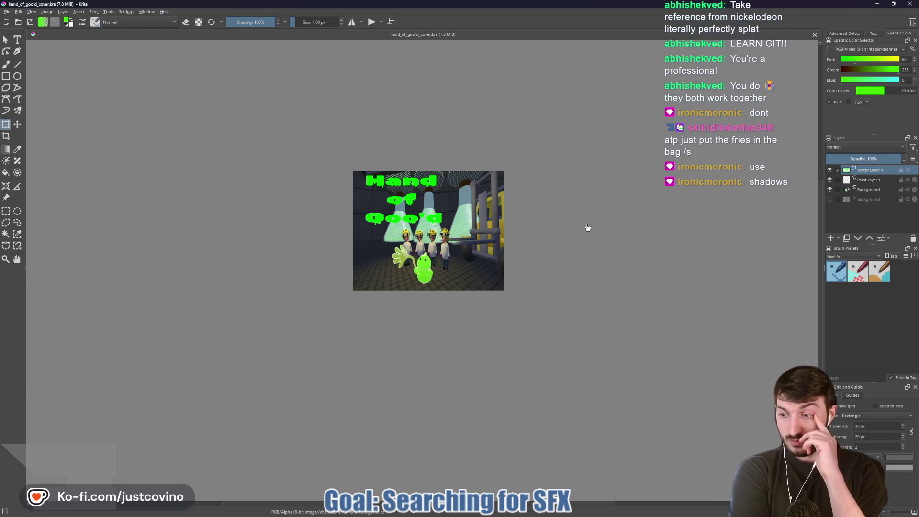
click(399, 205)
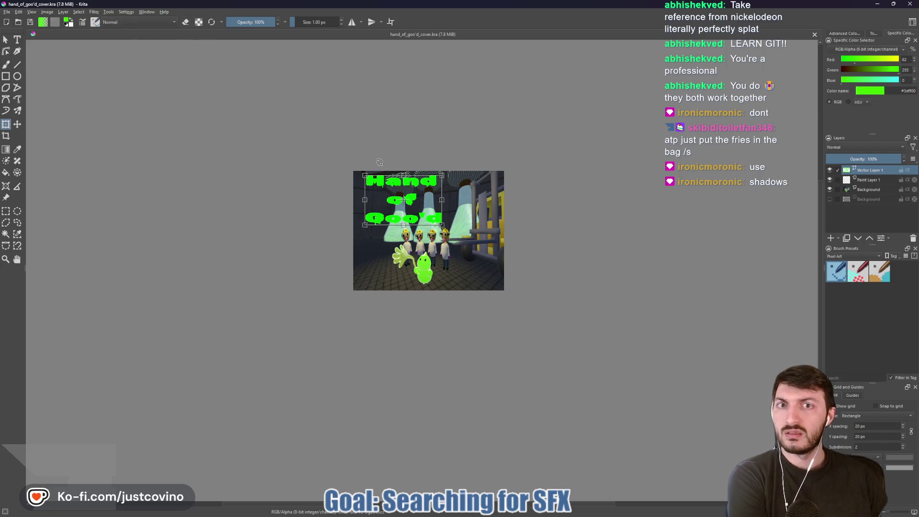
click(7, 42)
Step: Open the Hand of Goo'd title in Edit Text and show its Text Color choices
double_click(394, 186)
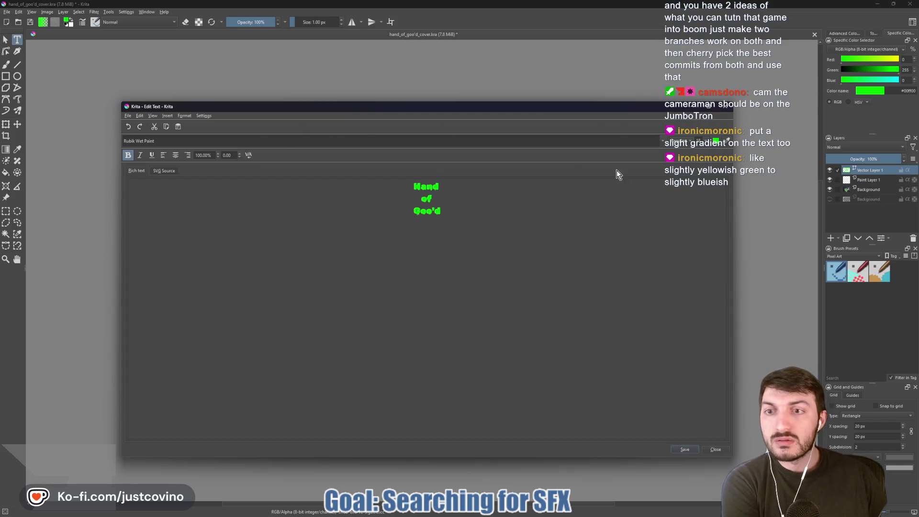
click(715, 141)
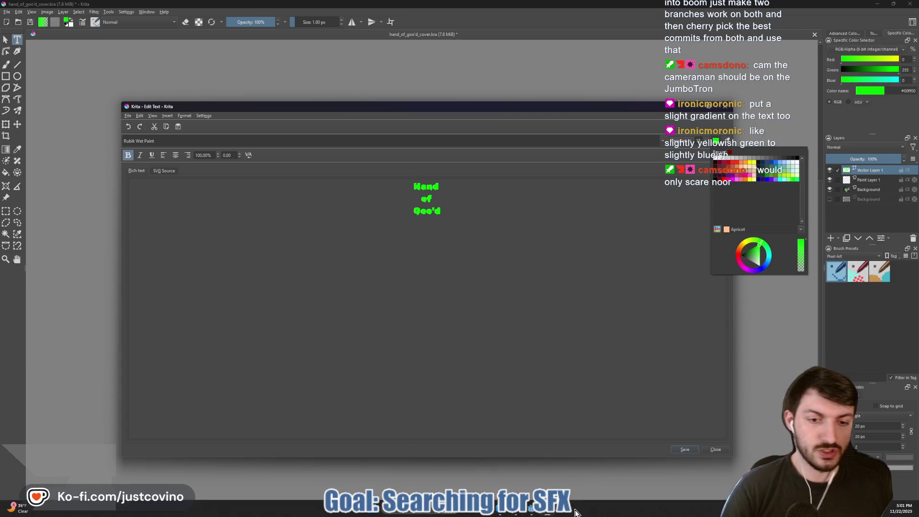
click(525, 510)
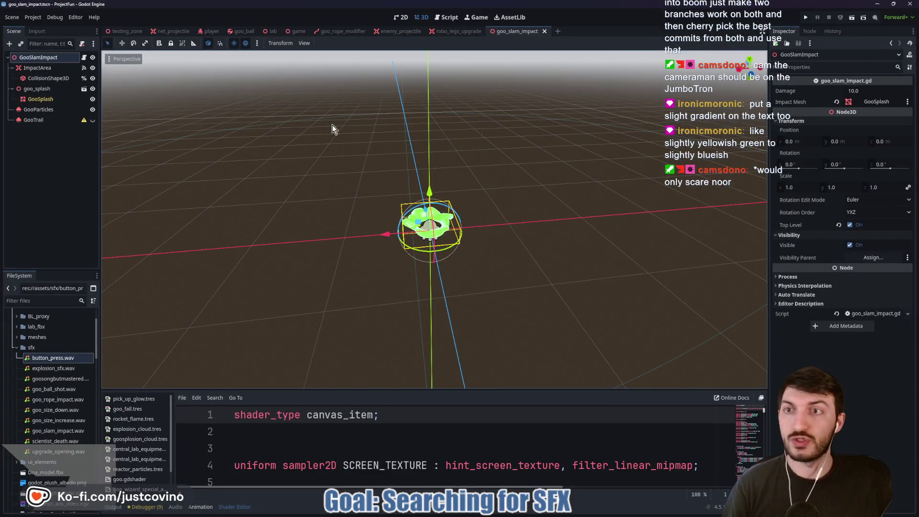
Step: Check the goo_ball scene's mint material colour in Godot, then return to Krita
click(242, 31)
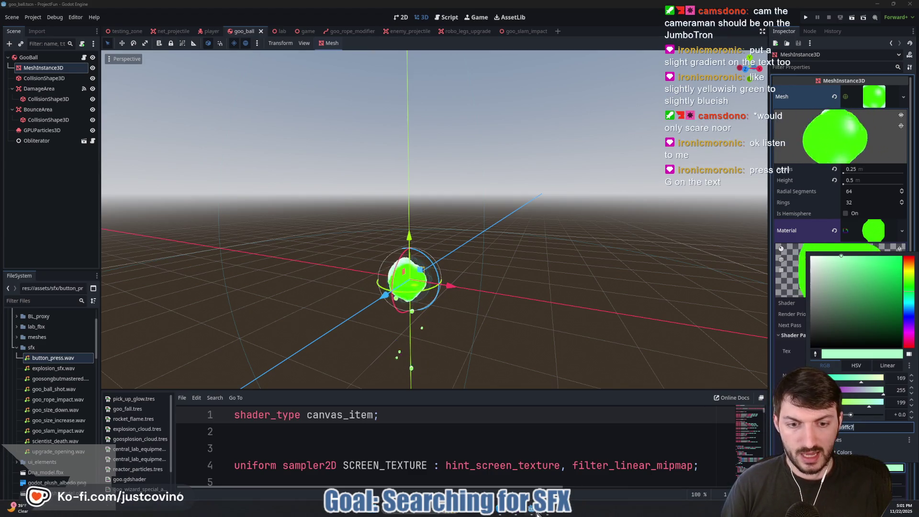
key(alt+Tab)
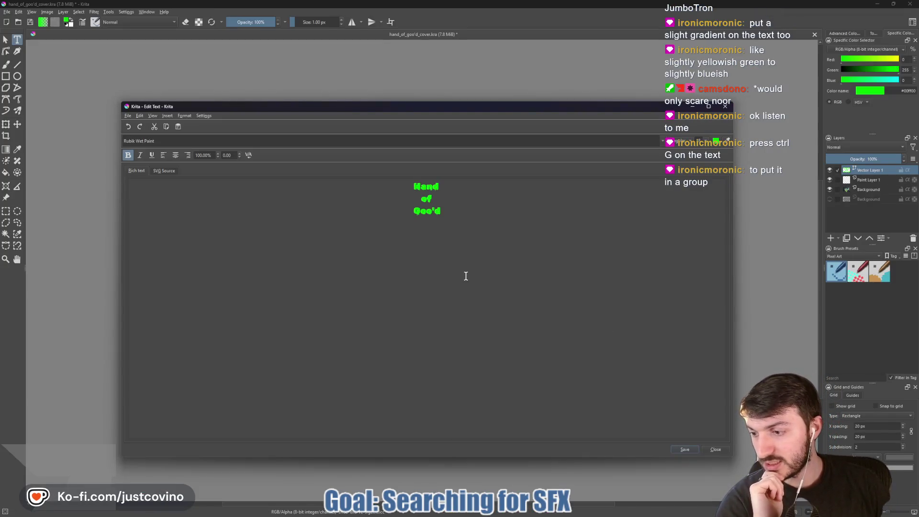
Step: Rename Vector Layer 1 to 'text' and put it in its own group
click(714, 449)
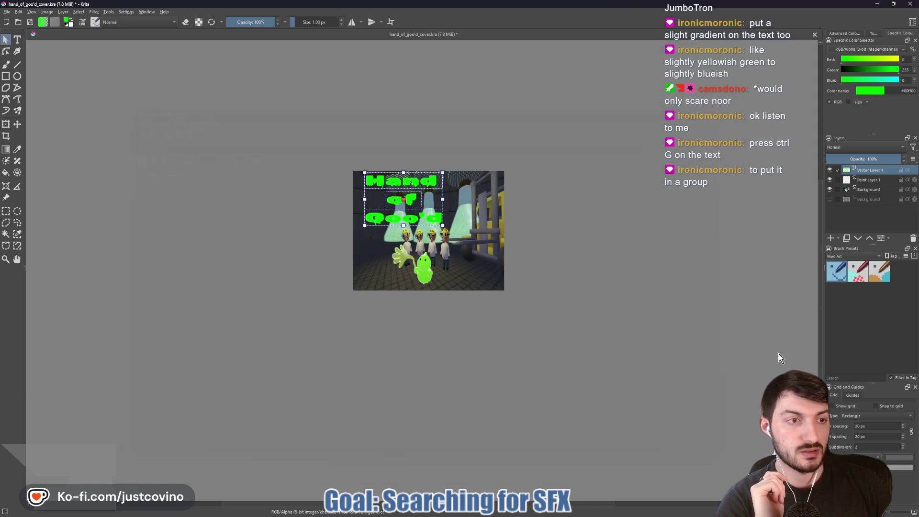
double_click(871, 170)
text(text)
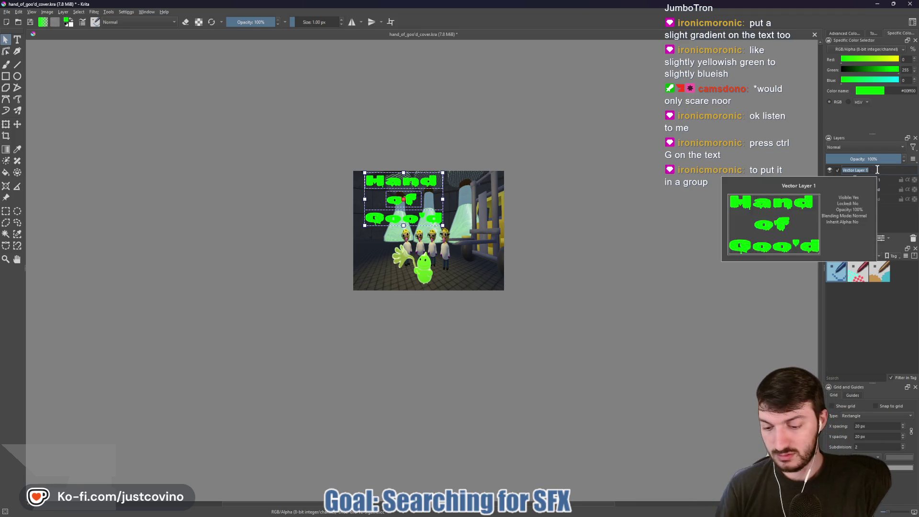
key(Return)
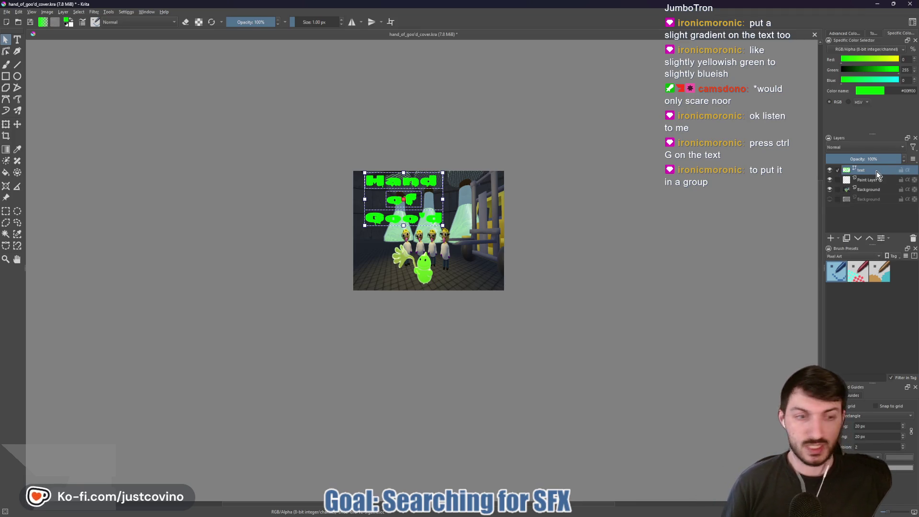
mouse_move(876, 171)
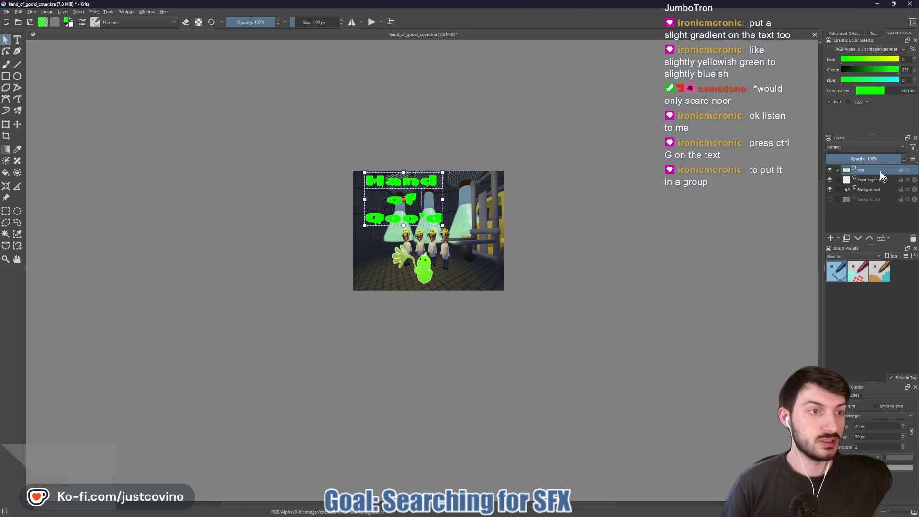
key(ctrl+g)
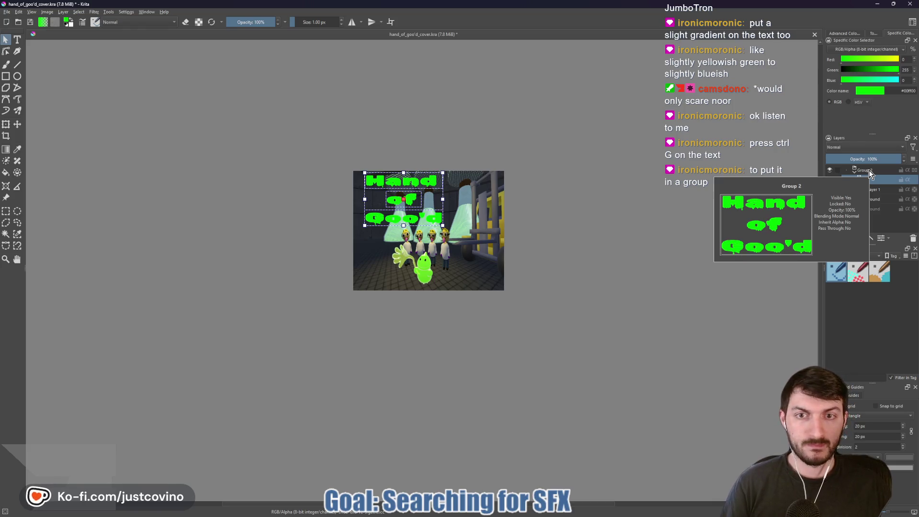
click(868, 170)
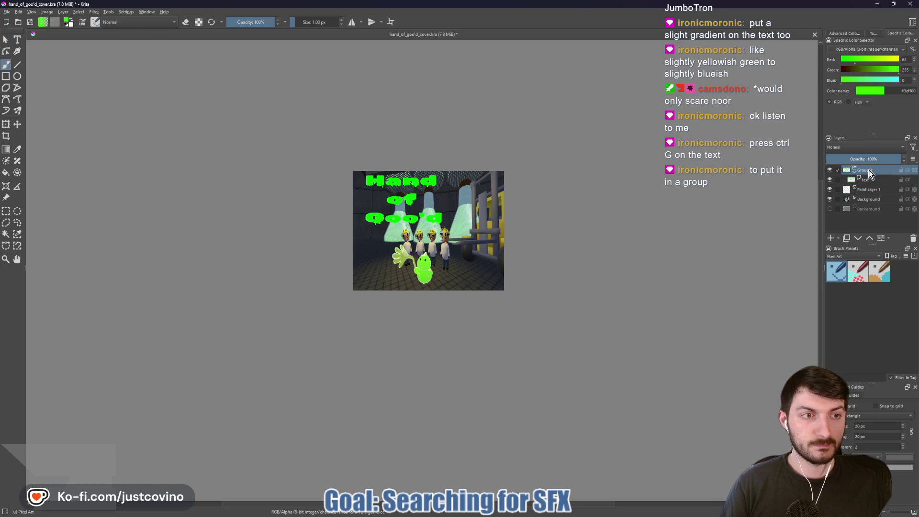
Step: Delete Paint Layer 1 and add a new paint layer above the group
click(839, 188)
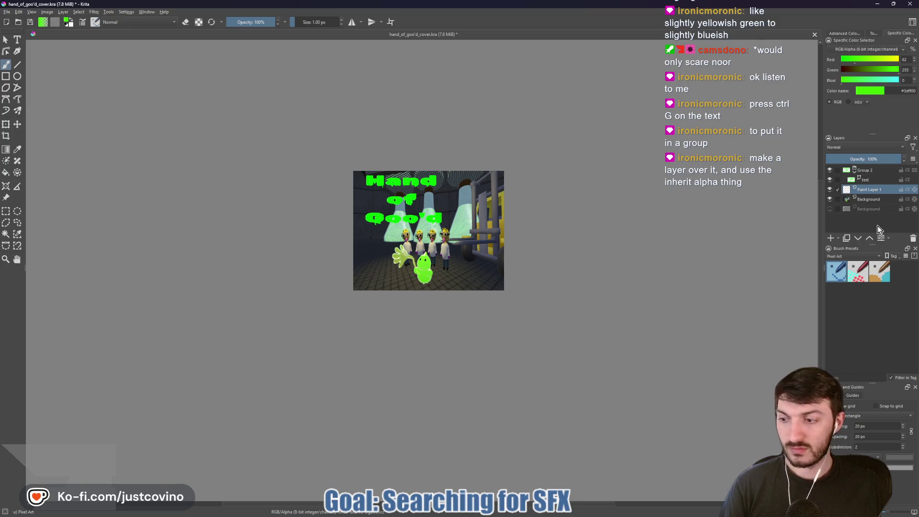
click(913, 239)
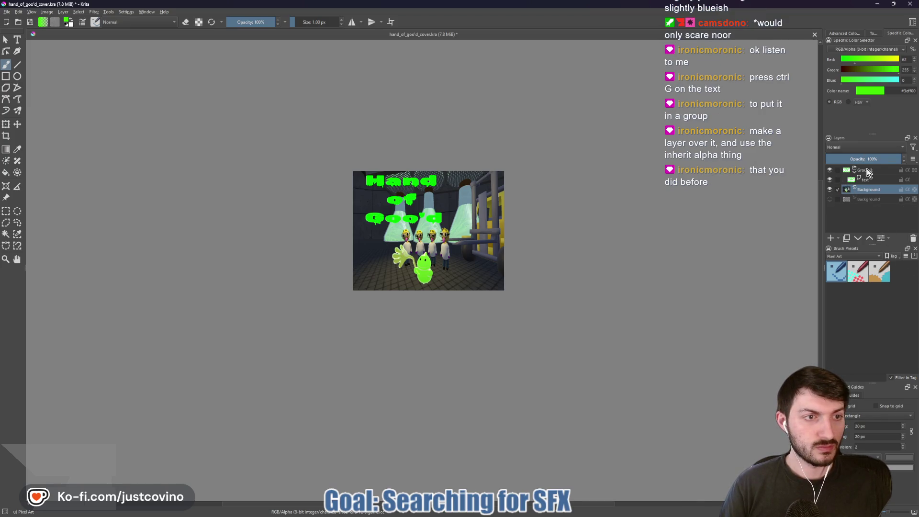
click(868, 179)
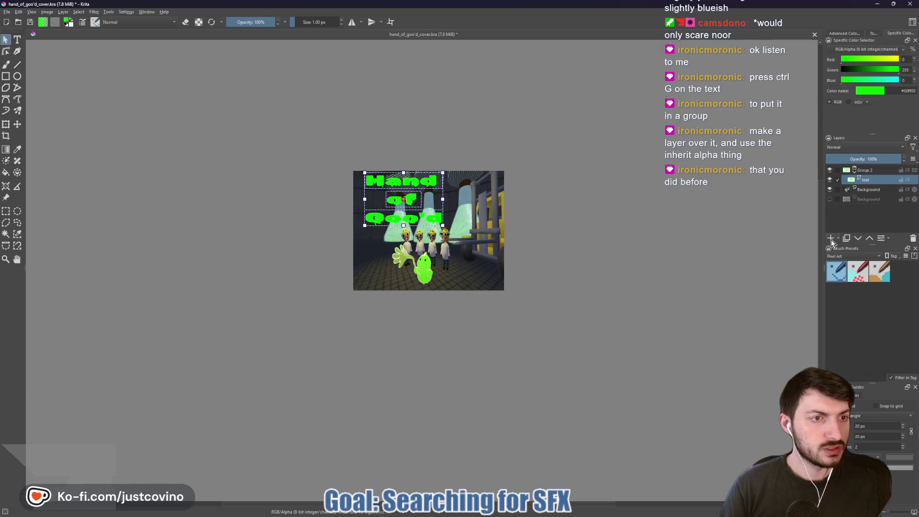
click(830, 238)
drag(874, 179, 850, 169)
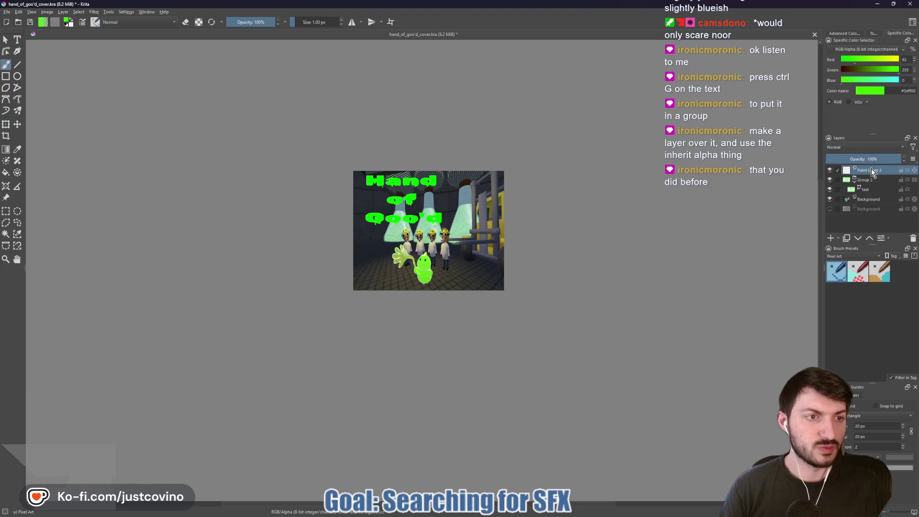
Step: Drag Paint Layer 3 into Group 2 above the text layer, with Inherit Alpha on
mouse_move(907, 175)
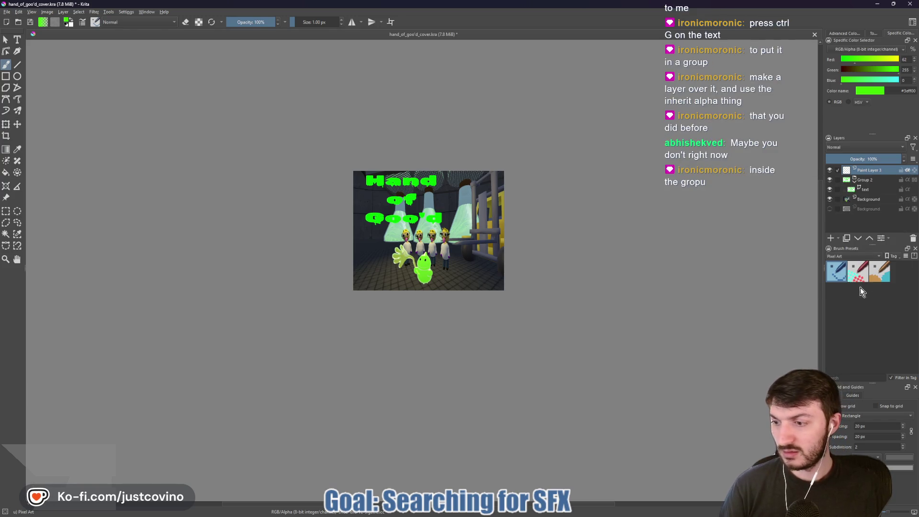
mouse_move(863, 272)
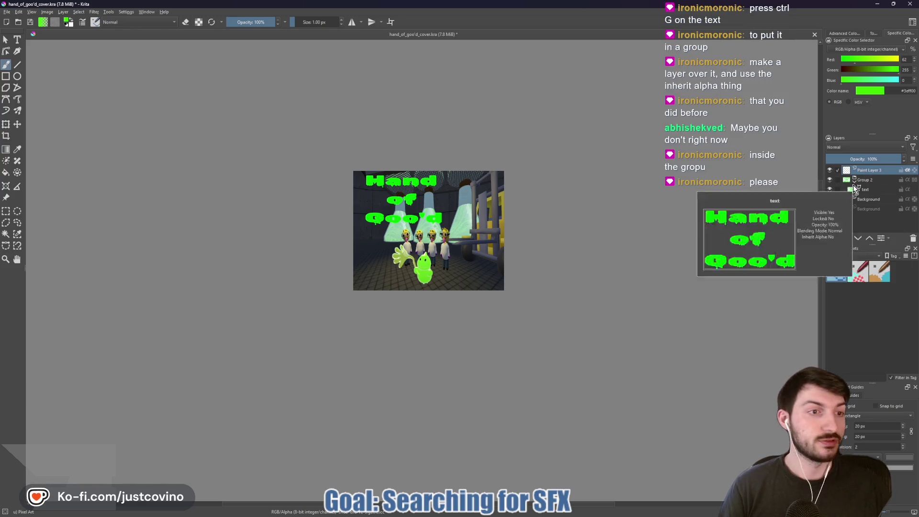
drag(867, 170, 873, 181)
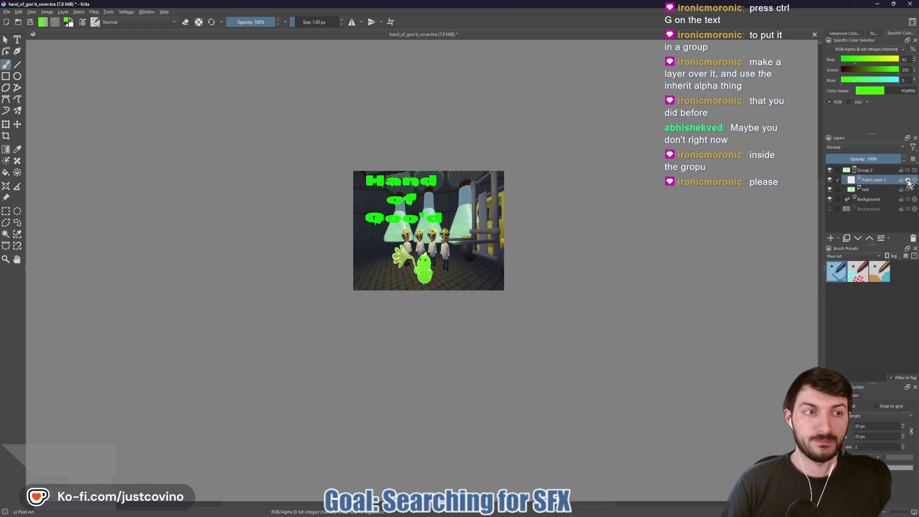
mouse_move(907, 183)
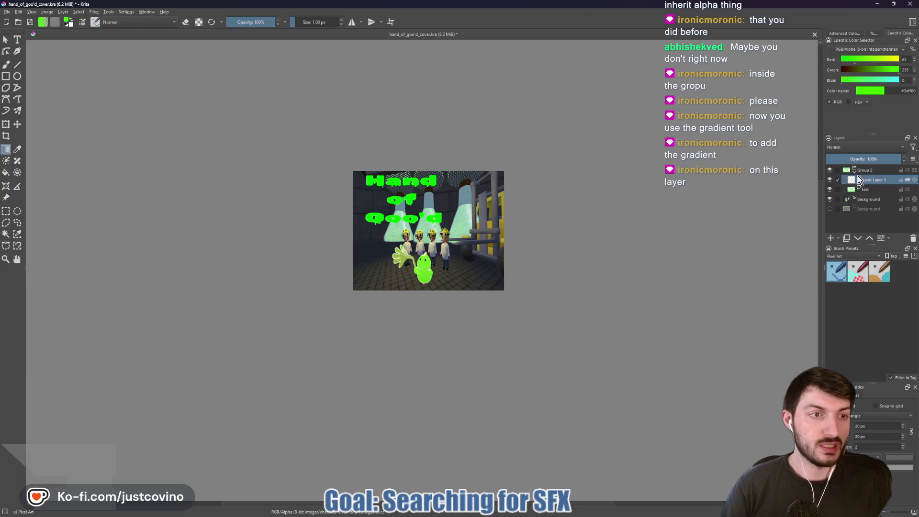
triple_click(907, 91)
text(a9ffc7)
key(Return)
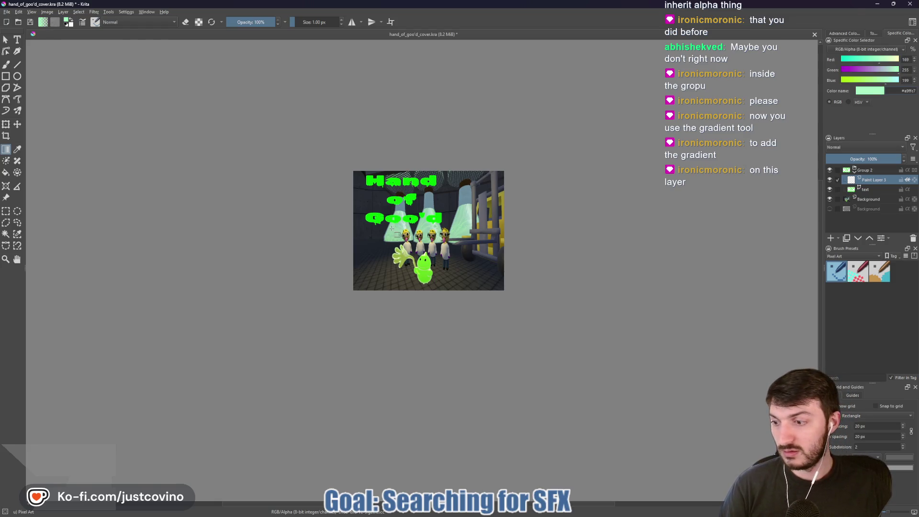
scroll(392, 229, up, 6)
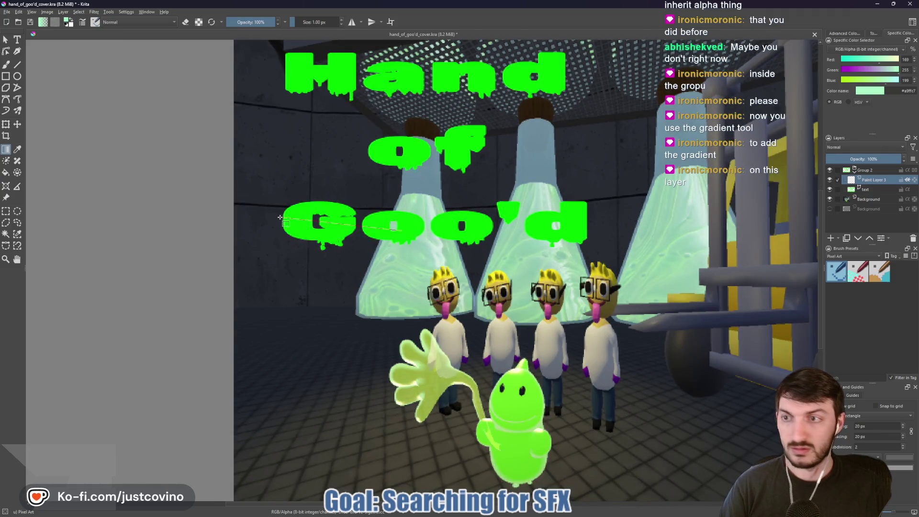
drag(280, 226, 280, 226)
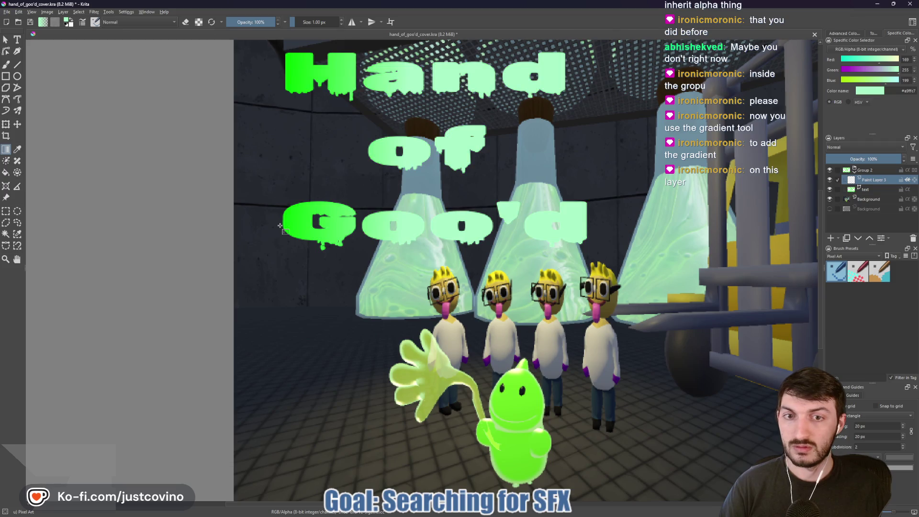
key(ctrl+z)
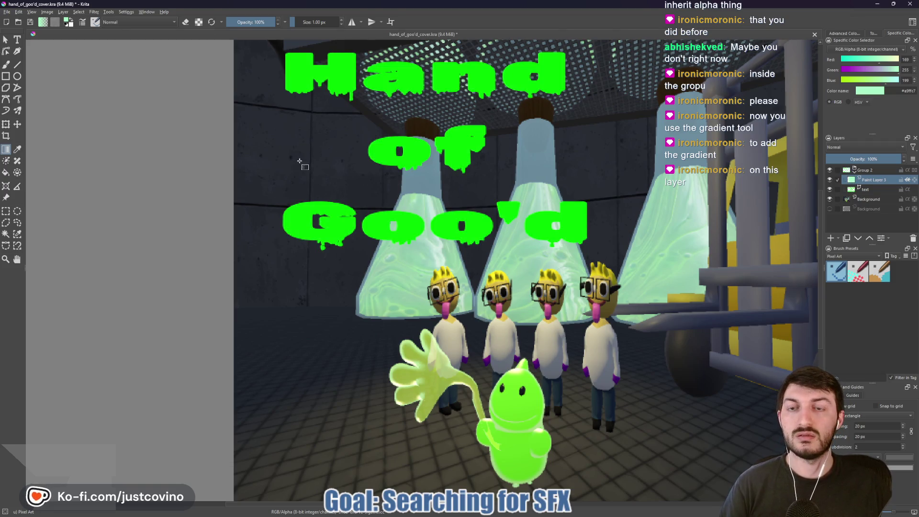
scroll(300, 161, down, 3)
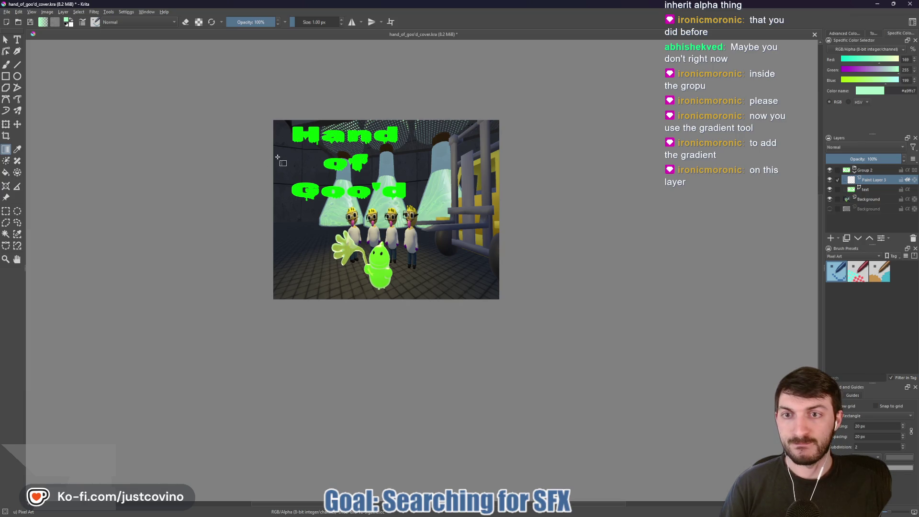
drag(275, 166, 473, 166)
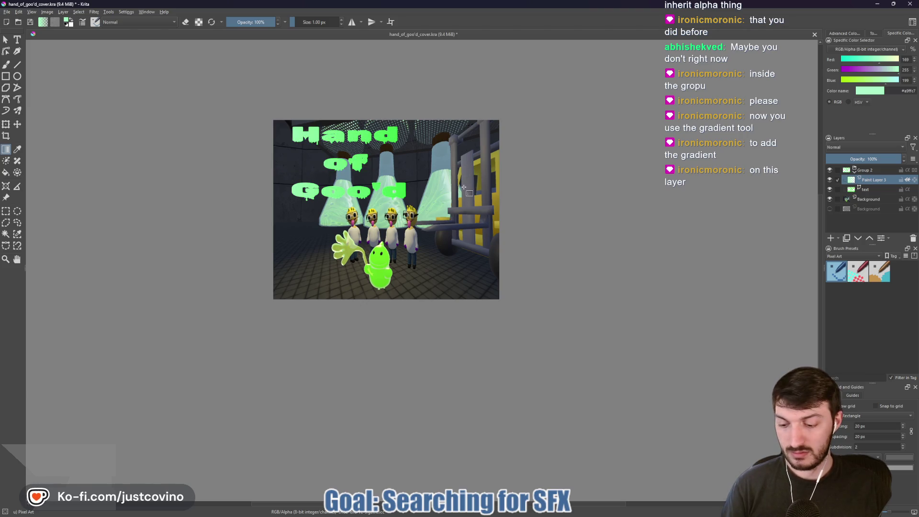
key(ctrl+z)
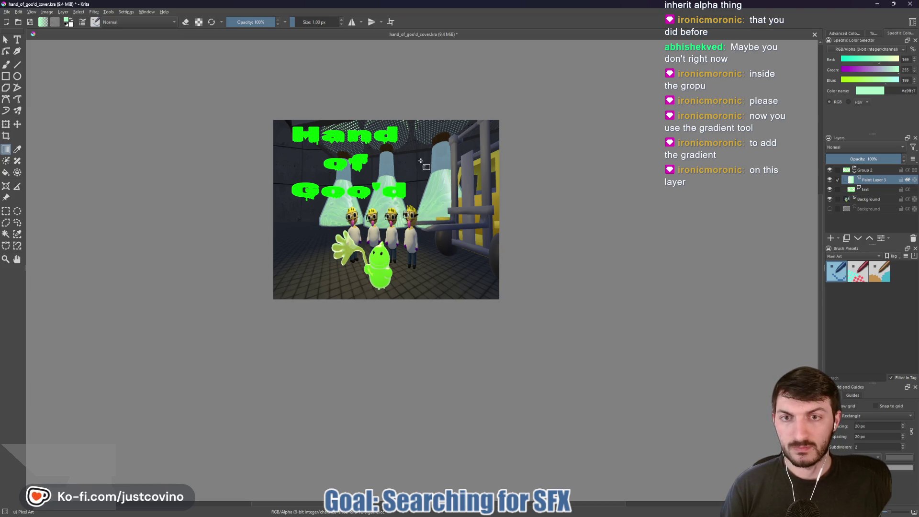
mouse_move(406, 165)
mouse_down()
mouse_move(371, 184)
mouse_move(347, 161)
mouse_up()
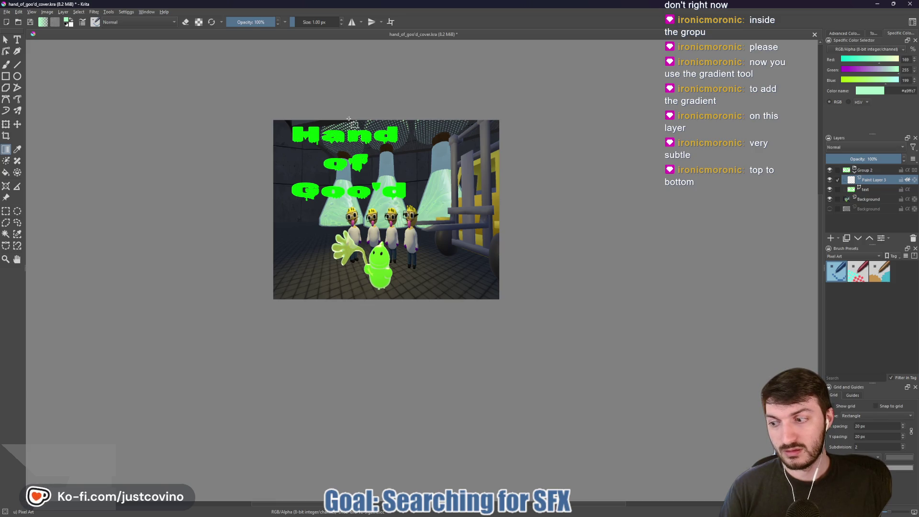
Step: Try several top-to-bottom pale mint gradients over the title on Paint Layer 3, undoing each
drag(344, 158, 346, 256)
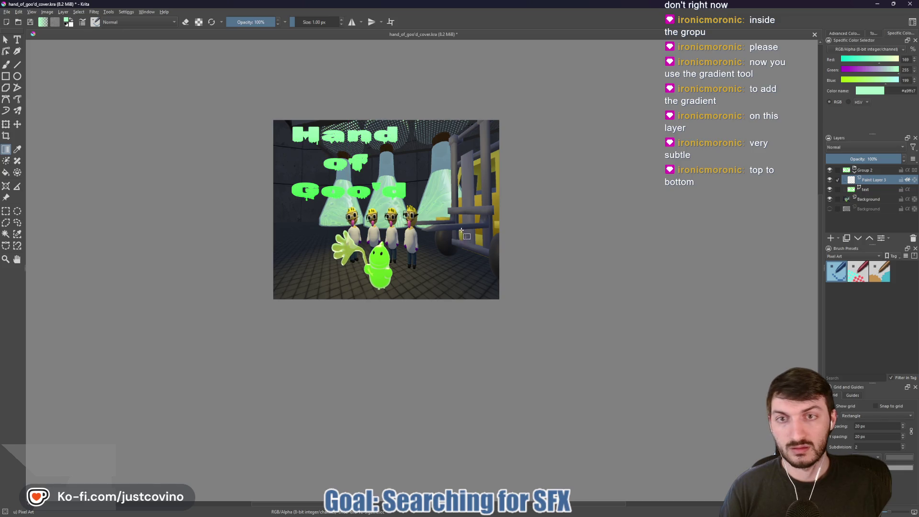
key(ctrl+z)
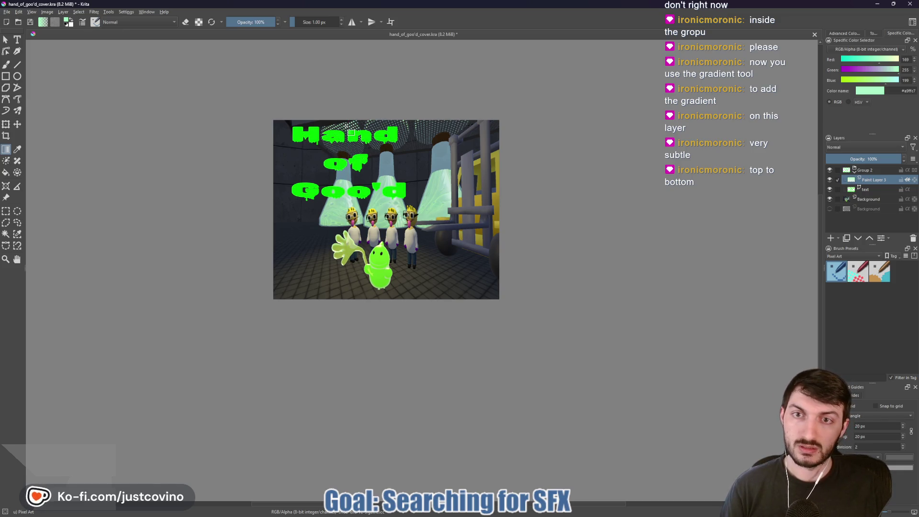
drag(351, 129, 348, 165)
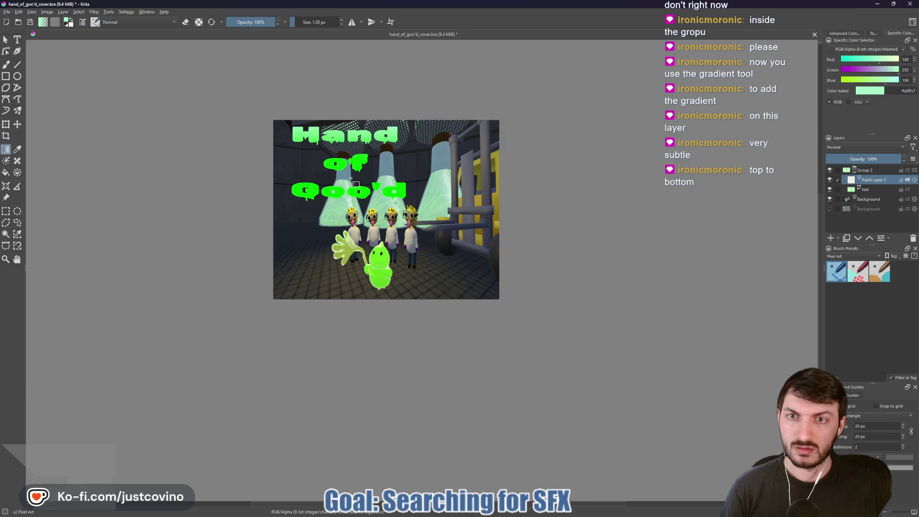
key(ctrl+z)
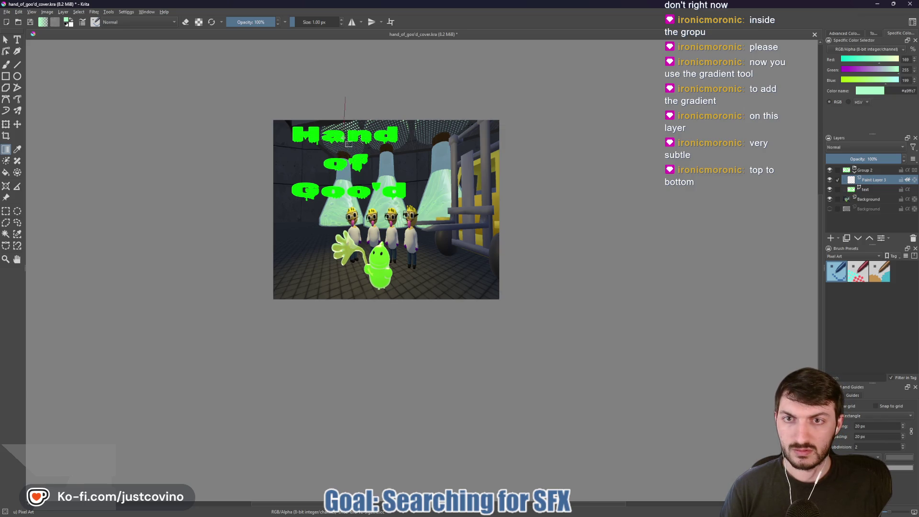
drag(345, 102, 357, 231)
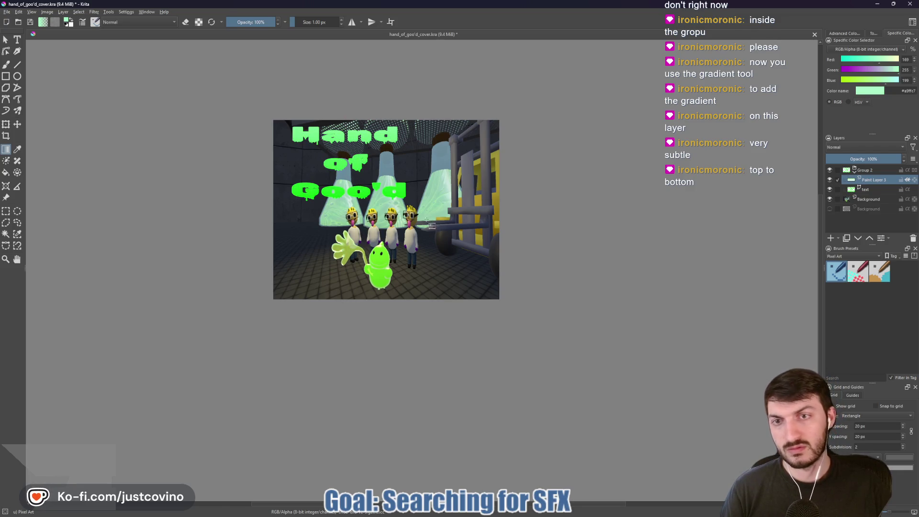
scroll(365, 199, up, 3)
scroll(366, 199, down, 2)
key(ctrl+z)
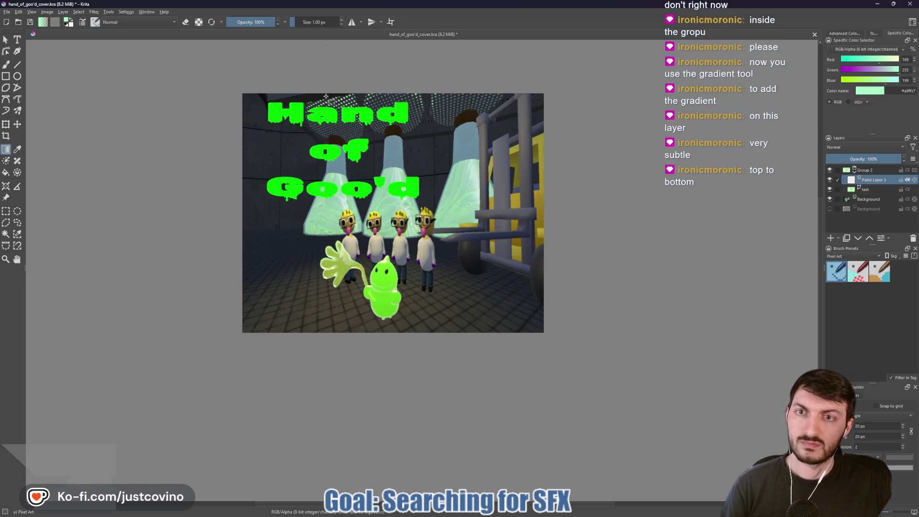
drag(345, 58, 341, 140)
drag(346, 238, 347, 256)
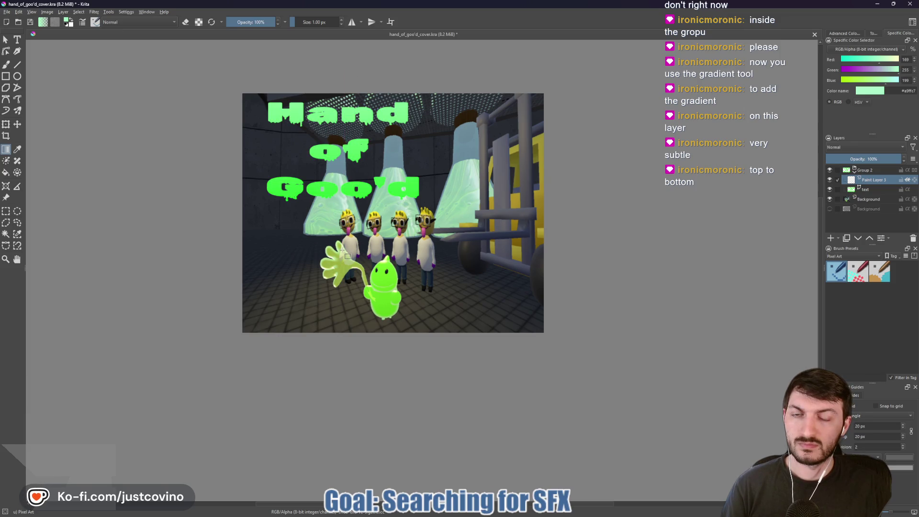
key(ctrl+z)
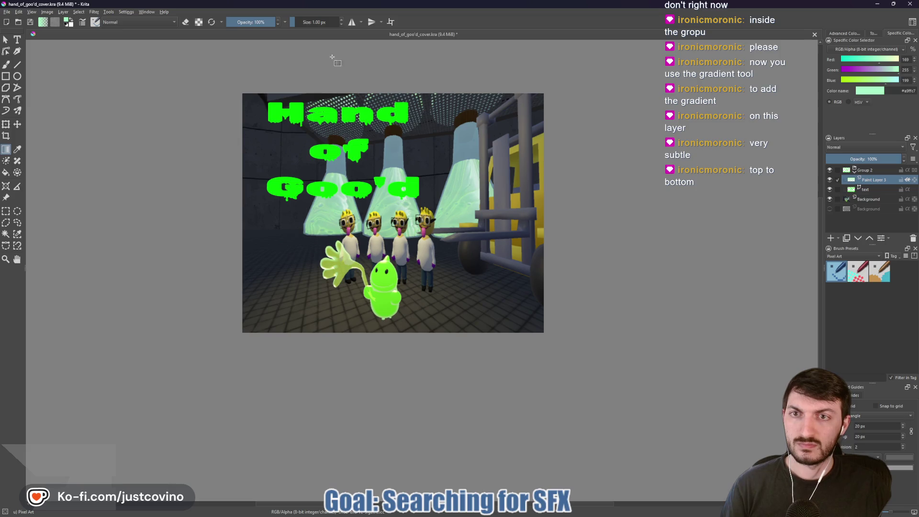
Step: Try shorter, subtler gradients over 'Hand', then undo to compare with the plain title
drag(243, 70, 243, 208)
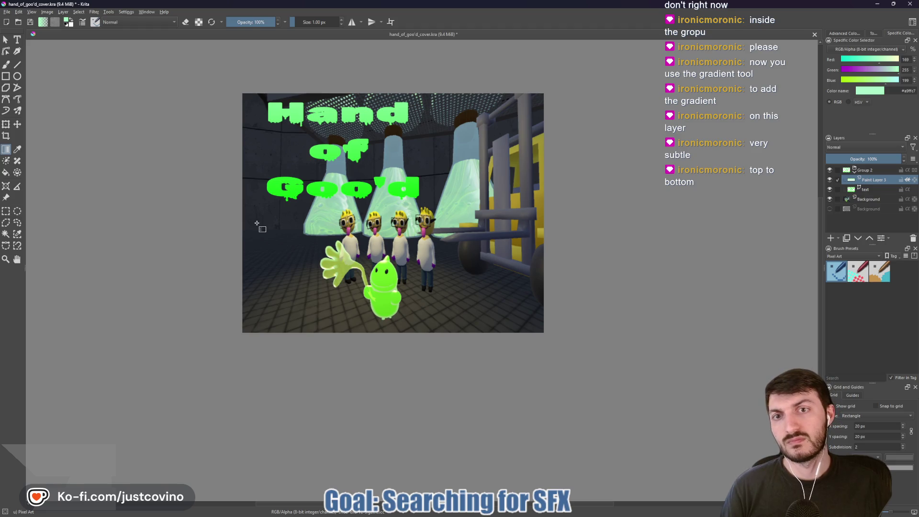
key(ctrl+z)
drag(256, 198, 276, 239)
key(ctrl+z)
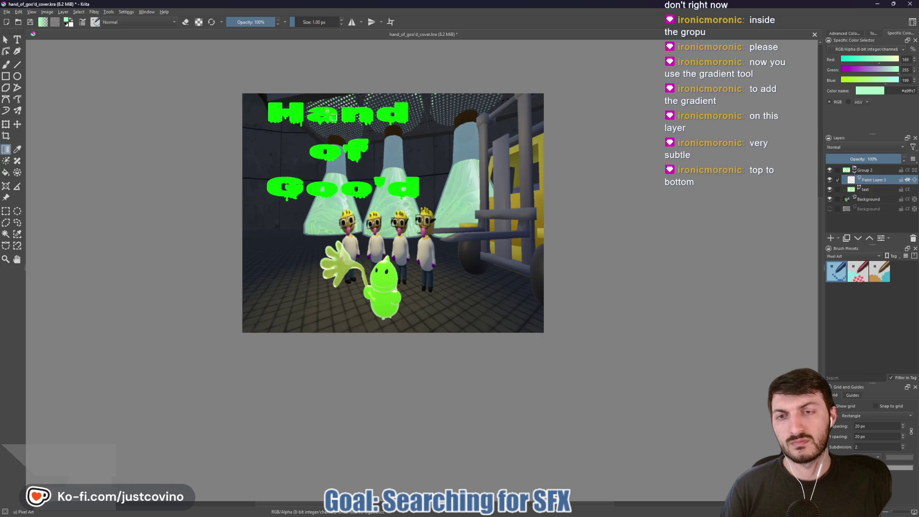
drag(415, 153, 415, 155)
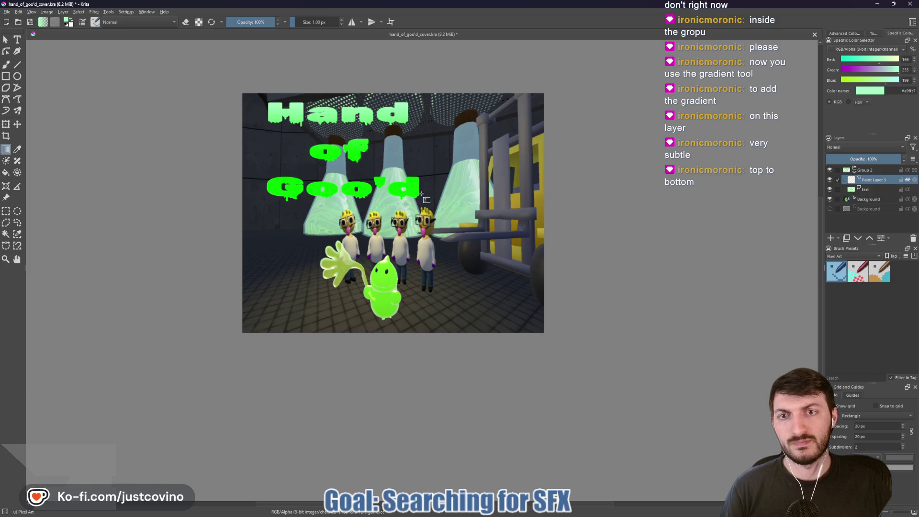
click(372, 147)
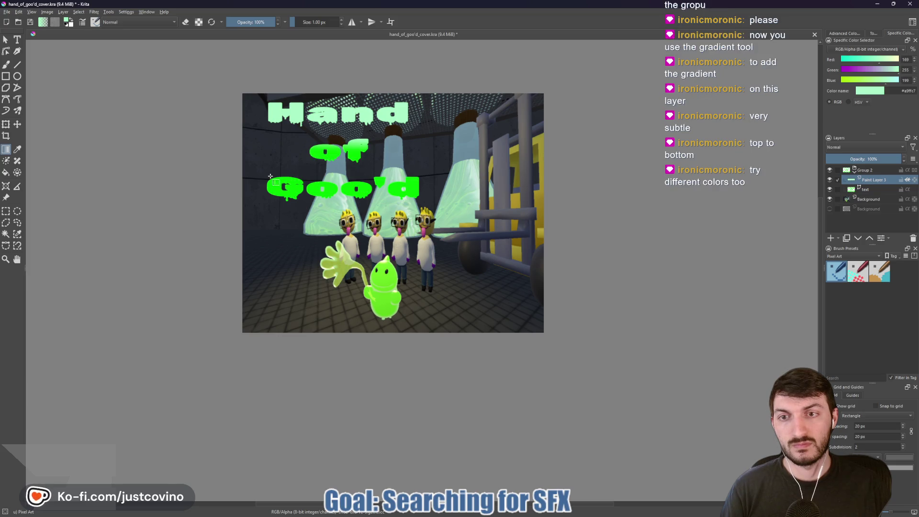
drag(271, 177, 267, 198)
key(ctrl+z)
key(ctrl+z)
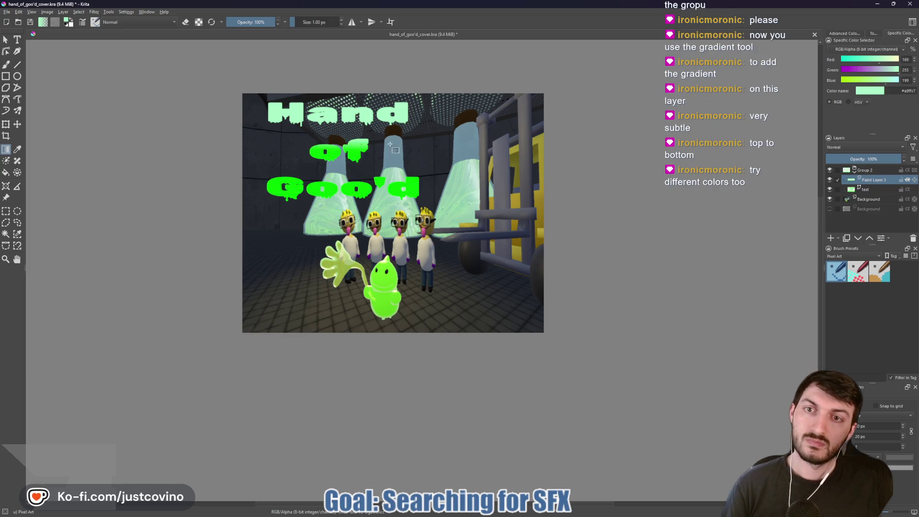
drag(267, 98, 267, 113)
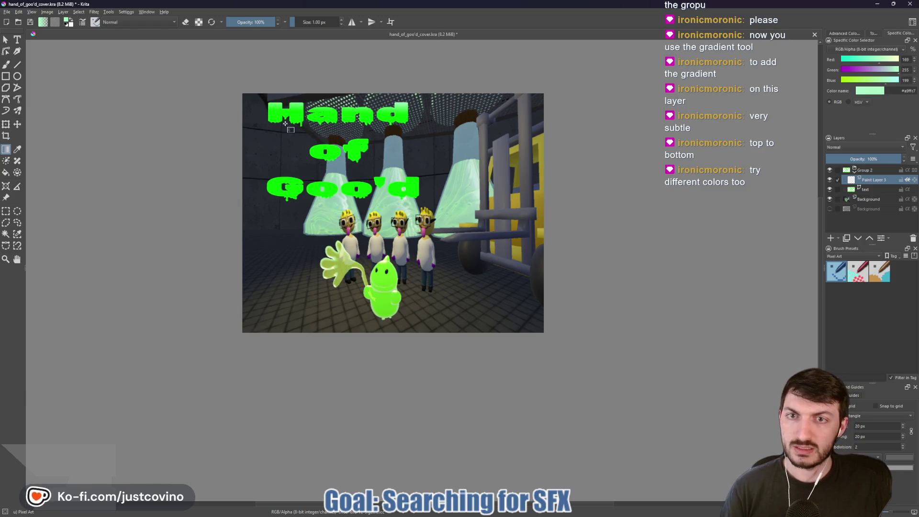
mouse_move(311, 144)
mouse_down()
mouse_move(312, 170)
mouse_move(311, 158)
mouse_up()
key(ctrl+z)
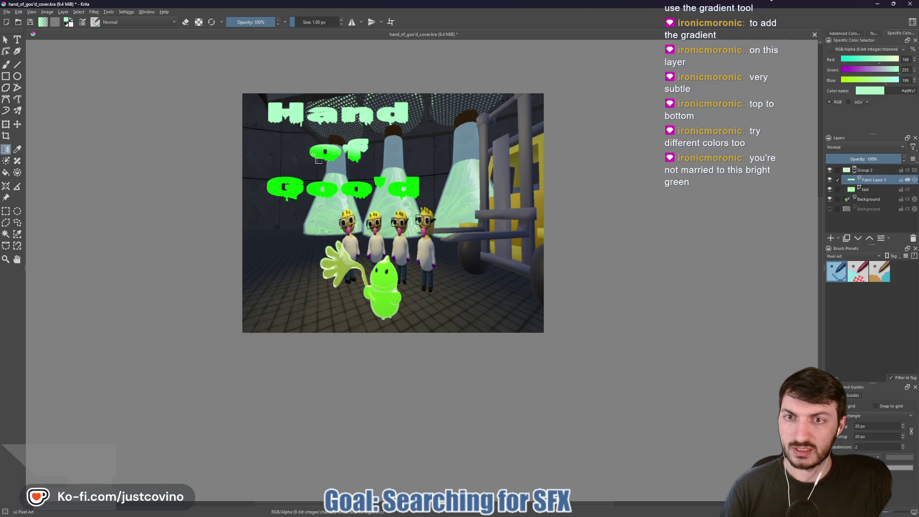
key(ctrl+z)
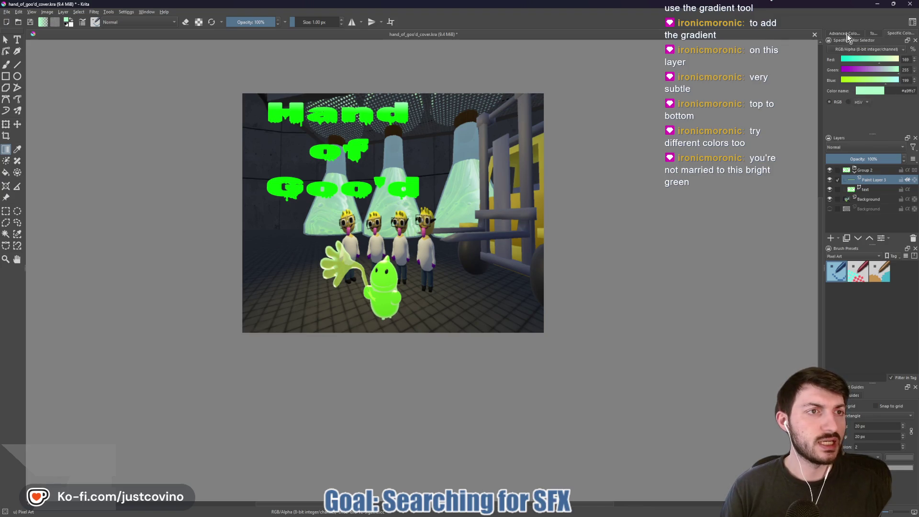
Step: Undo the trial gradient and pick a brighter green in the Advanced Color Selector
click(844, 33)
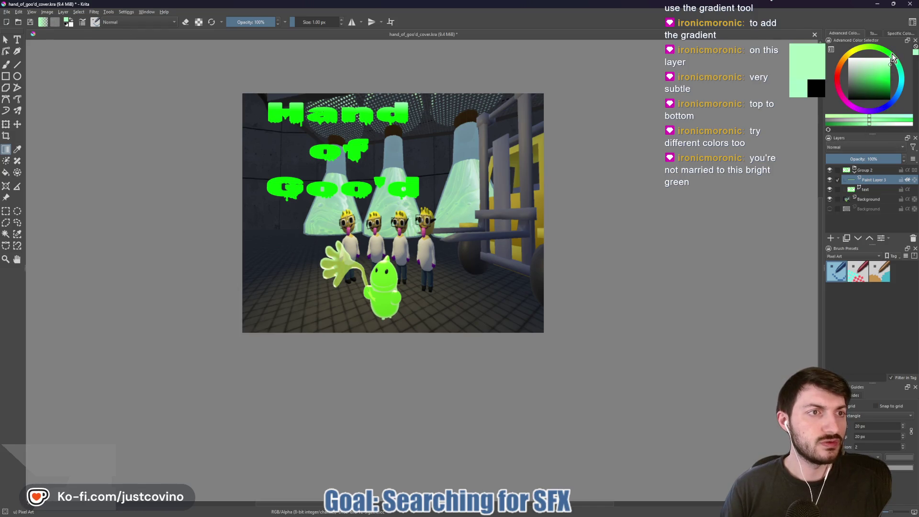
click(889, 79)
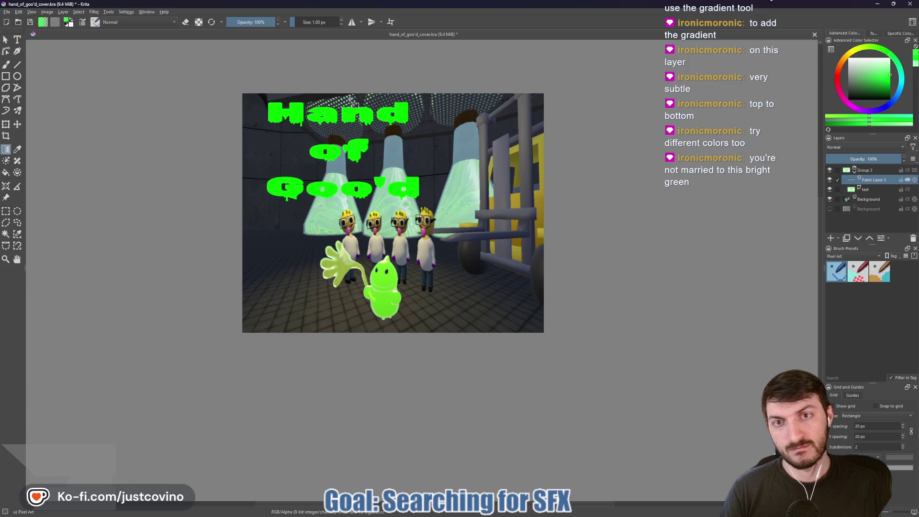
key(ctrl+z)
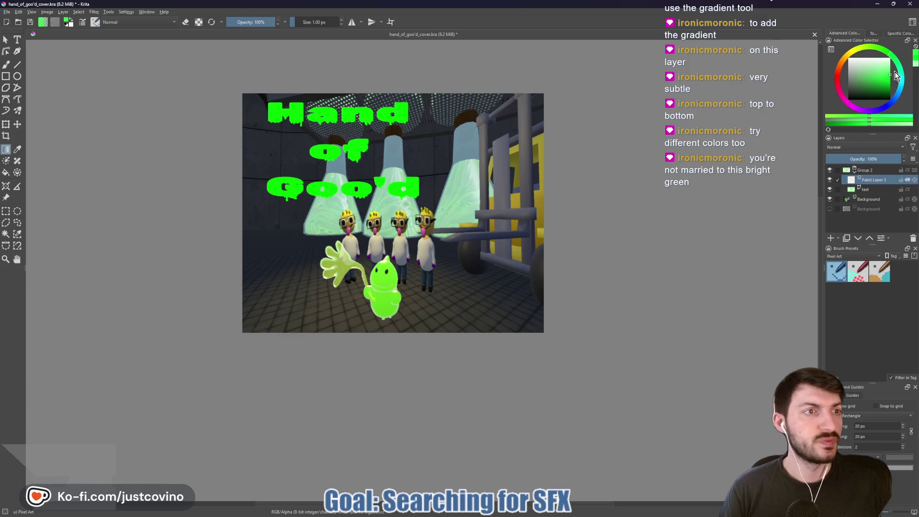
click(888, 75)
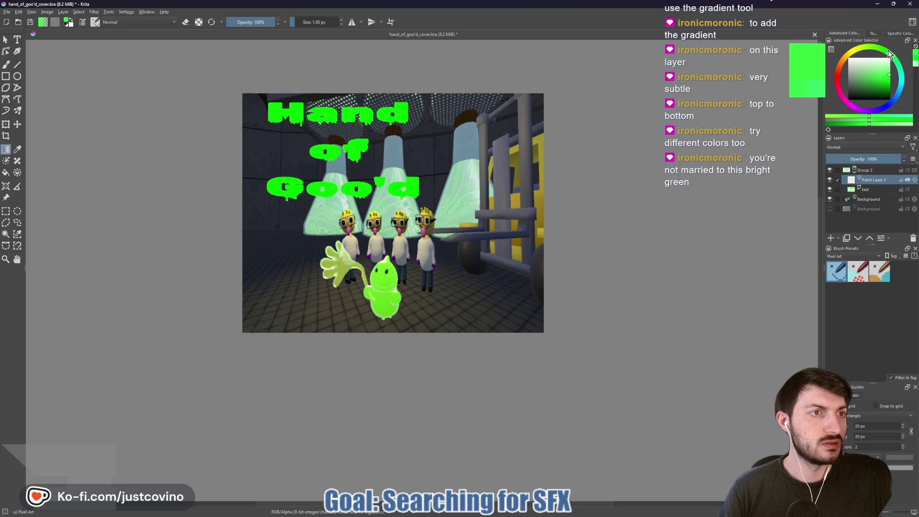
click(886, 76)
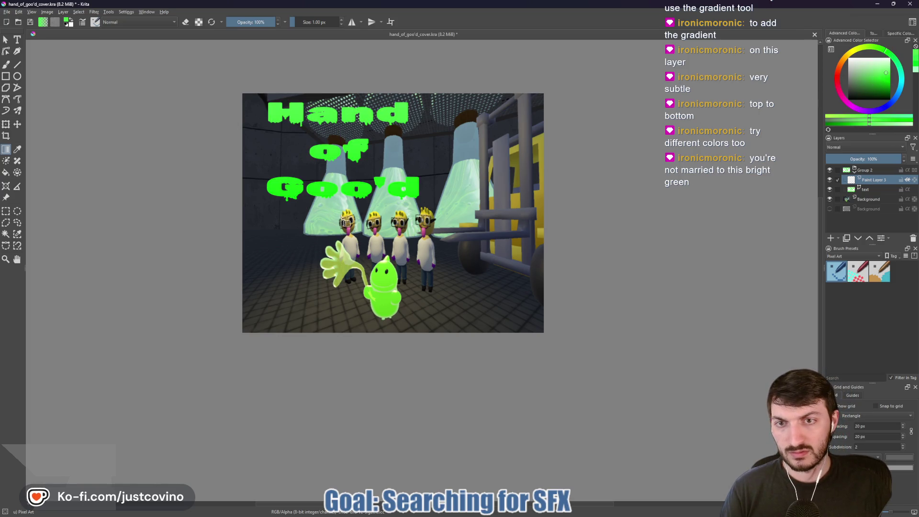
scroll(352, 176, up, 1)
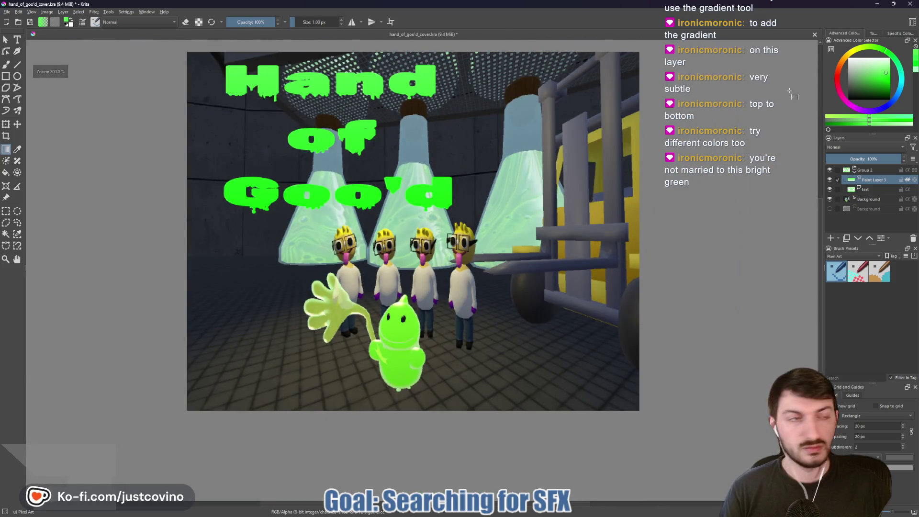
Step: Pick a lighter green and drag it as a top-to-bottom gradient over the 'Hand' title
drag(888, 75, 880, 78)
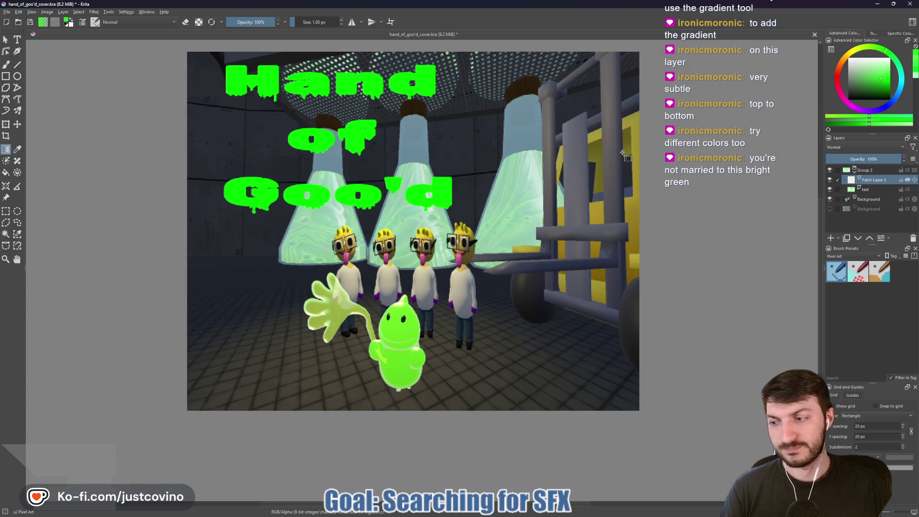
drag(884, 80, 885, 74)
drag(338, 86, 336, 250)
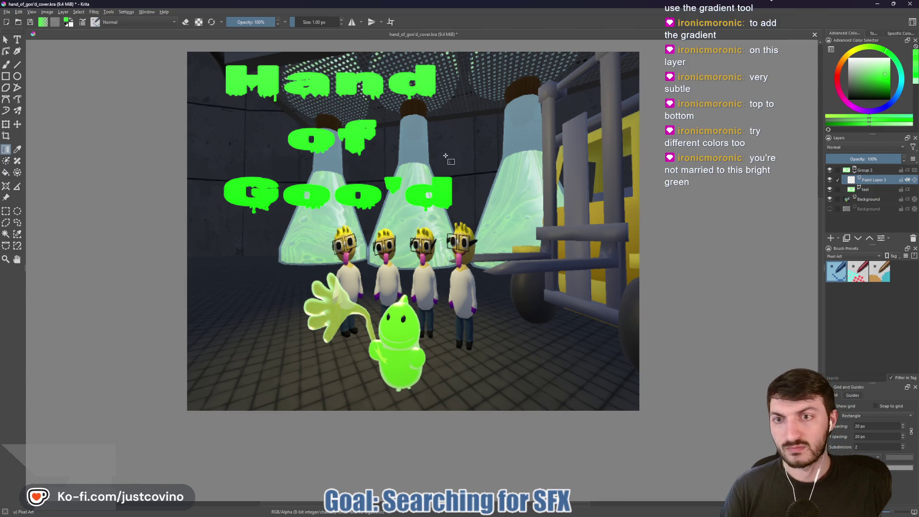
scroll(445, 156, down, 3)
scroll(488, 207, up, 3)
scroll(432, 184, down, 2)
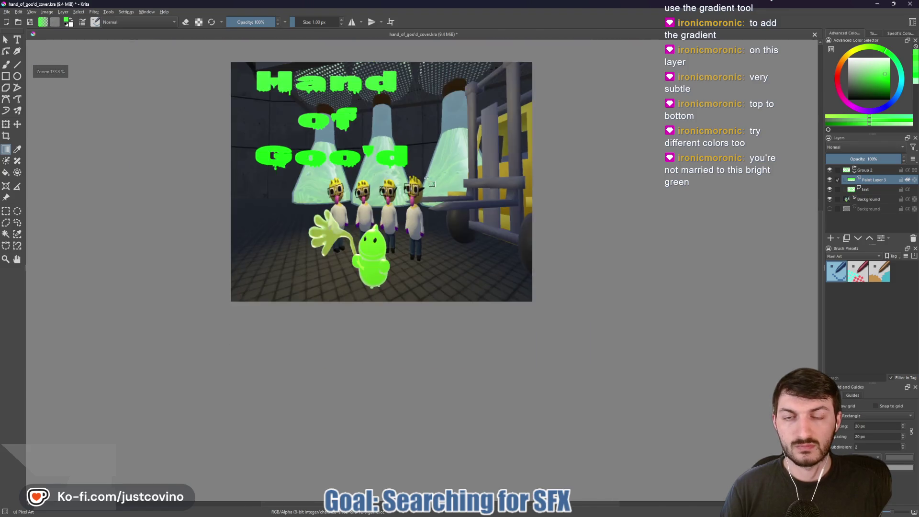
click(890, 56)
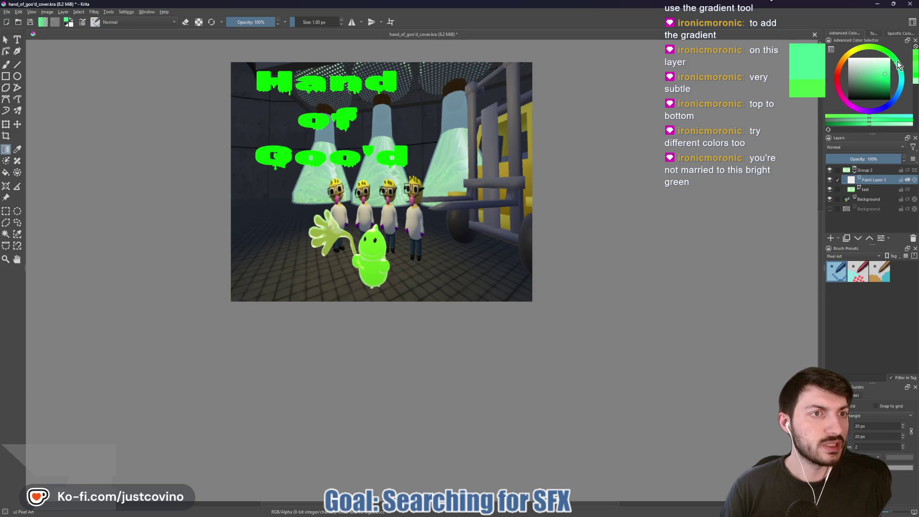